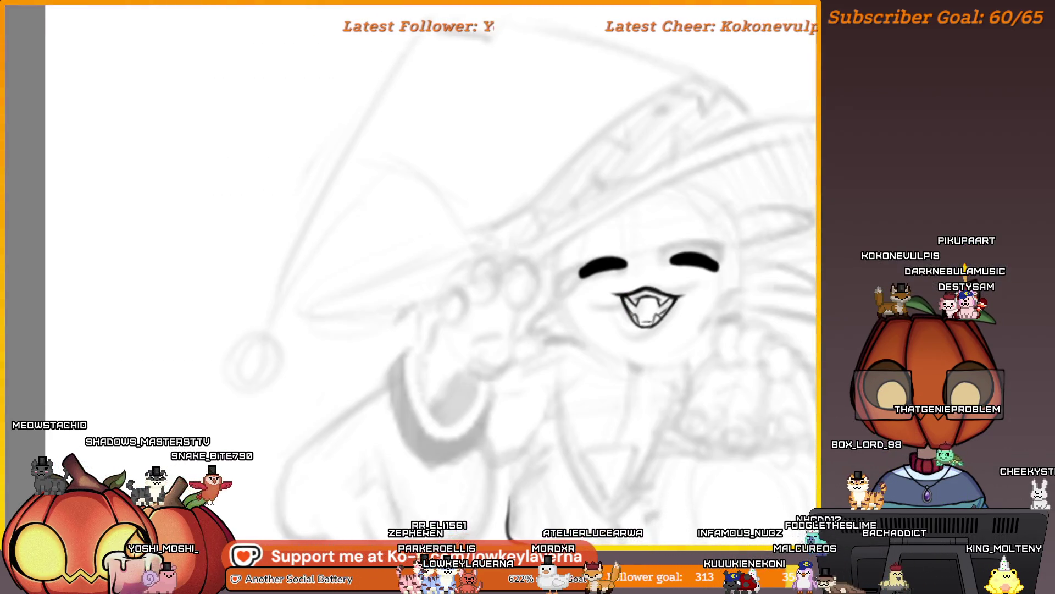
Draw small blush hatch marks on both cheeks beside the grin
scroll(647, 328, "down", 3)
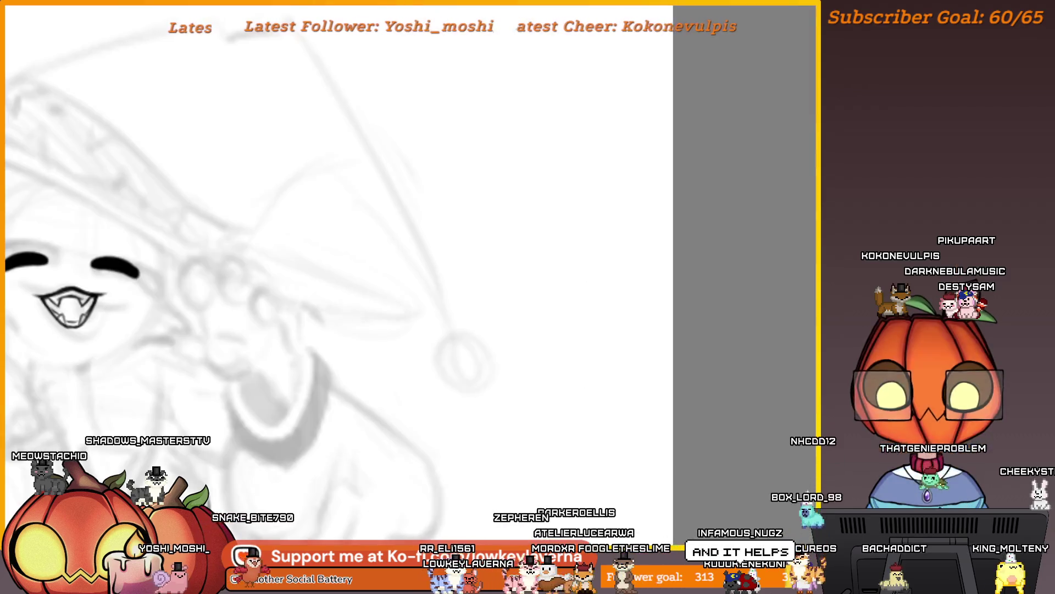
scroll(637, 292, "up", 3)
scroll(689, 332, "up", 2)
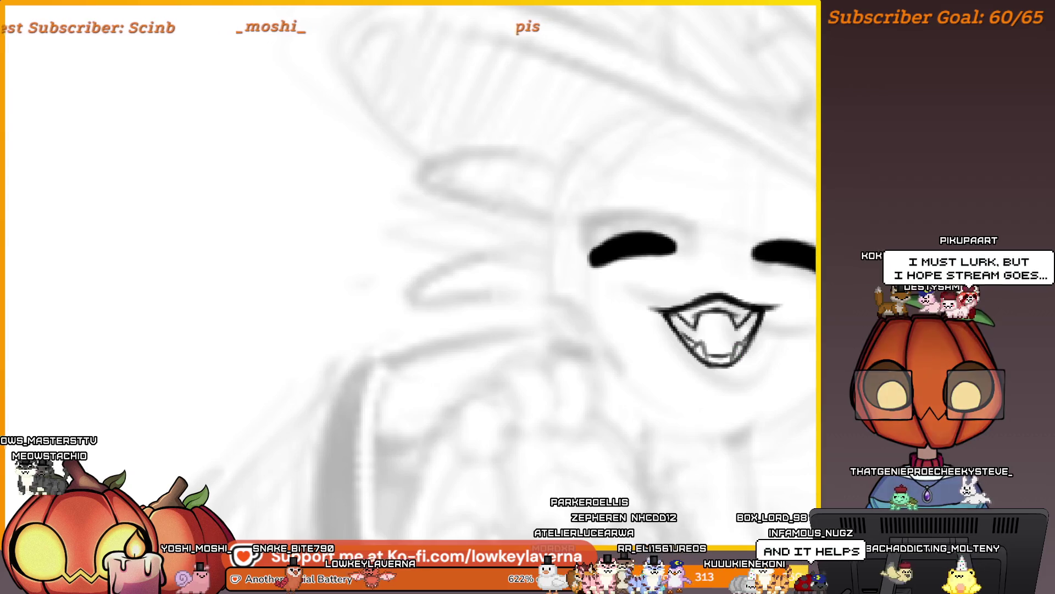
scroll(715, 327, "down", 3)
scroll(715, 326, "up", 3)
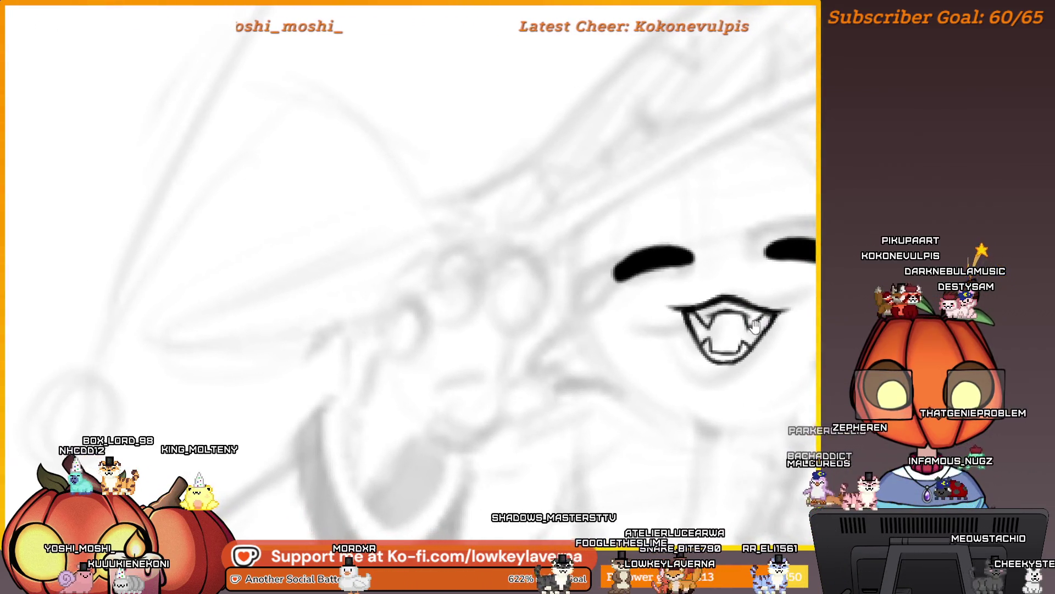
scroll(769, 252, "down", 5)
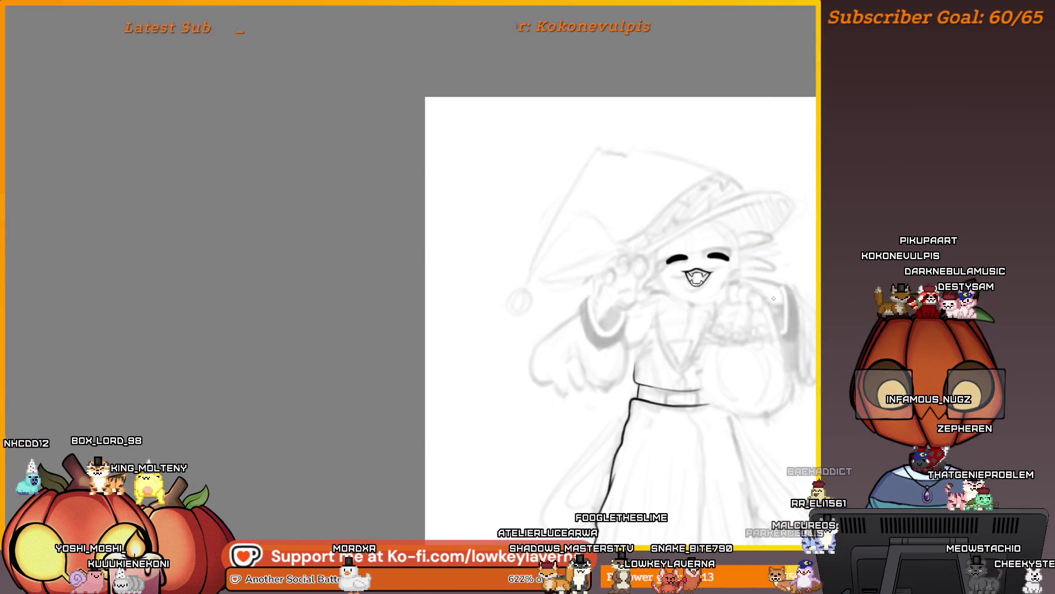
scroll(740, 283, "up", 4)
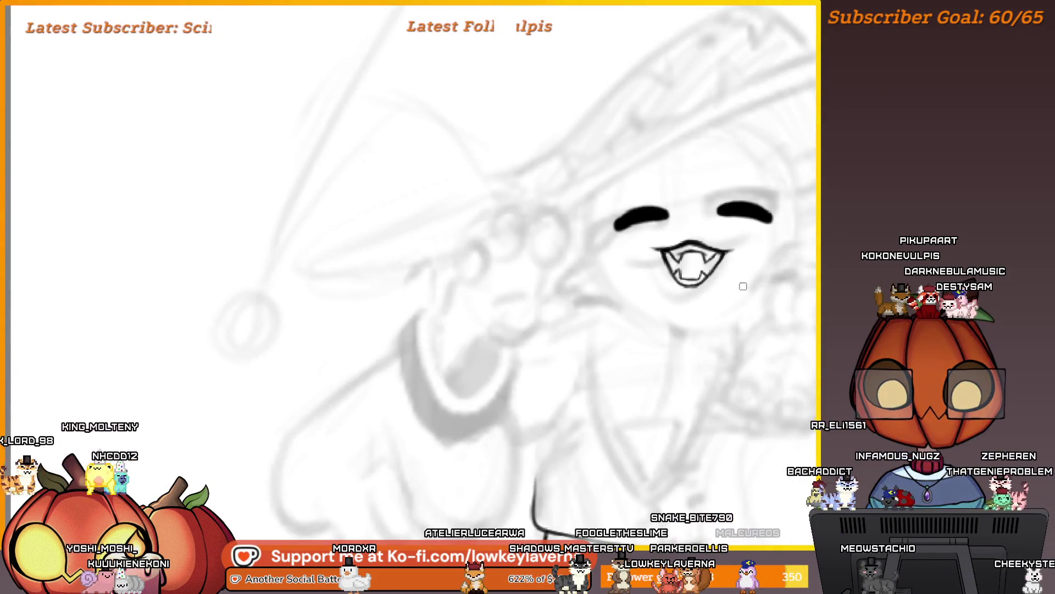
scroll(743, 286, "down", 3)
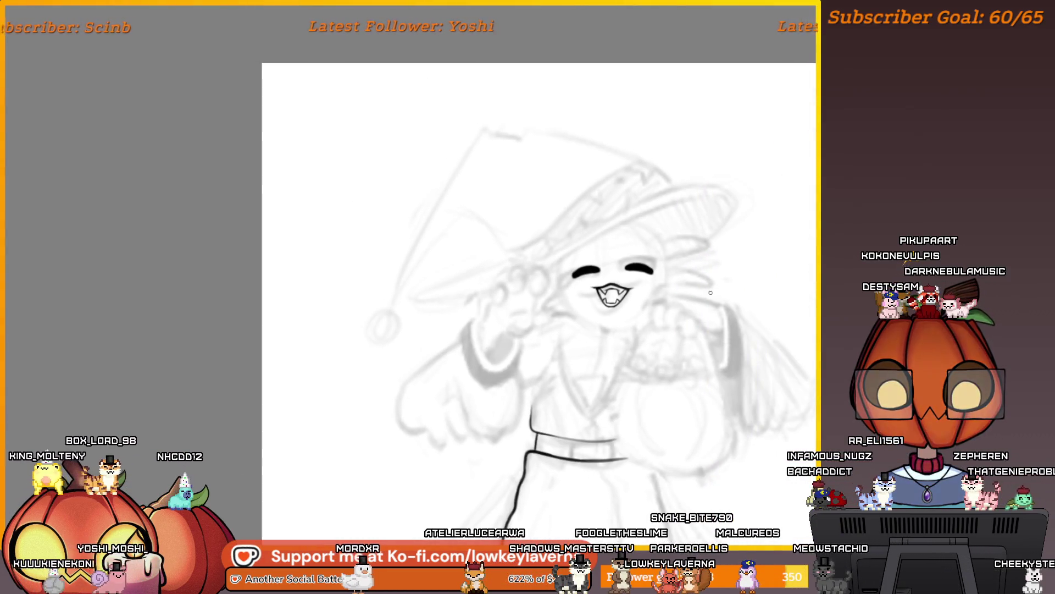
scroll(607, 297, "up", 2)
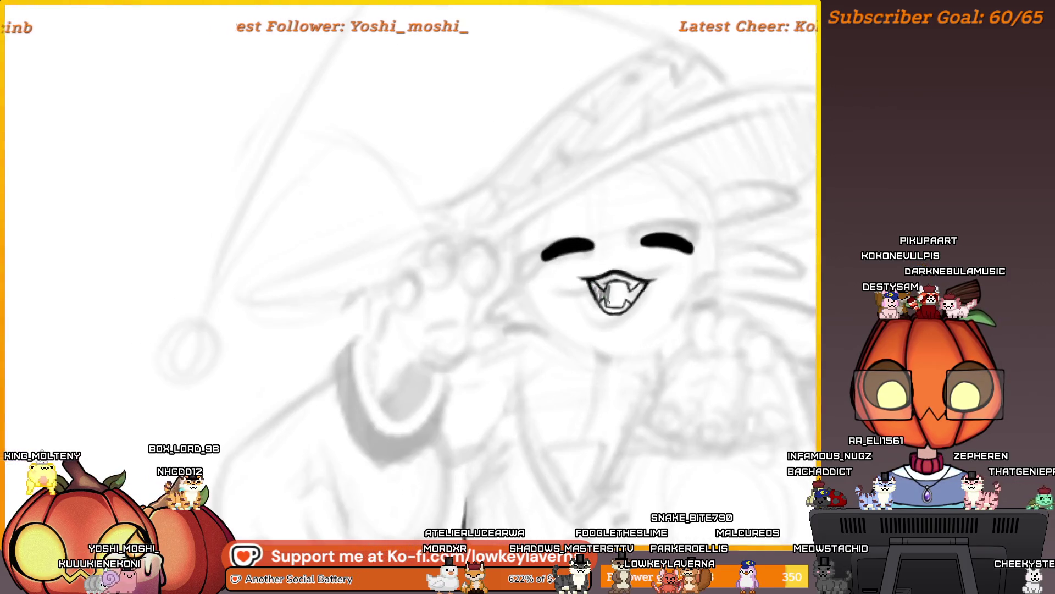
scroll(673, 241, "down", 3)
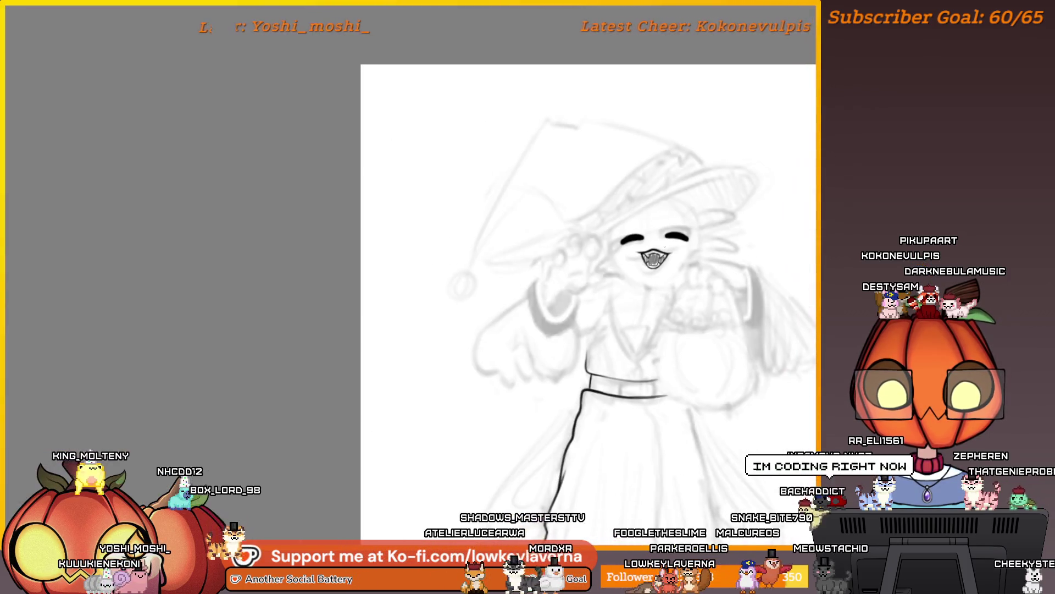
scroll(632, 290, "up", 3)
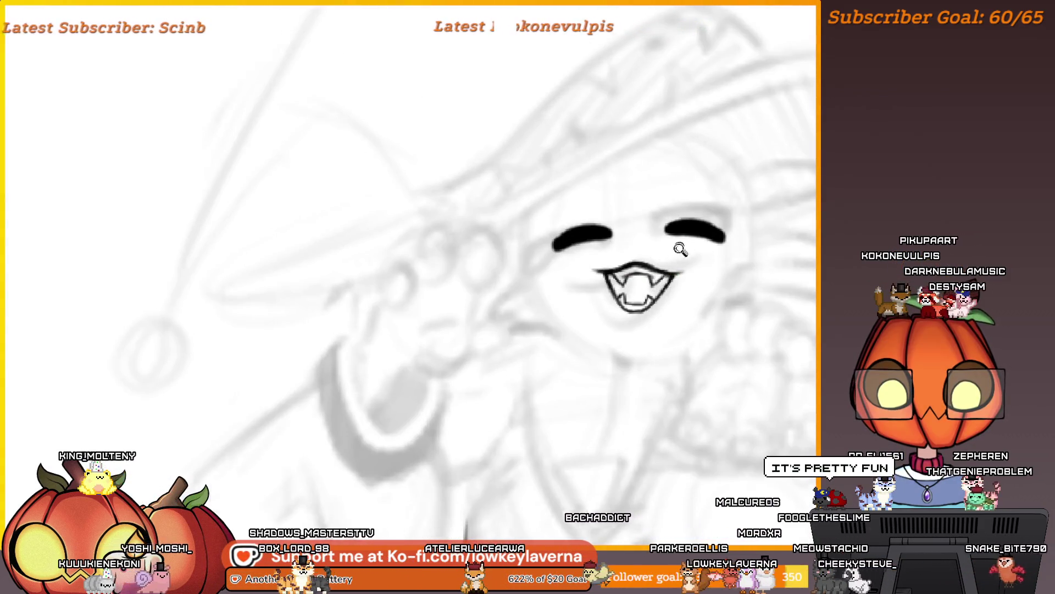
scroll(678, 247, "down", 3)
left_click_drag(693, 284, 685, 284)
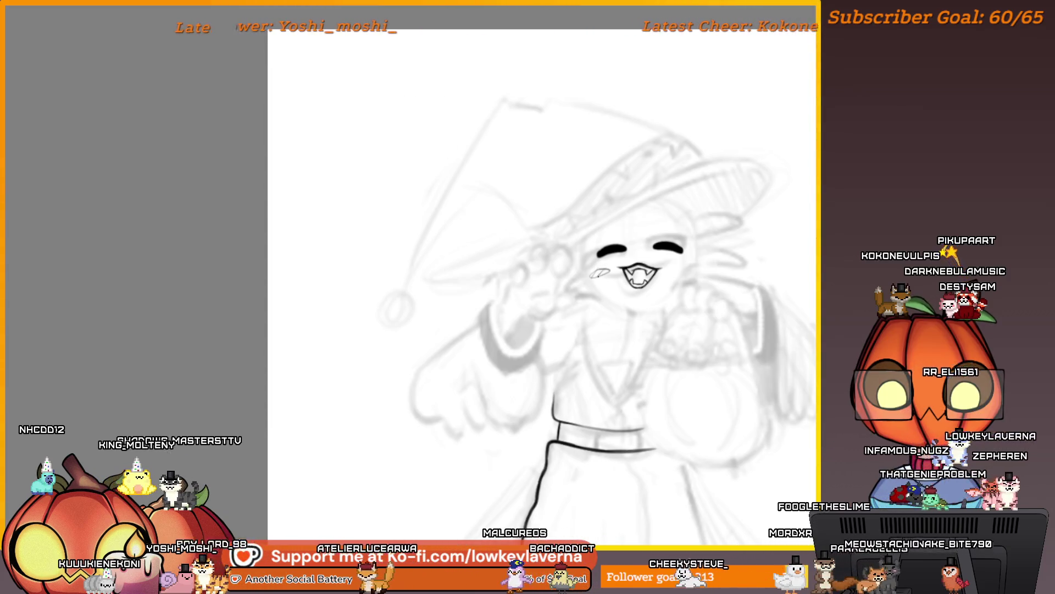
left_click(680, 268)
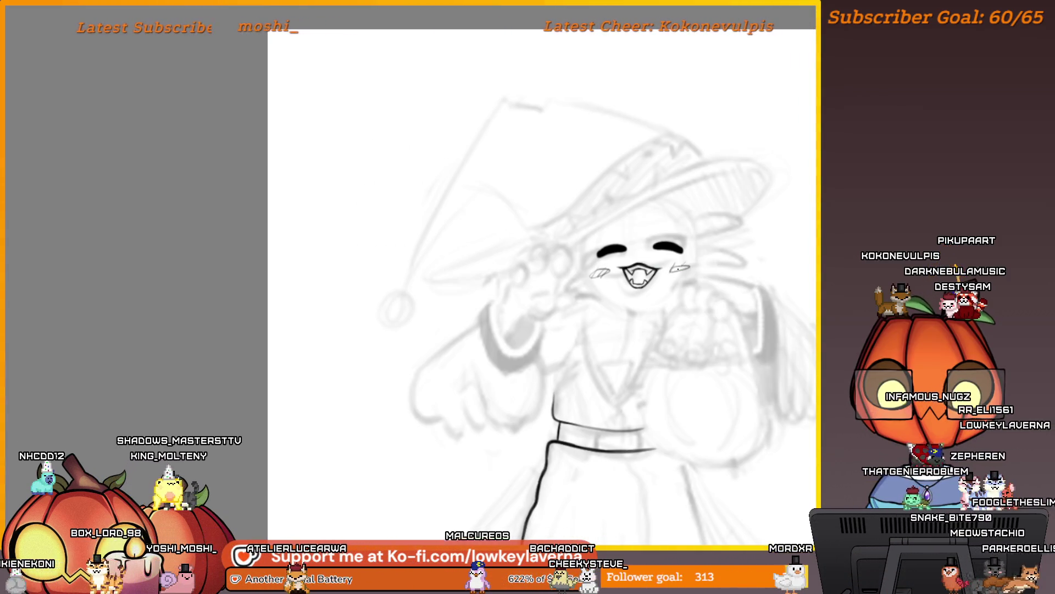
Pan the sketch aside to reveal the reference images
scroll(723, 236, "down", 2)
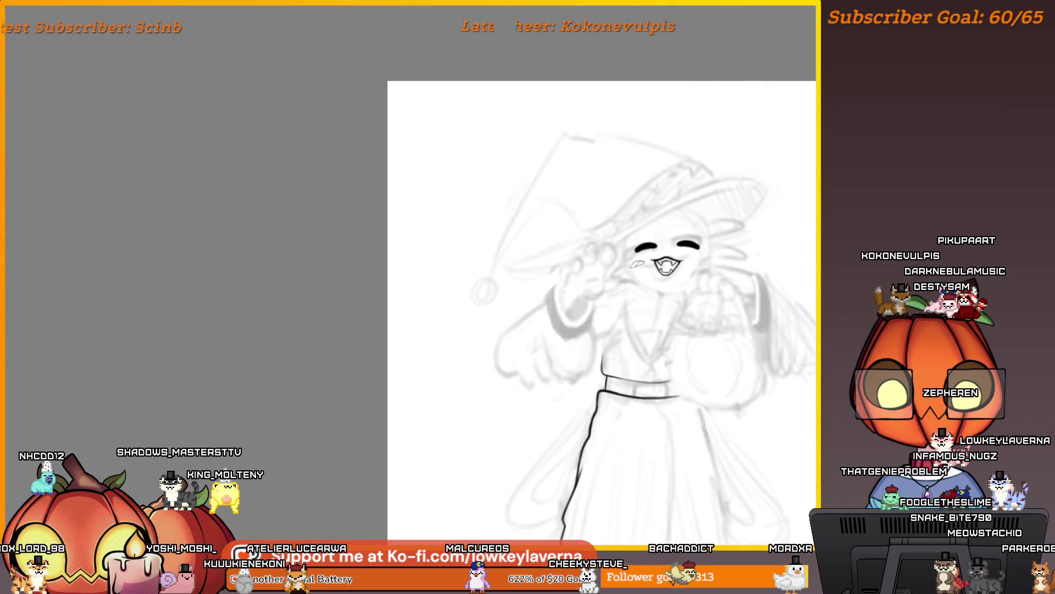
left_click_drag(780, 273, 436, 279)
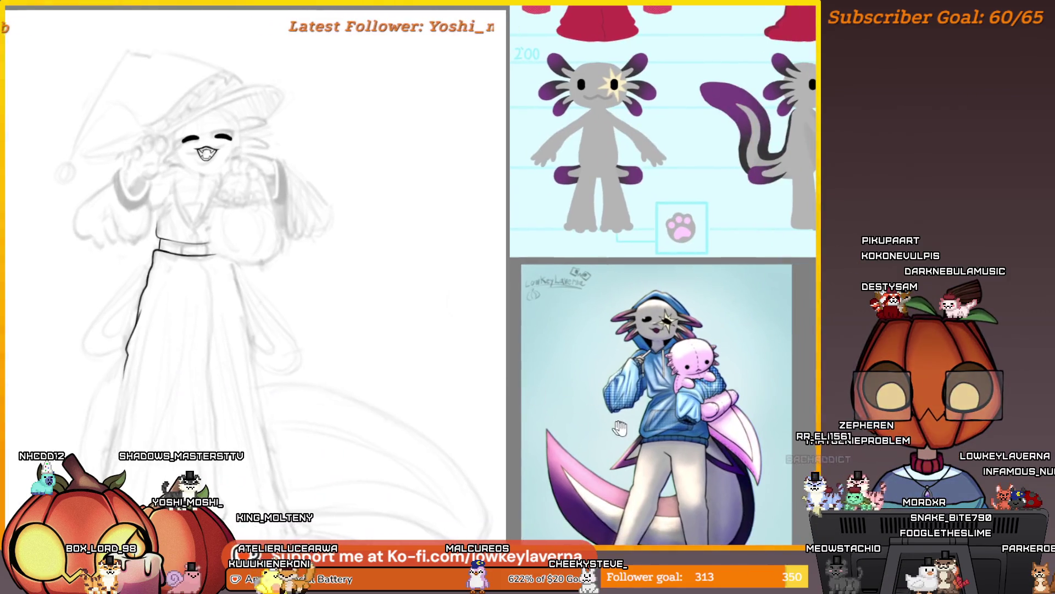
left_click_drag(620, 428, 602, 440)
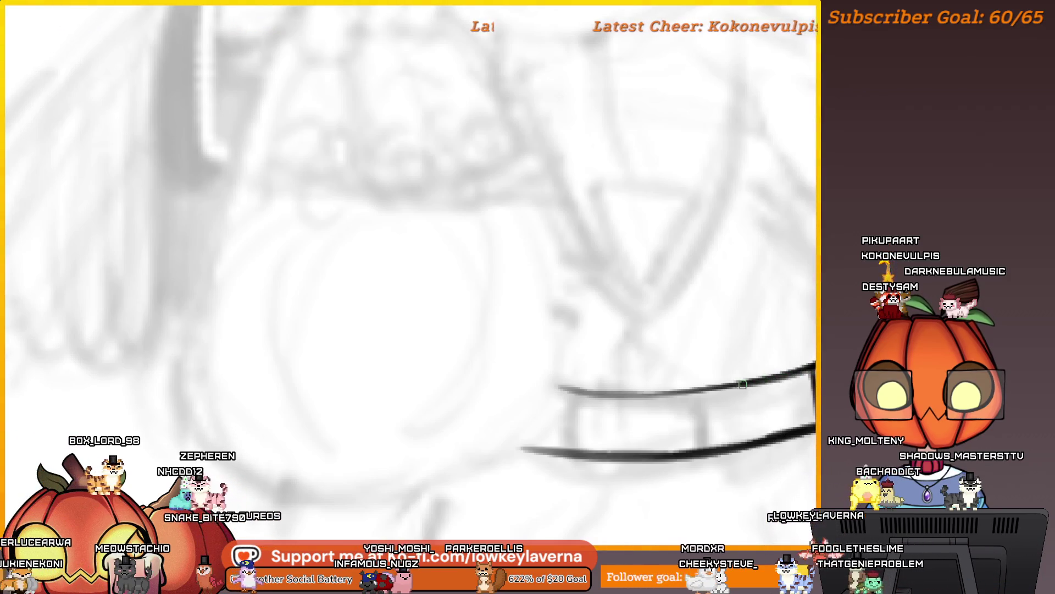
Ink the bodice side lines down to the belt, panning between belt and face
left_click_drag(817, 299, 721, 358)
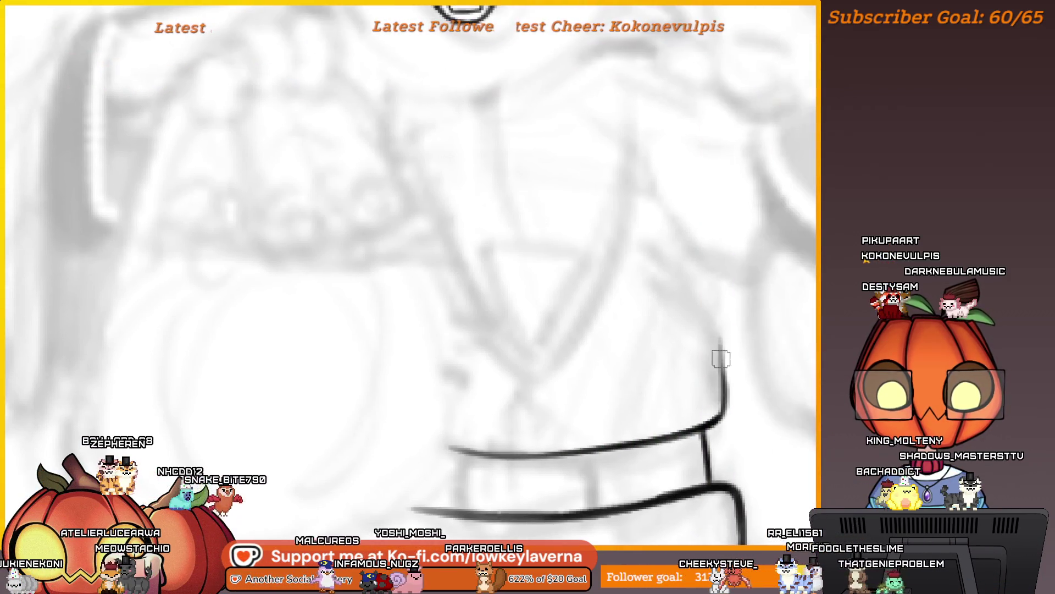
scroll(724, 320, "down", 4)
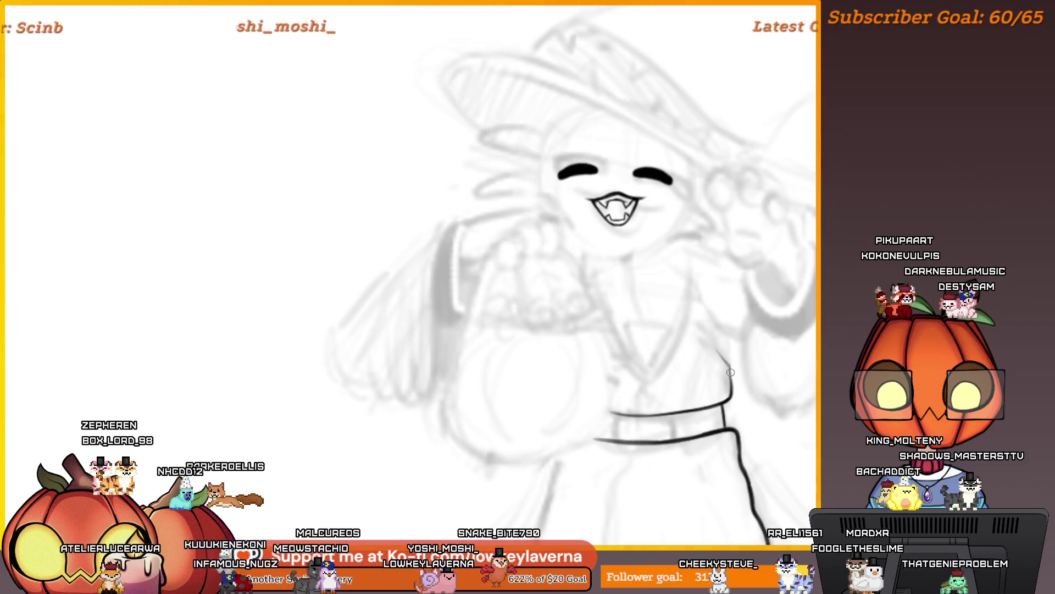
left_click_drag(714, 293, 501, 327)
mouse_move(223, 302)
left_mouse_down()
mouse_move(529, 295)
mouse_move(635, 369)
left_mouse_up()
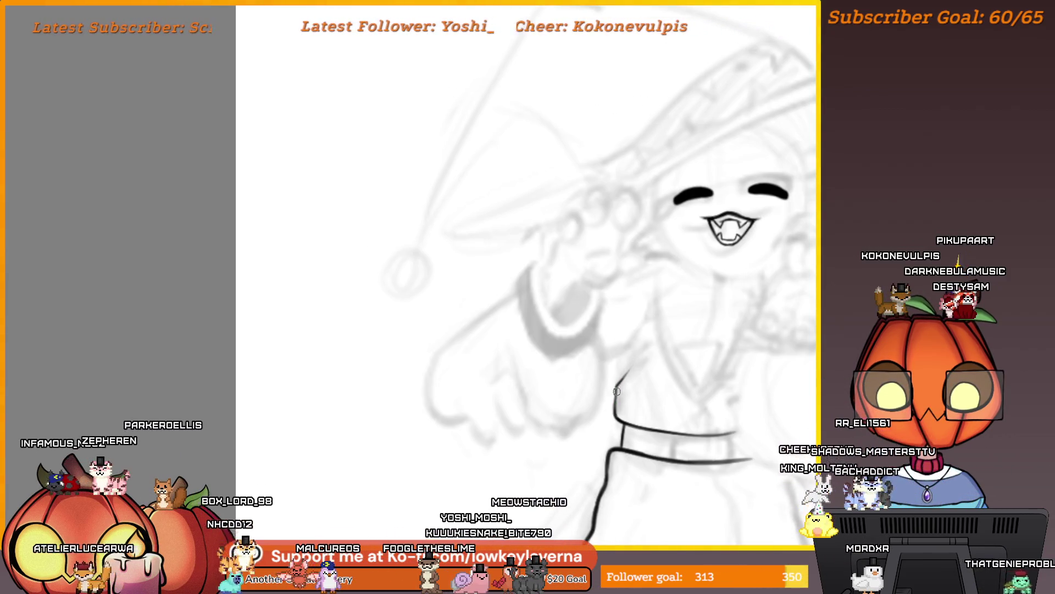
scroll(618, 373, "up", 1)
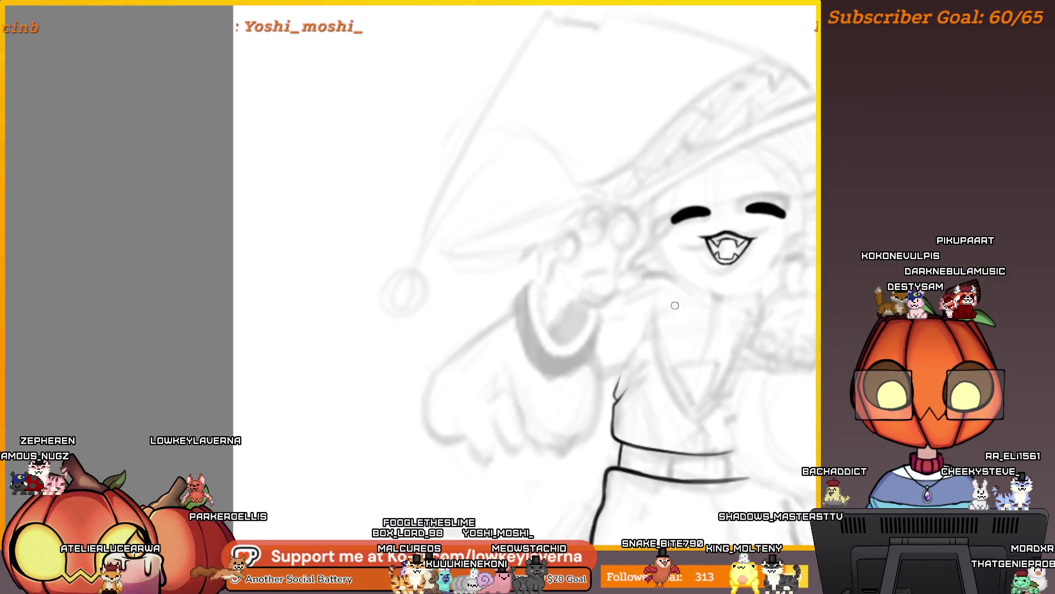
left_click_drag(618, 376, 571, 386)
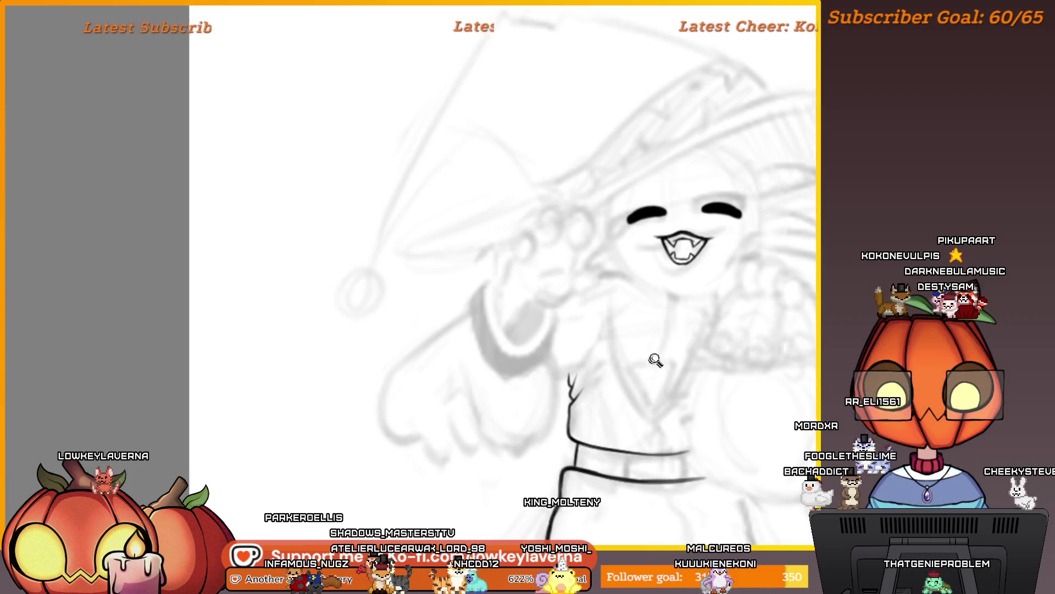
Draw the diagonal wrap-collar stroke across the chest and a short curve at the shoulder
scroll(655, 360, "down", 2)
left_click_drag(723, 393, 710, 357)
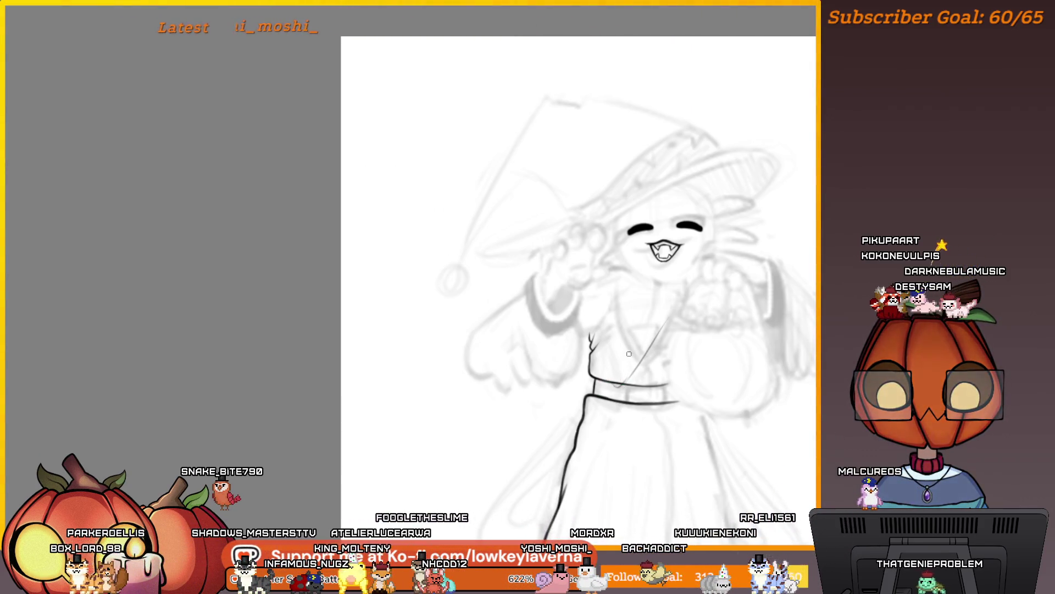
scroll(587, 335, "down", 2)
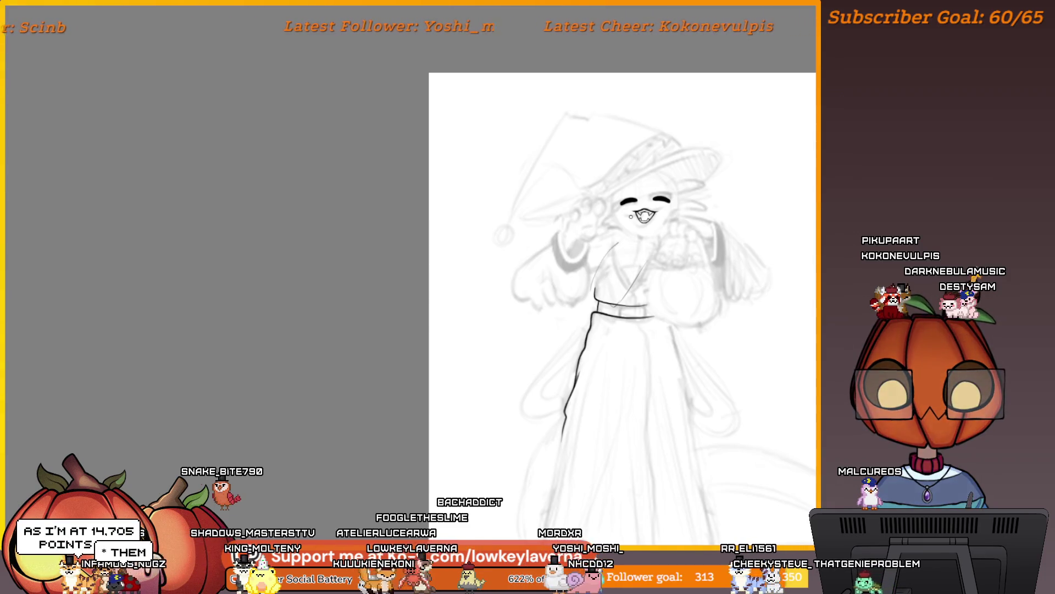
scroll(680, 206, "down", 3)
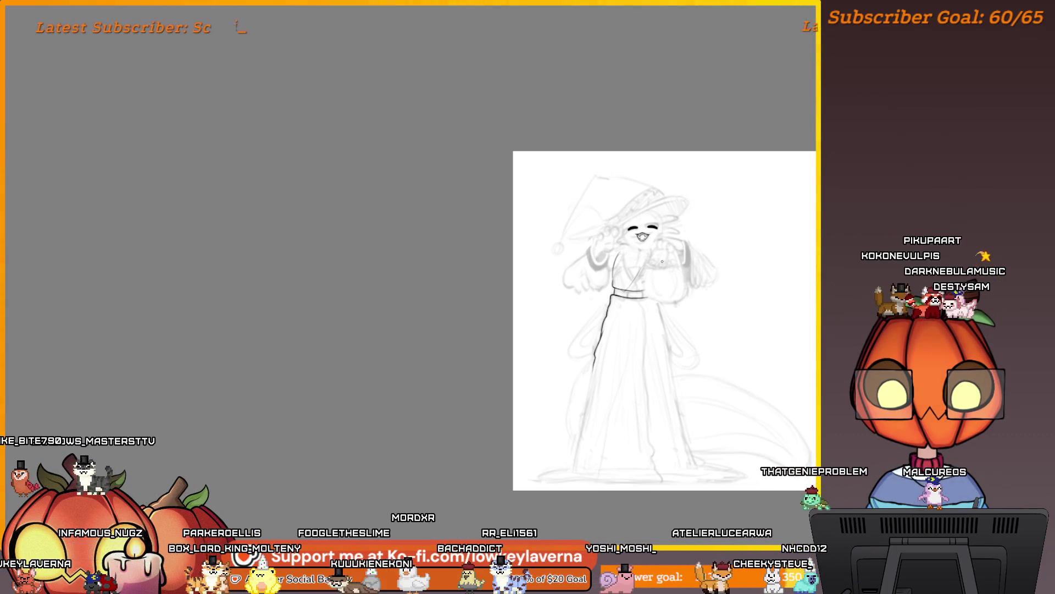
scroll(613, 274, "up", 2)
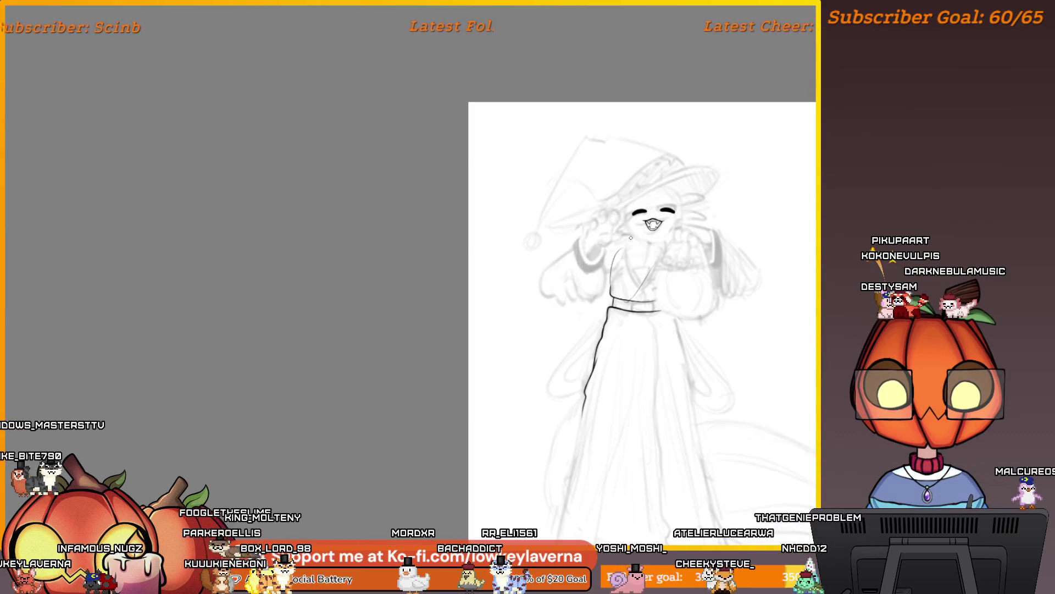
left_click_drag(610, 264, 631, 242)
scroll(636, 239, "down", 2)
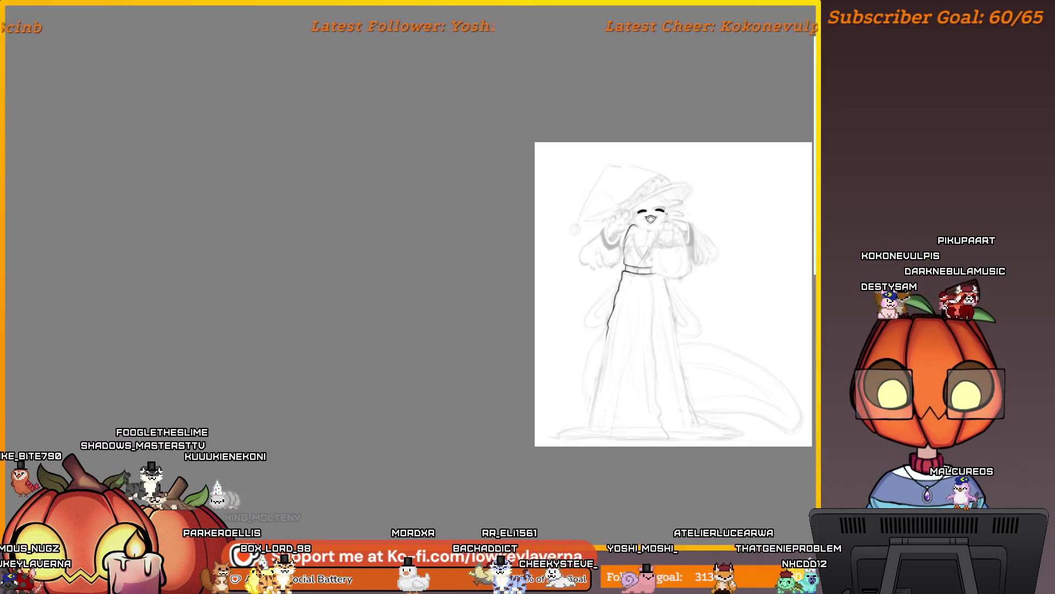
scroll(634, 217, "up", 3)
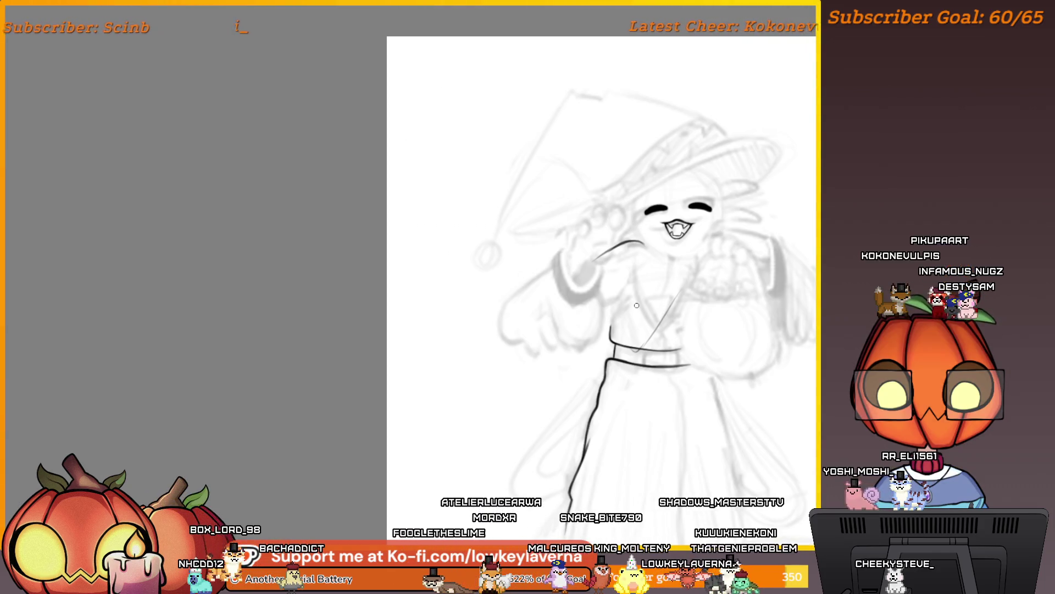
Mirror the canvas, extend the collar line up the chest, then flip back to check proportions
scroll(641, 319, "right", 4)
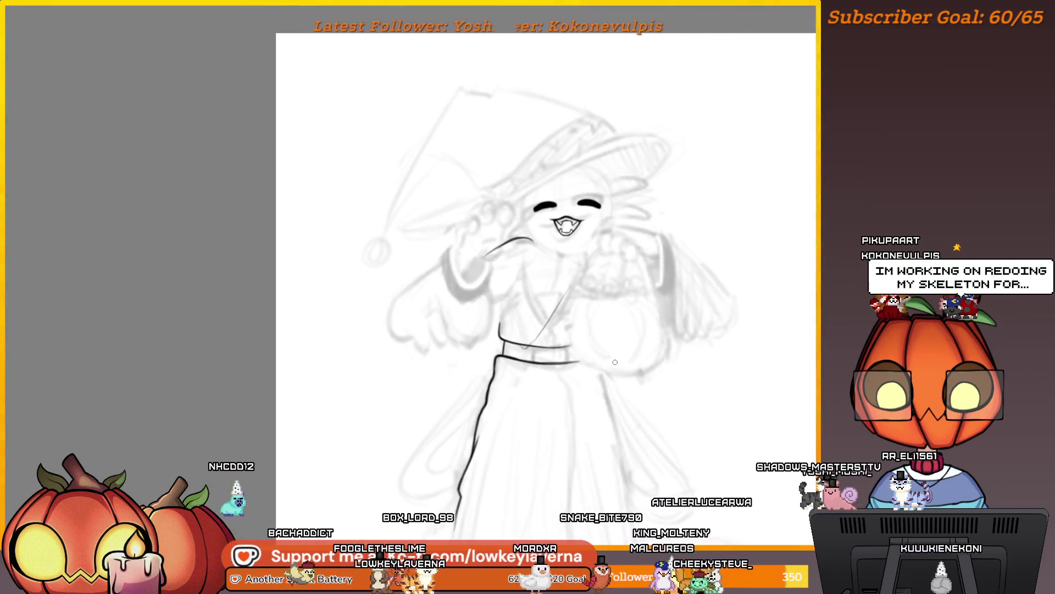
key("m")
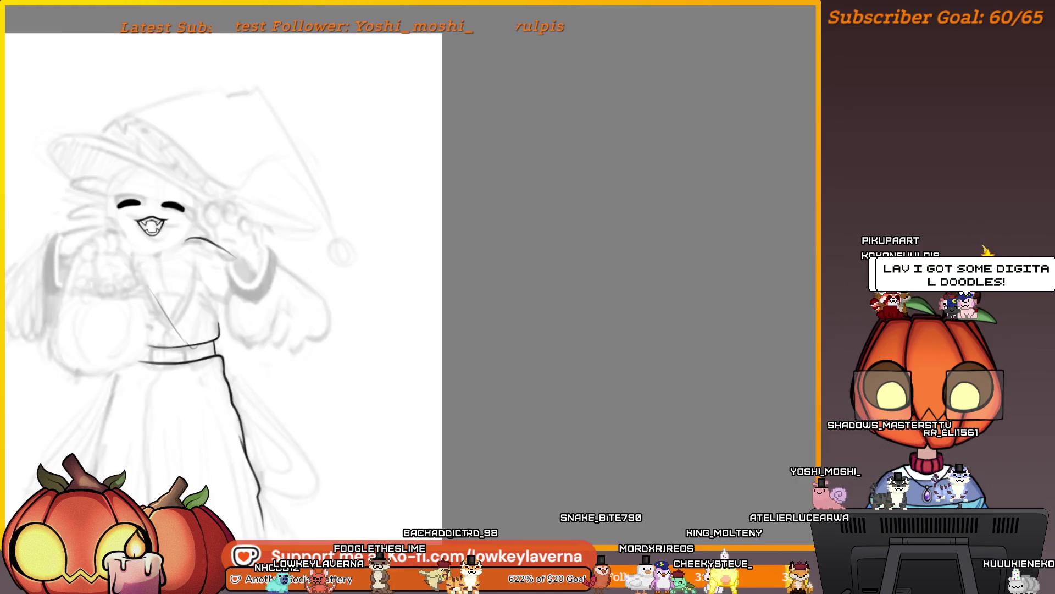
left_click_drag(322, 356, 702, 339)
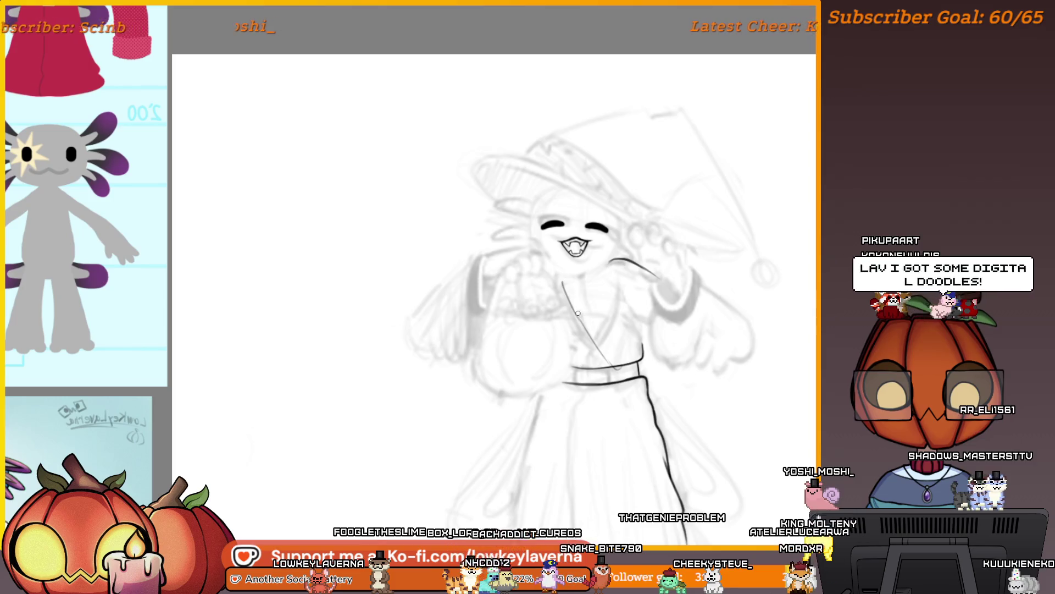
left_click_drag(573, 312, 559, 276)
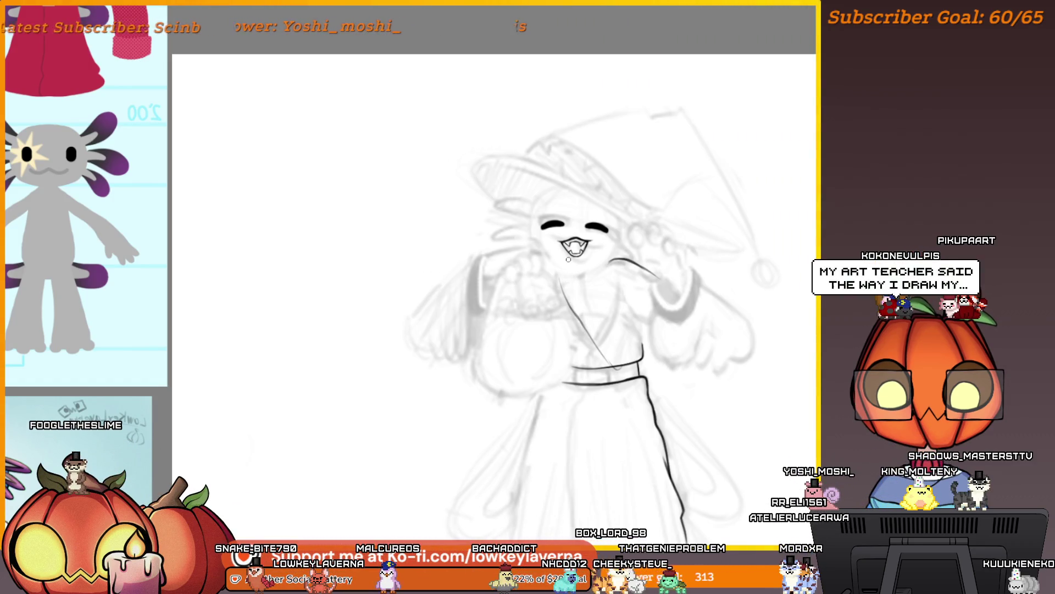
scroll(567, 262, "up", 3)
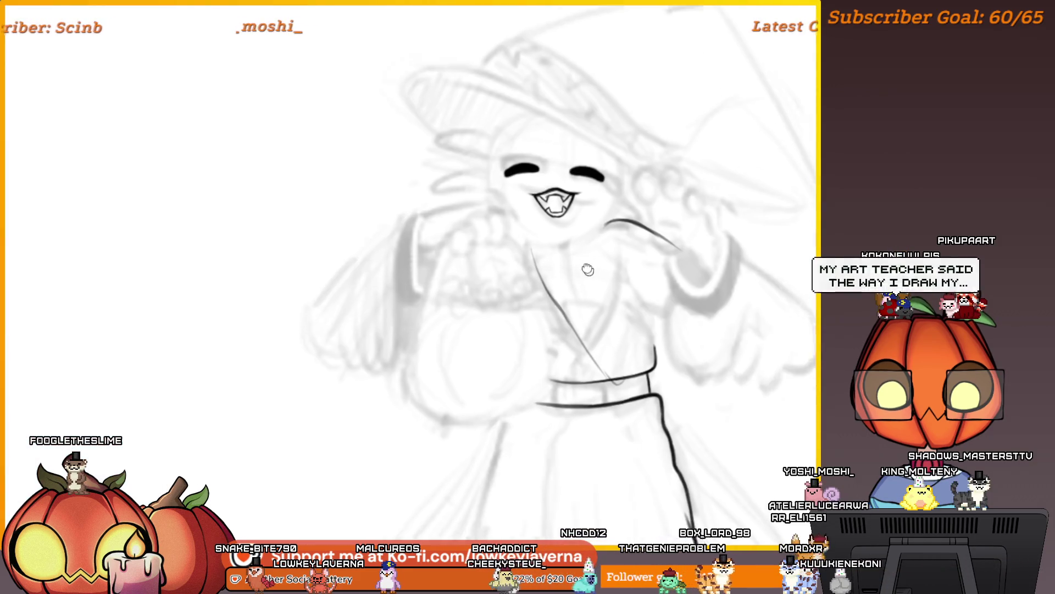
scroll(555, 246, "down", 3)
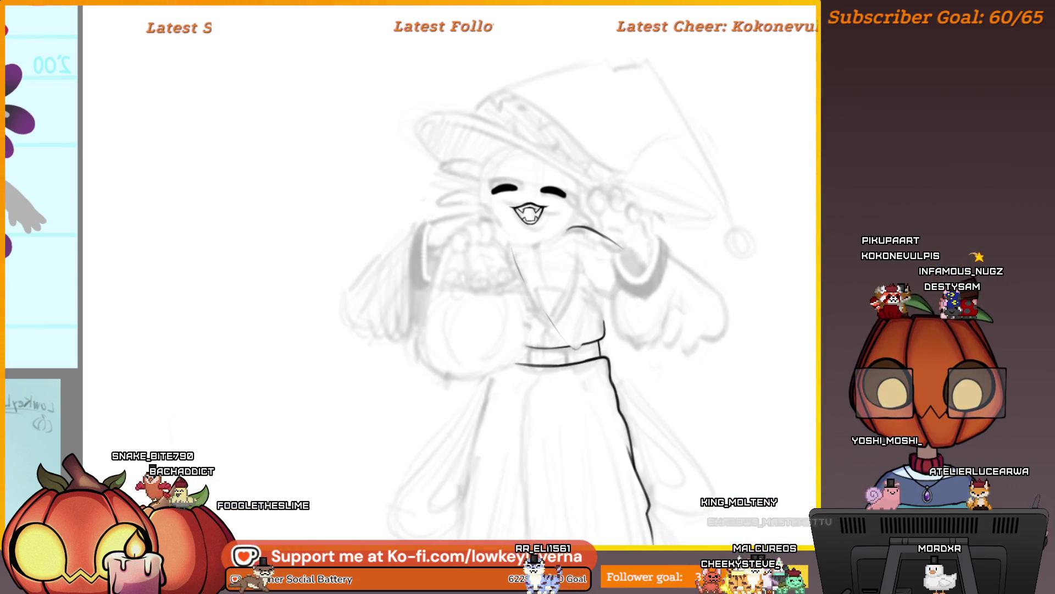
key("m")
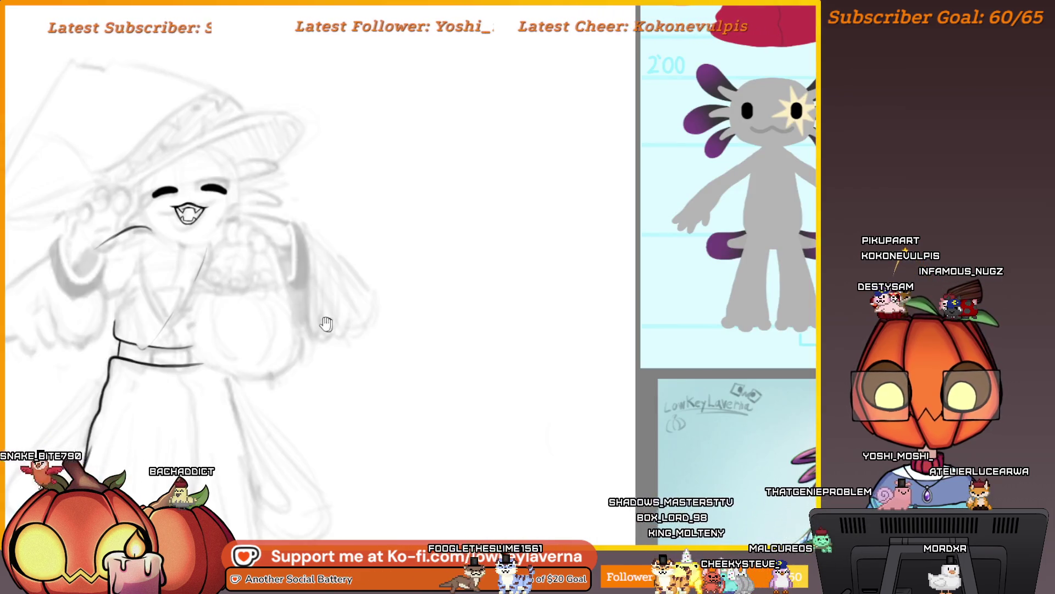
scroll(659, 264, "up", 5)
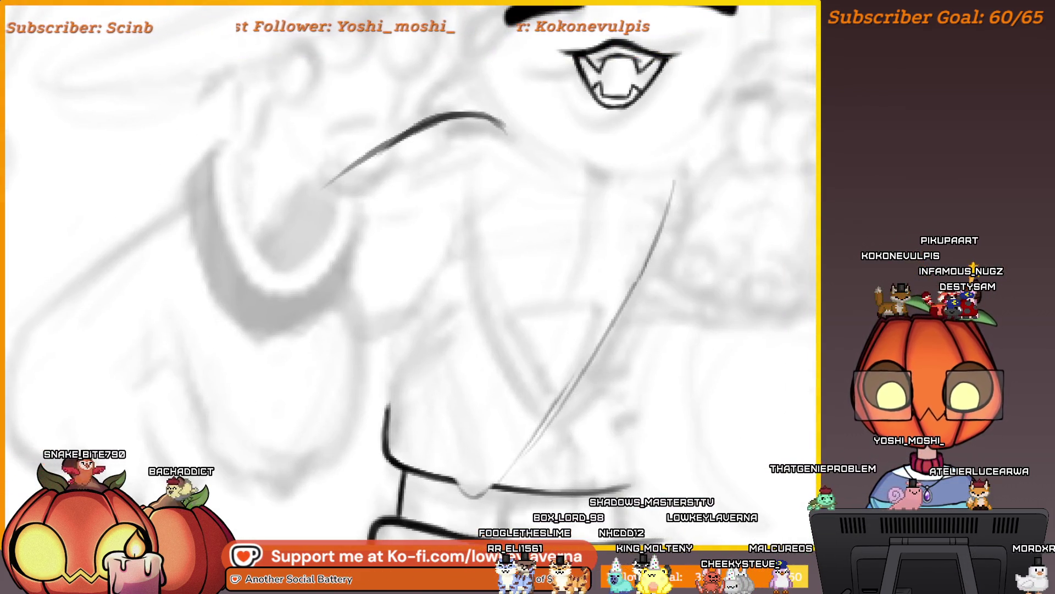
scroll(639, 325, "down", 2)
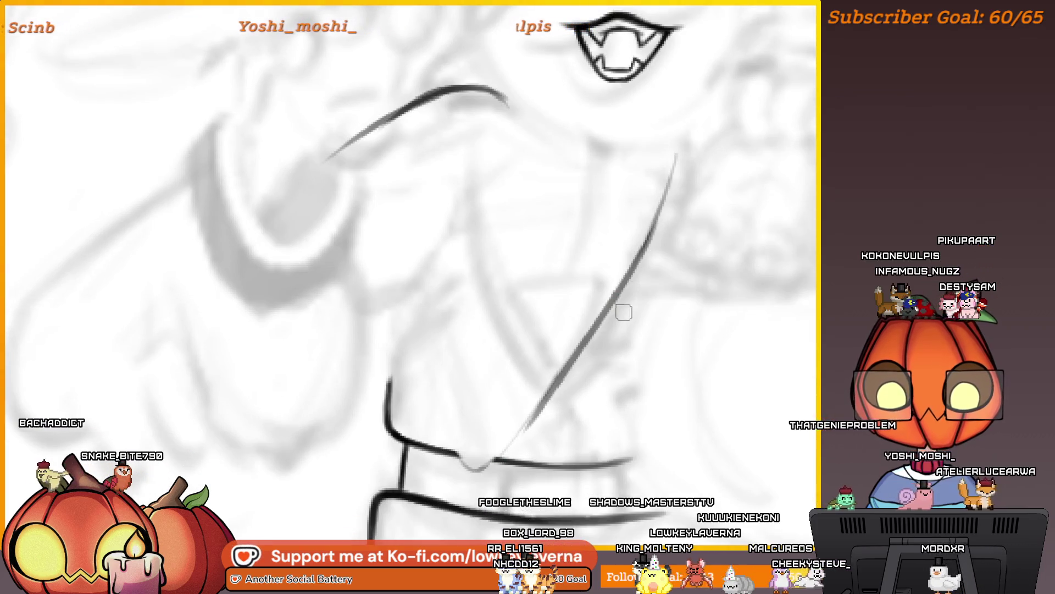
scroll(645, 303, "down", 1)
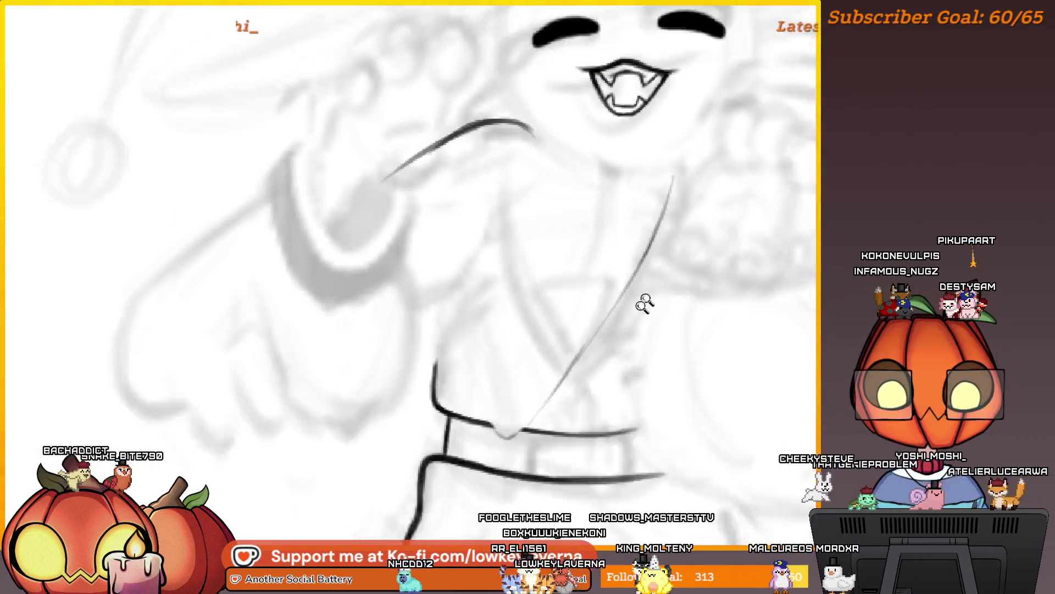
scroll(645, 303, "down", 3)
mouse_move(643, 330)
left_mouse_down()
mouse_move(704, 382)
mouse_move(697, 314)
left_mouse_up()
scroll(645, 340, "down", 2)
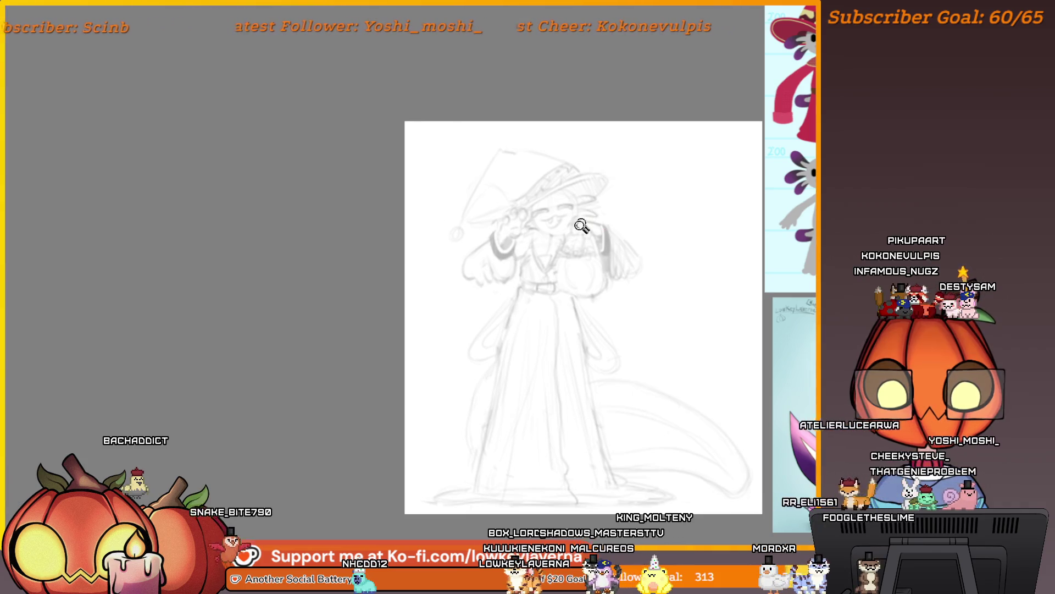
scroll(582, 225, "up", 3)
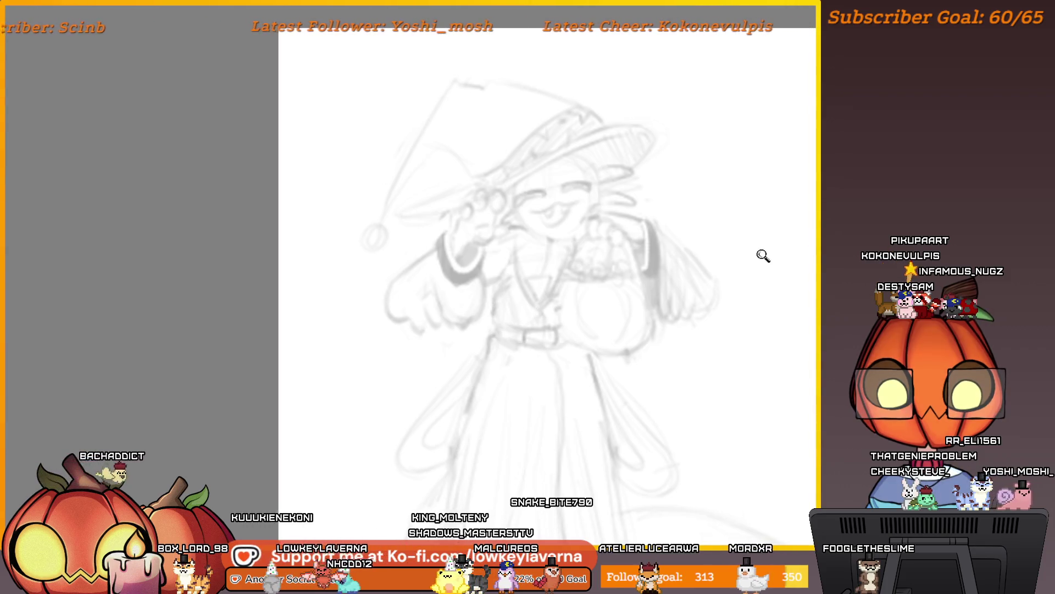
scroll(761, 255, "down", 2)
scroll(649, 217, "up", 4)
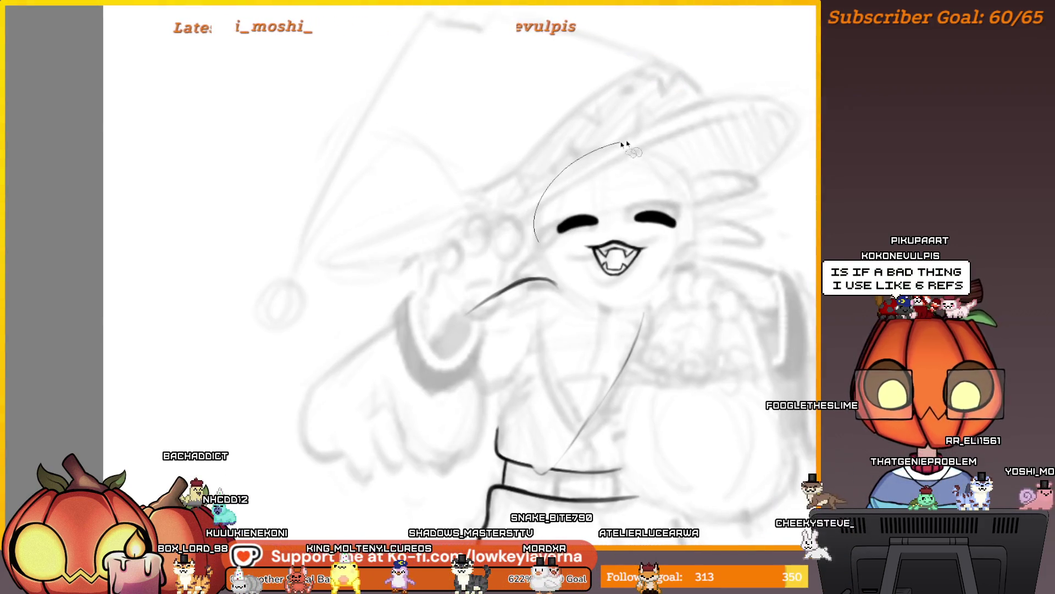
Lasso the inked eyes and mouth, rotate them slightly counter-clockwise and nudge them left
mouse_move(624, 141)
left_mouse_down()
mouse_move(725, 253)
mouse_move(627, 138)
left_mouse_up()
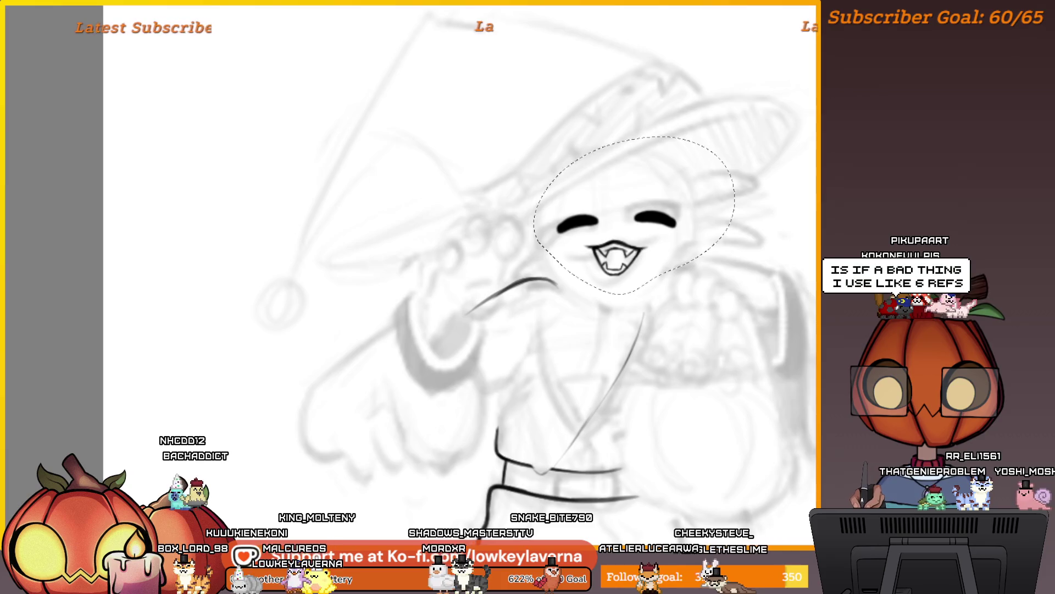
key("ctrl+t")
left_click_drag(777, 228, 773, 208)
left_click_drag(670, 252, 662, 255)
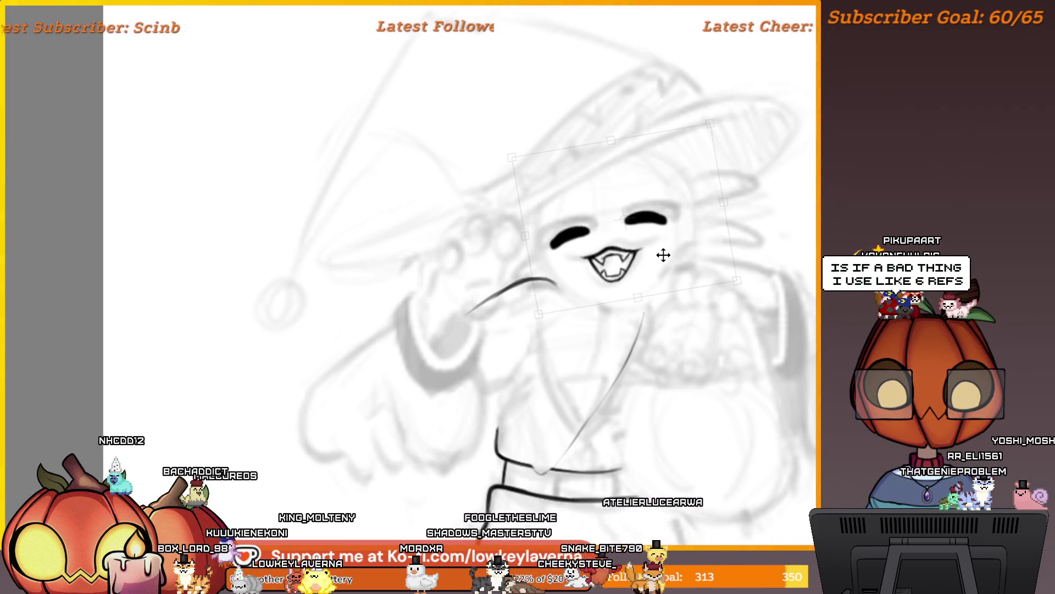
scroll(664, 255, "down", 2)
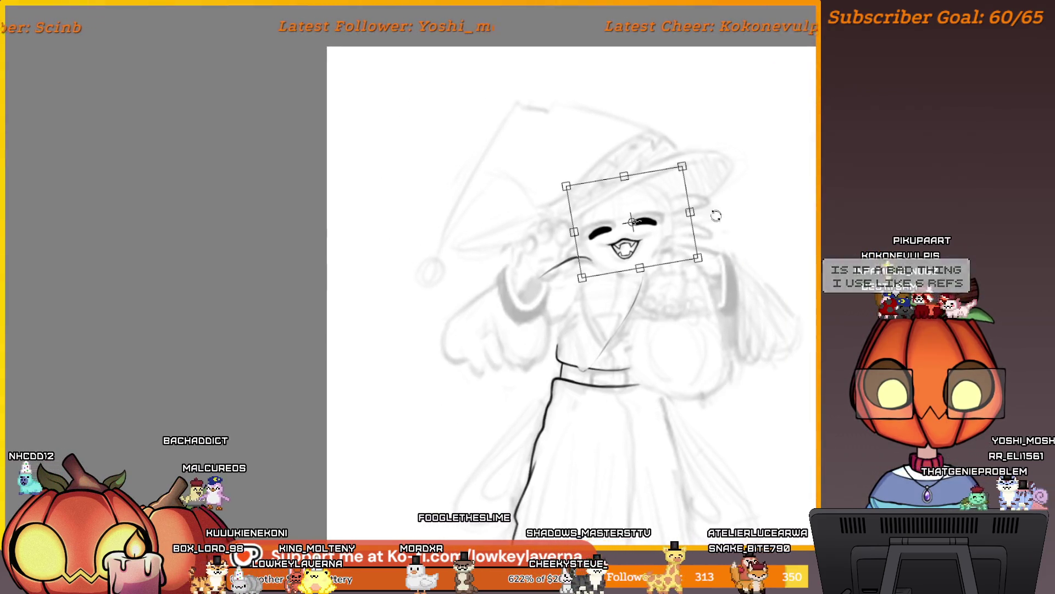
key("Return")
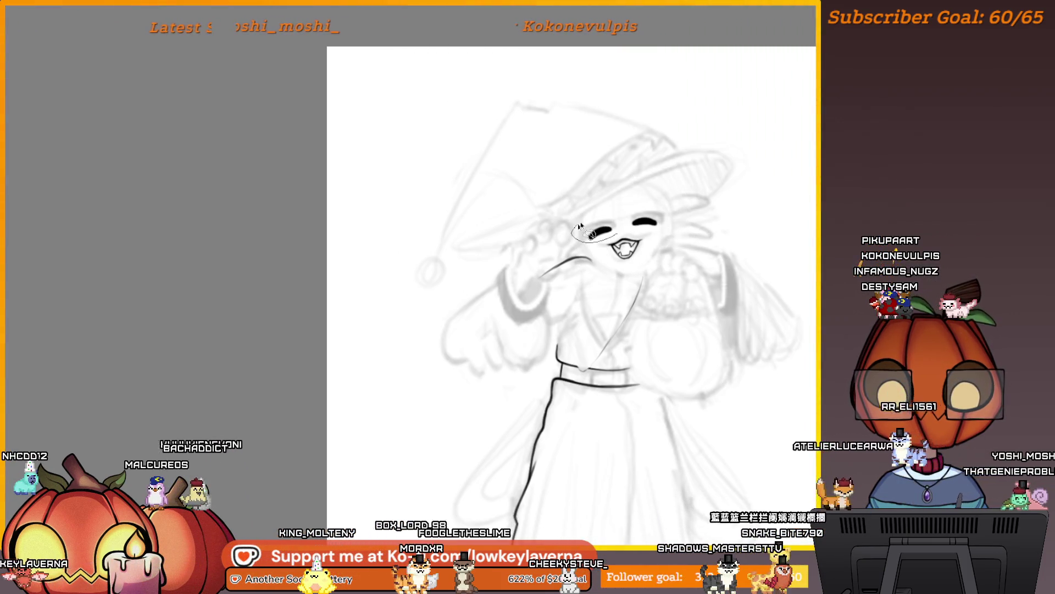
Tilt the face lineart a little more with a second transform
key("ctrl+t")
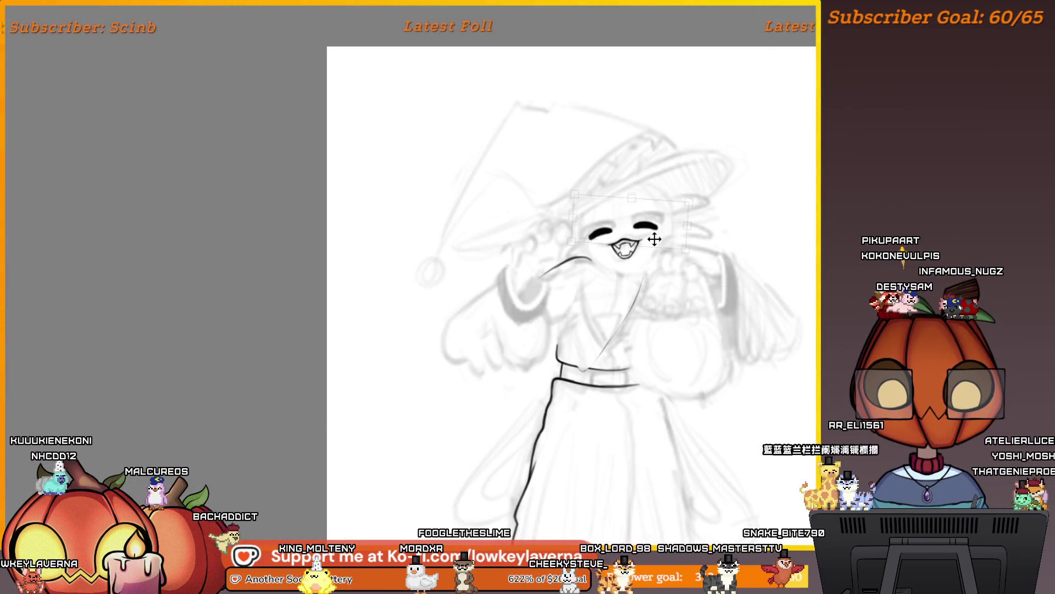
left_click_drag(687, 236, 655, 237)
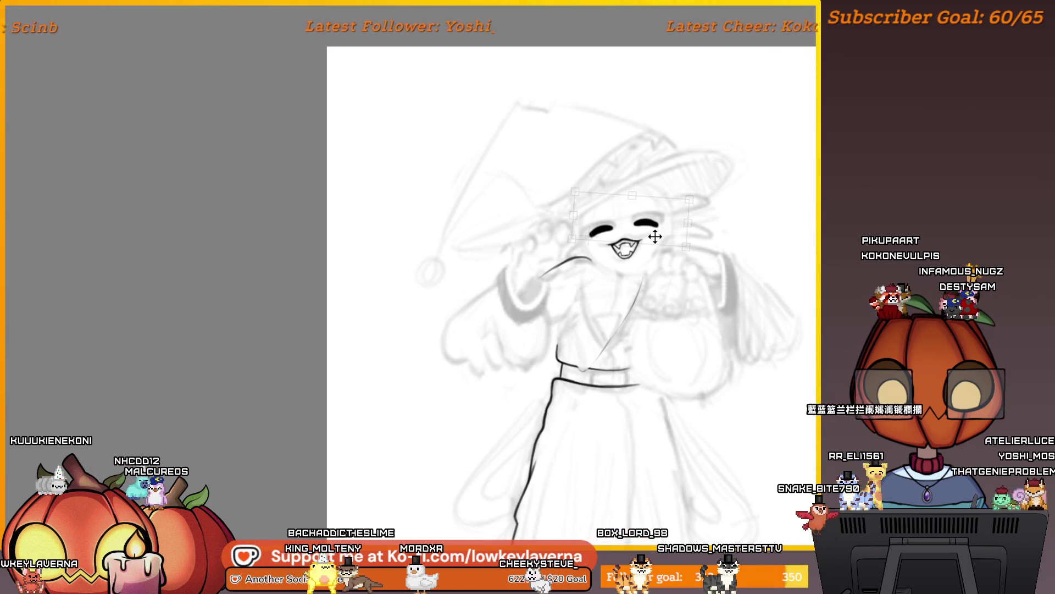
key("Return")
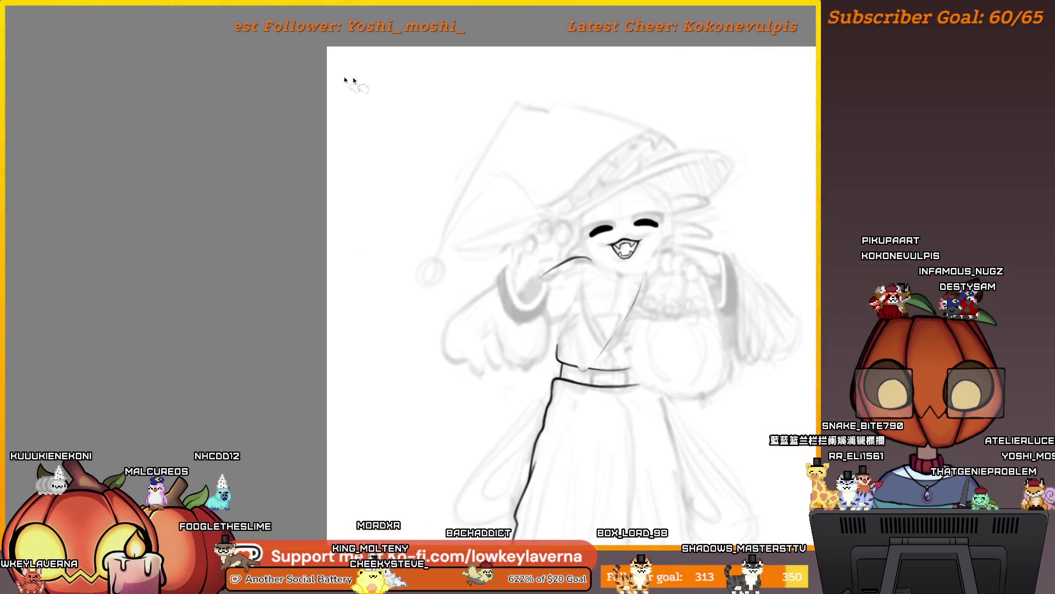
scroll(630, 220, "up", 3)
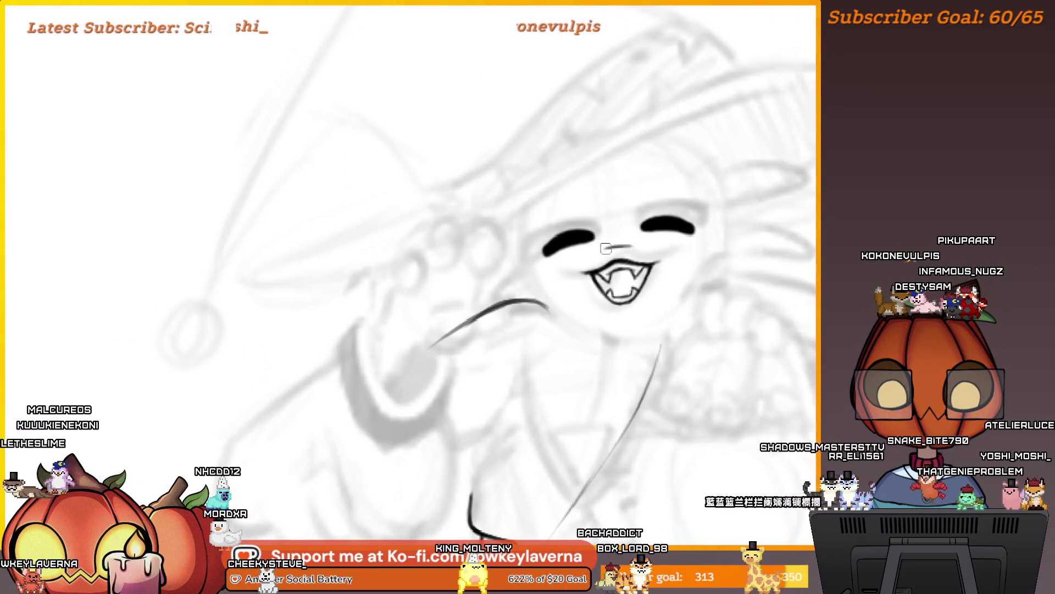
scroll(653, 299, "down", 4)
left_click_drag(753, 270, 643, 236)
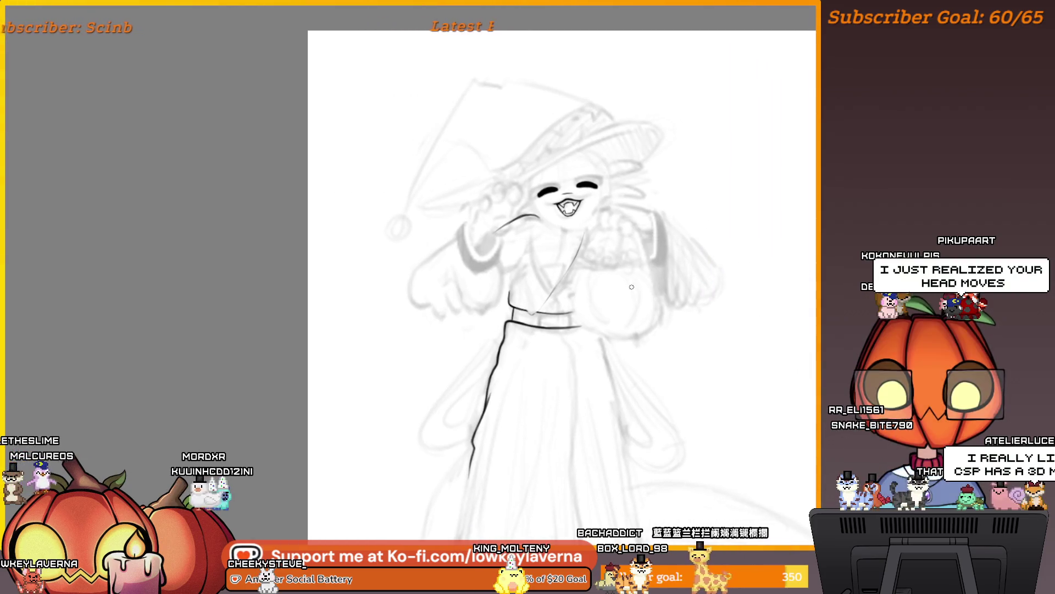
scroll(588, 195, "up", 3)
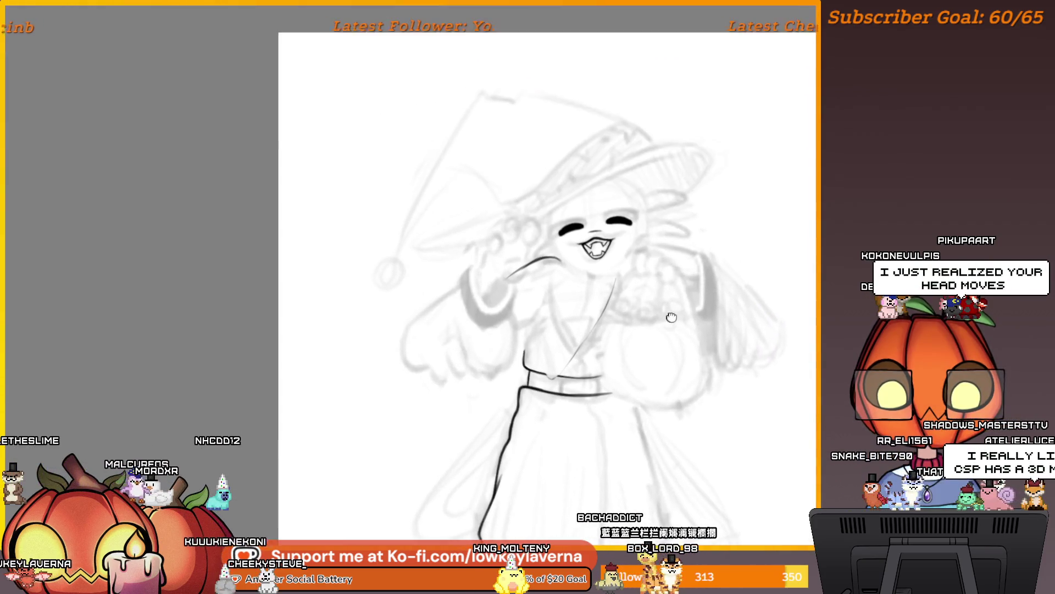
scroll(588, 195, "up", 4)
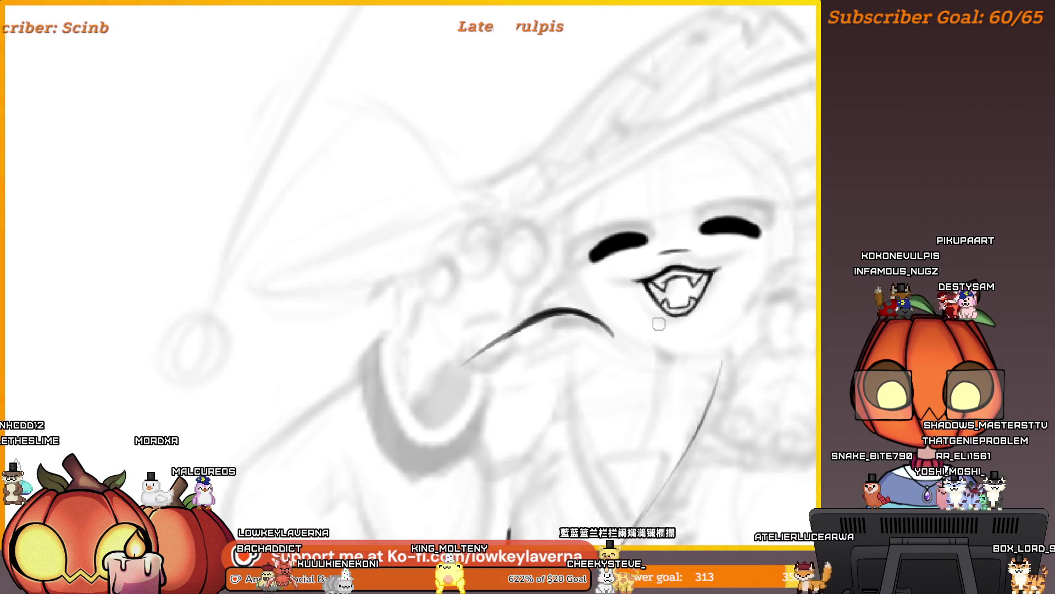
mouse_move(659, 320)
left_mouse_down()
mouse_move(549, 346)
mouse_move(469, 324)
mouse_move(771, 336)
left_mouse_up()
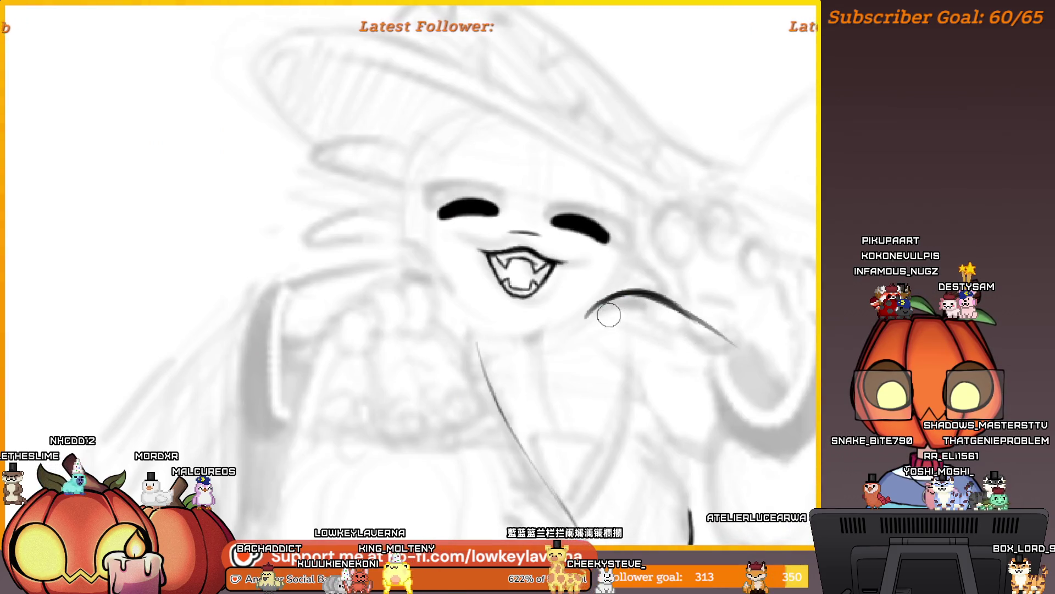
scroll(585, 333, "down", 2)
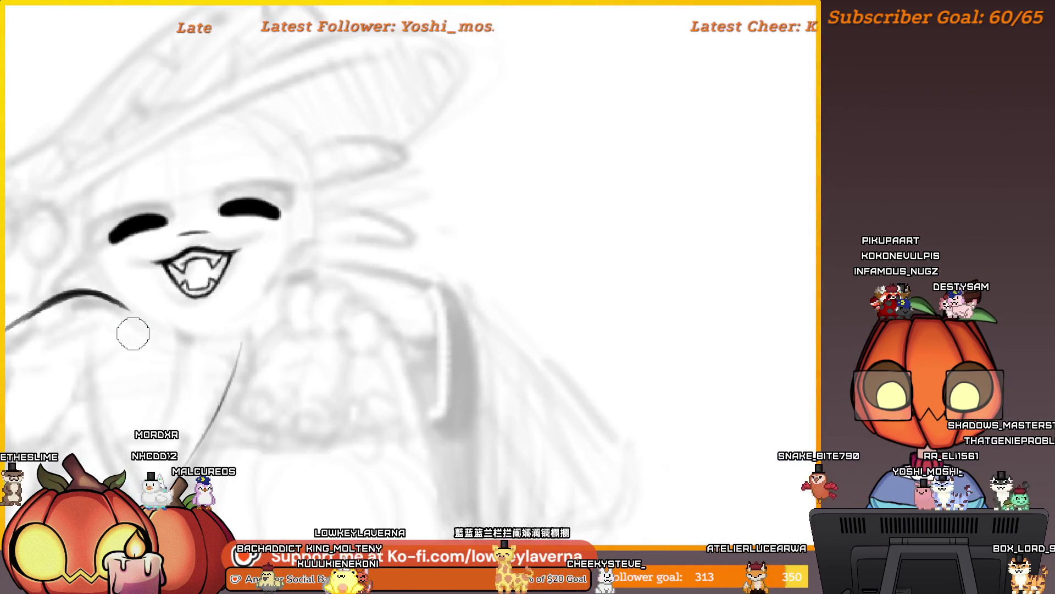
key("m")
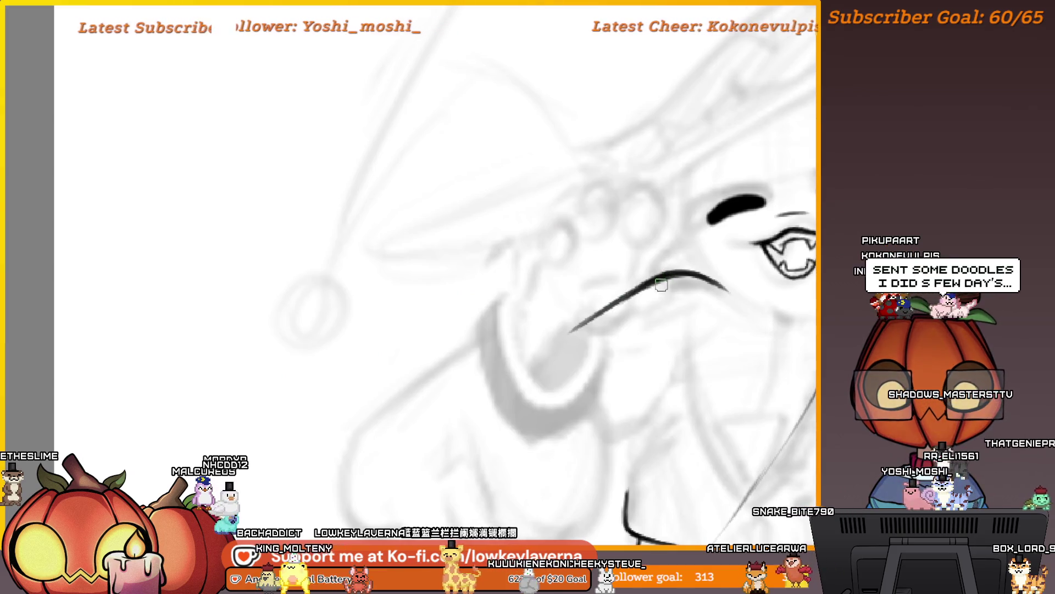
scroll(680, 343, "down", 3)
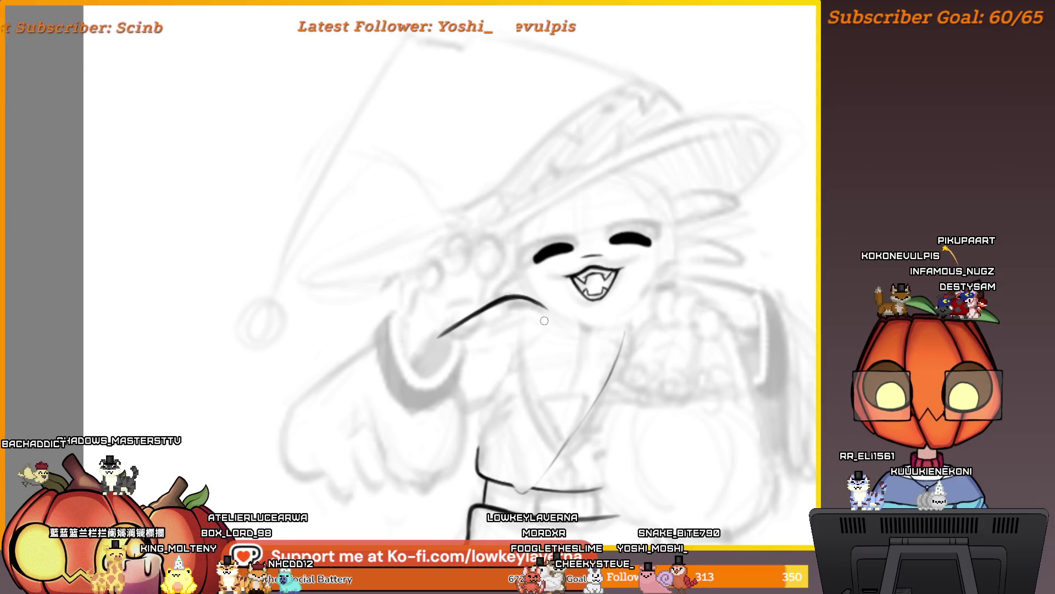
Draw the thin sleeve line down toward the hand and erase its overshooting end
mouse_move(544, 320)
left_mouse_down()
mouse_move(658, 293)
mouse_move(627, 278)
mouse_move(621, 287)
left_mouse_up()
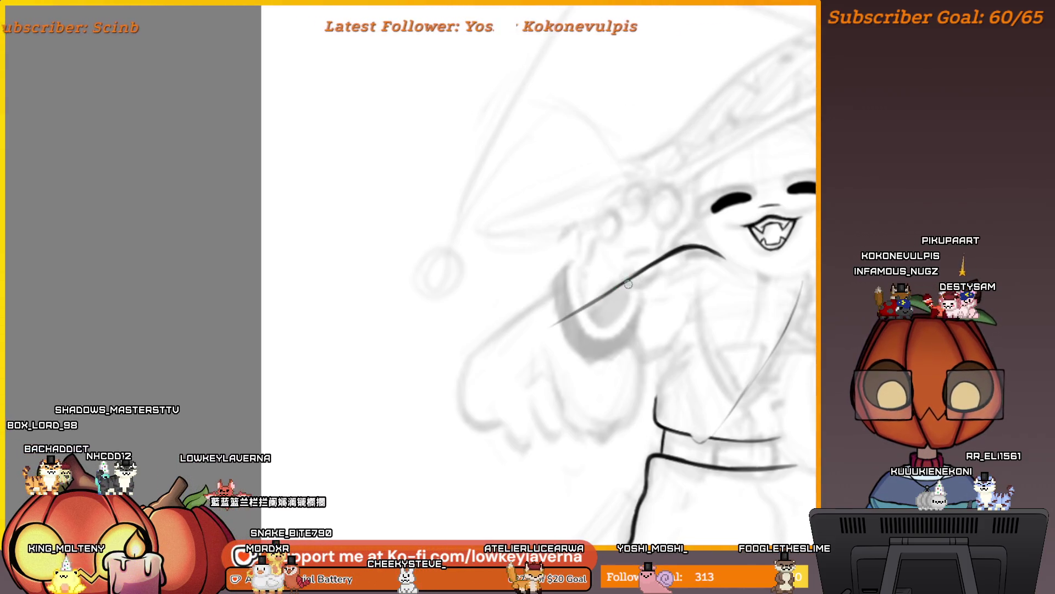
left_click_drag(563, 339, 504, 343)
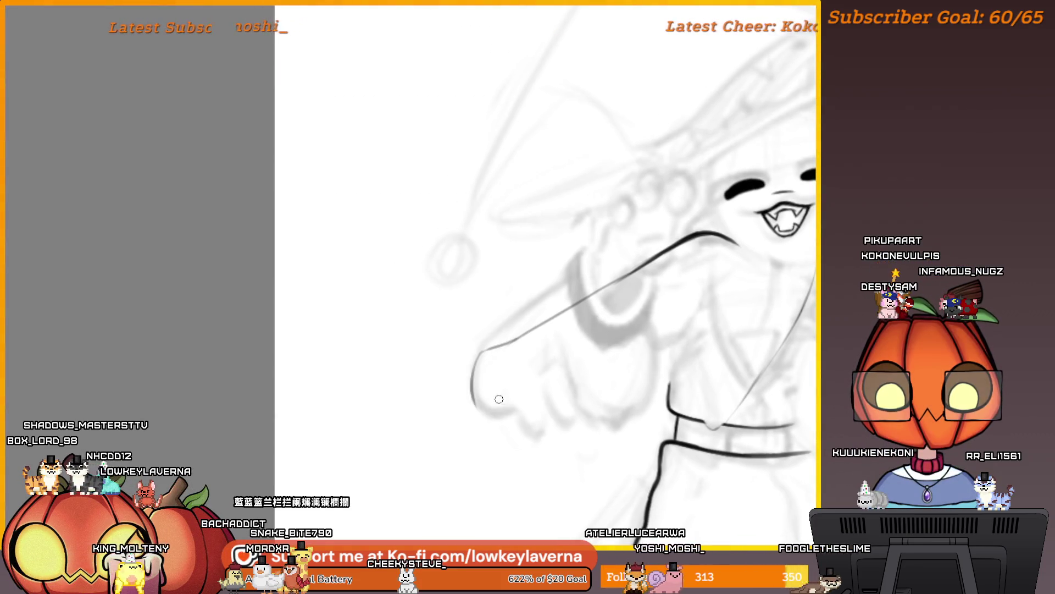
mouse_move(477, 385)
left_mouse_down()
mouse_move(543, 409)
mouse_move(572, 407)
mouse_move(567, 374)
mouse_move(598, 309)
mouse_move(596, 329)
left_mouse_up()
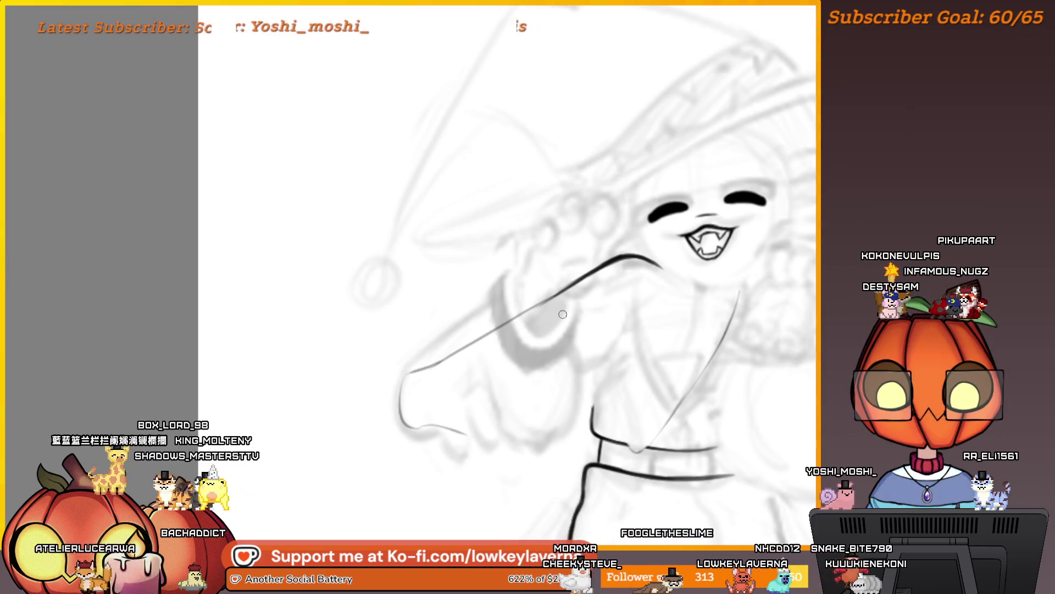
key("e")
mouse_move(471, 361)
left_mouse_down()
mouse_move(414, 354)
mouse_move(441, 455)
left_mouse_up()
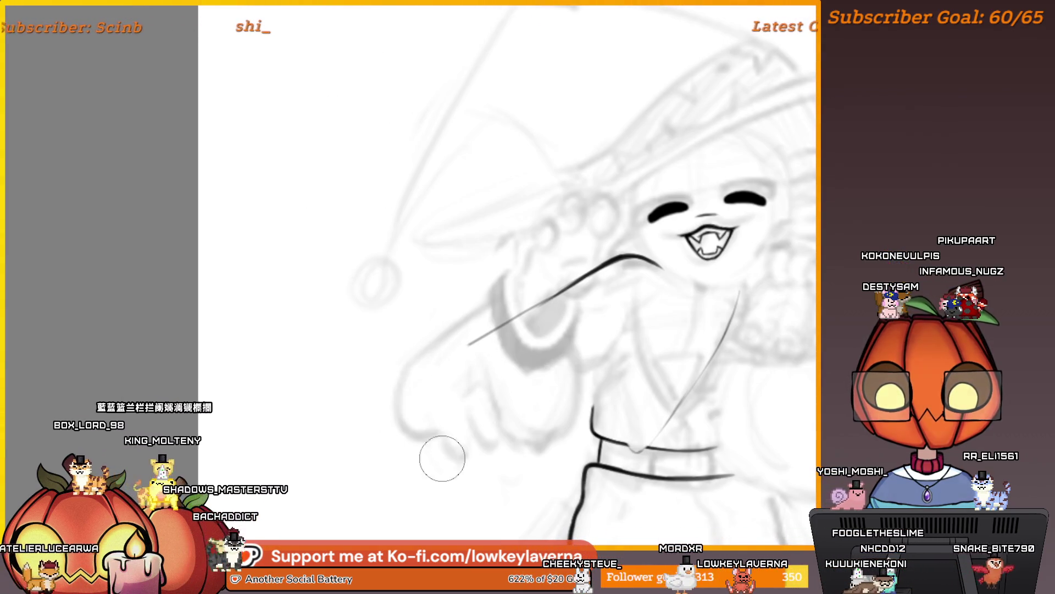
key("e")
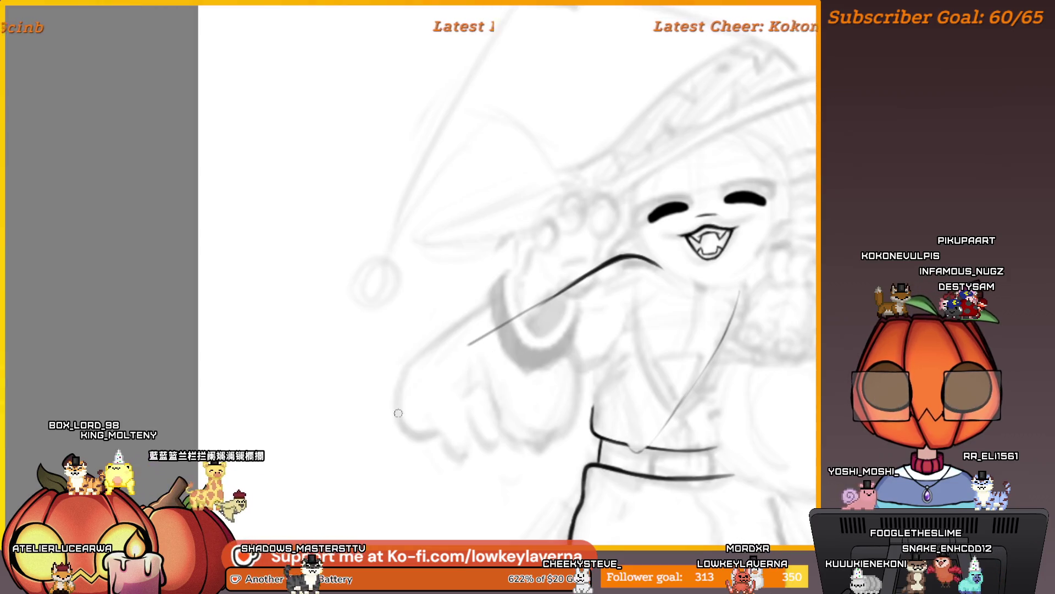
scroll(541, 328, "down", 3)
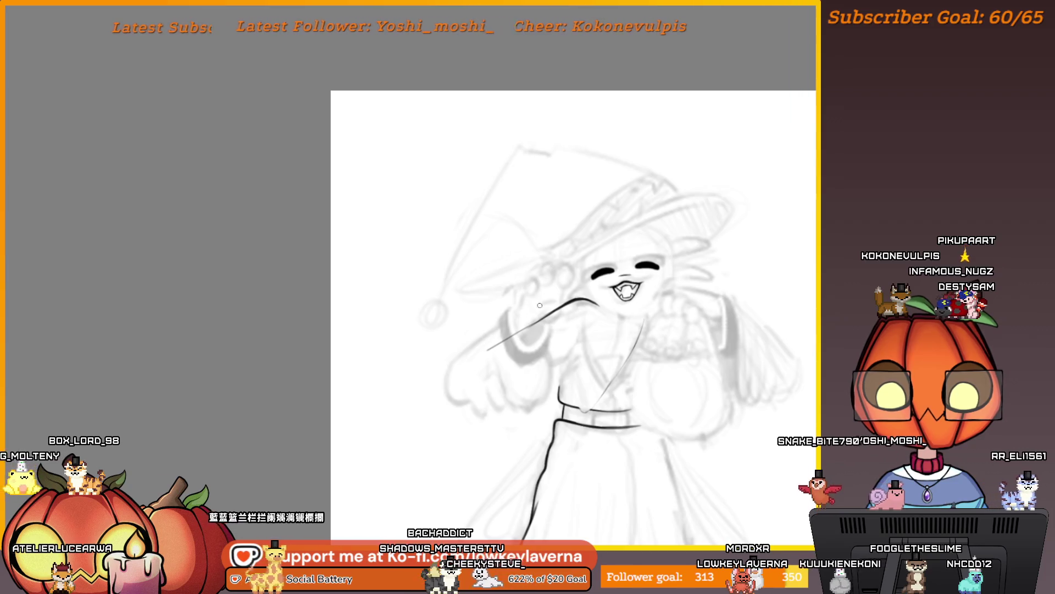
Erase the arm stroke's left tip, then pan past the references and zoom back onto the face
key("e")
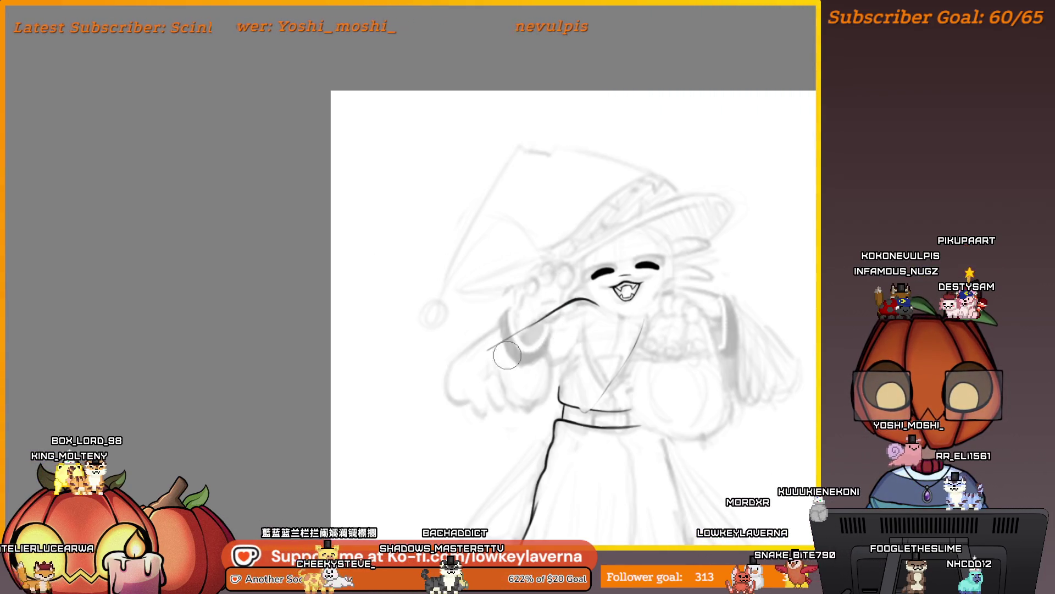
left_click_drag(507, 356, 519, 330)
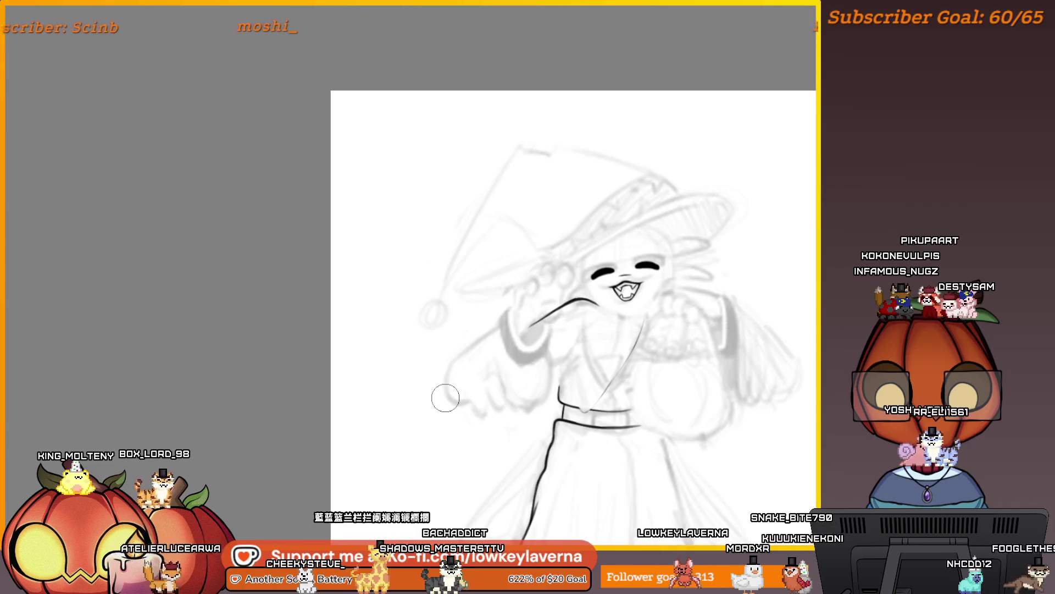
scroll(445, 397, "down", 3)
left_click_drag(445, 398, 60, 398)
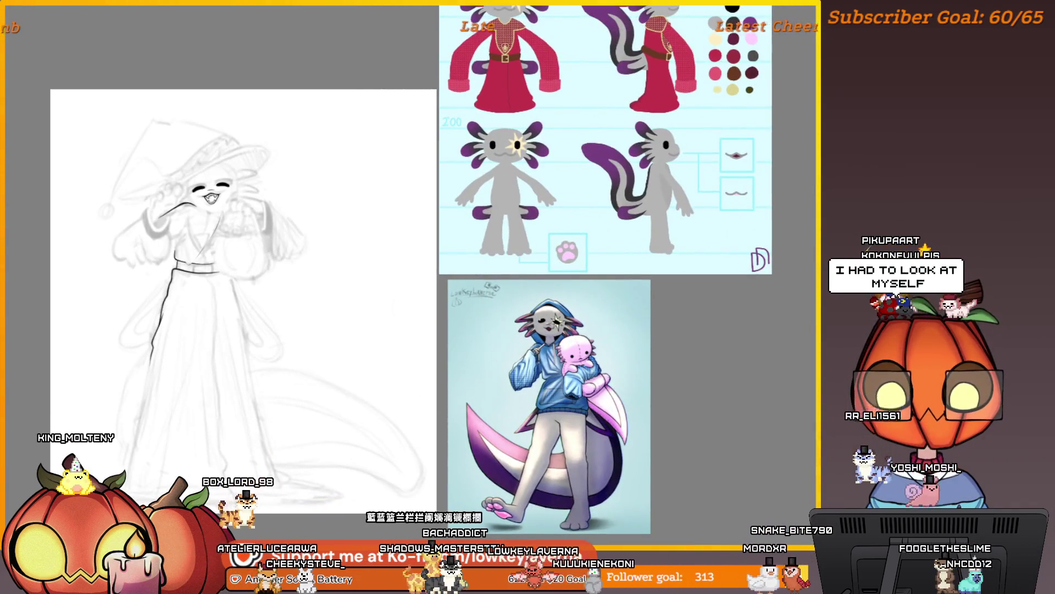
scroll(633, 235, "up", 3)
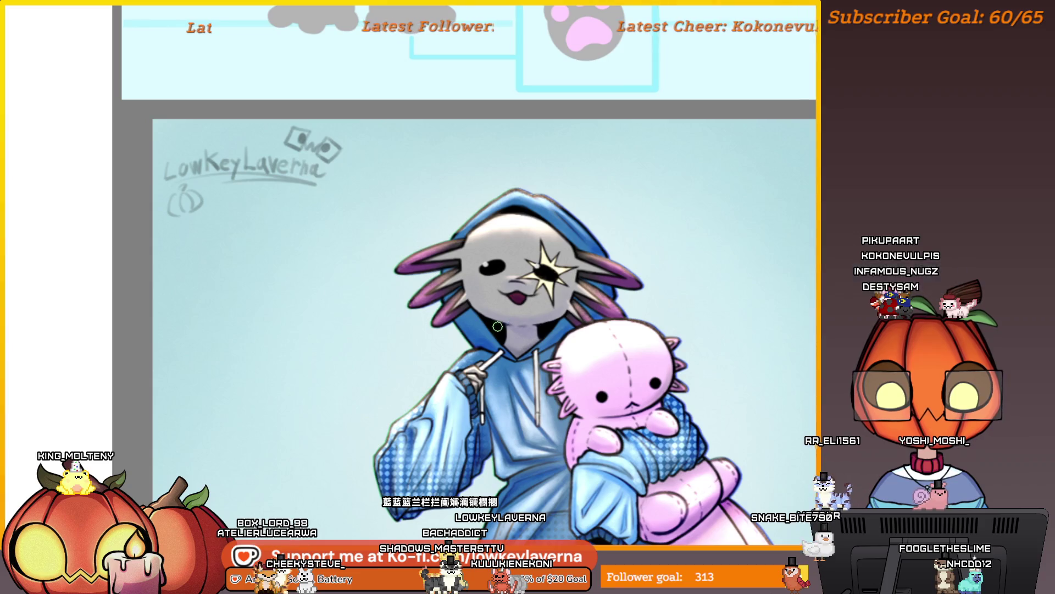
scroll(468, 285, "down", 3)
scroll(731, 366, "up", 3)
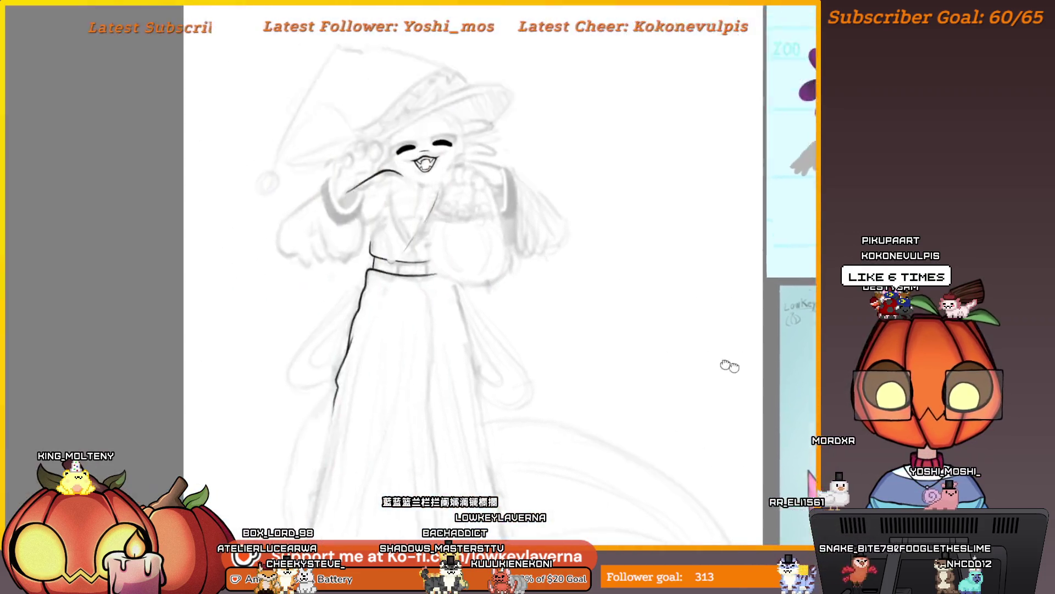
scroll(661, 315, "up", 2)
scroll(661, 315, "up", 5)
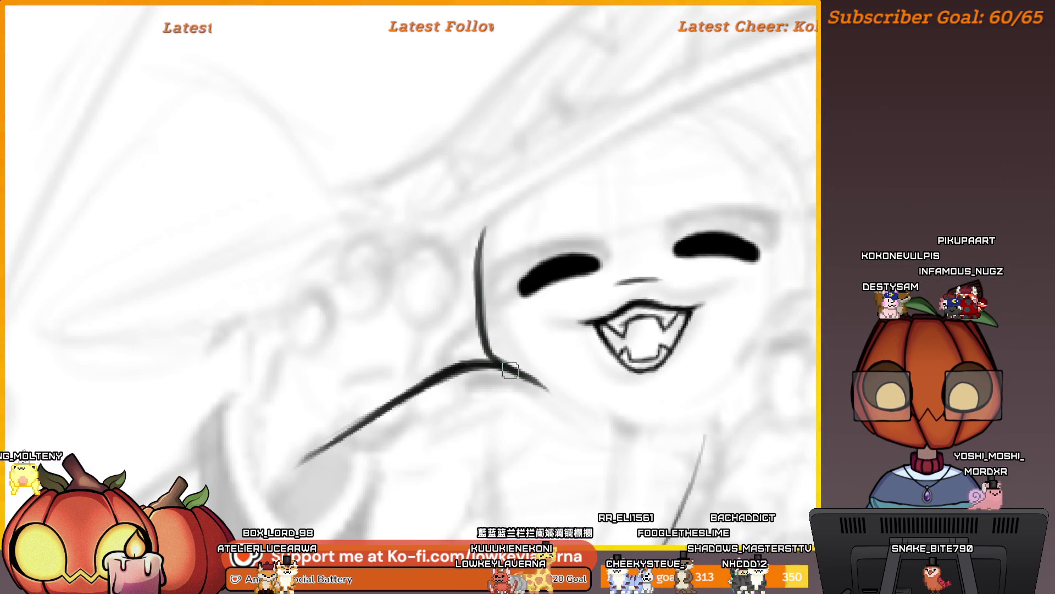
Ink a curved outline down the face's left side to meet the arm line
scroll(716, 234, "down", 4)
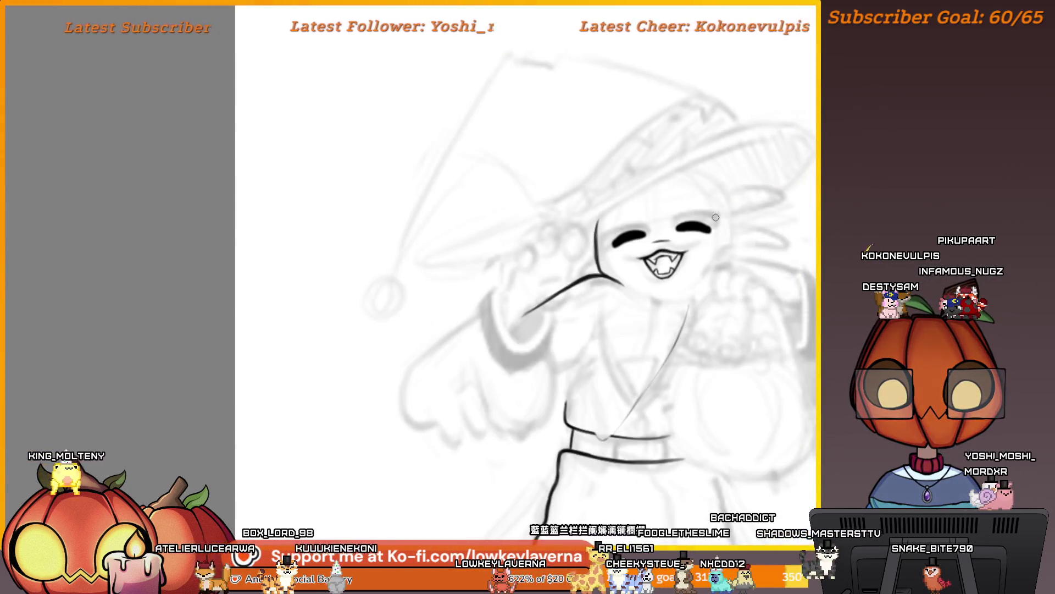
mouse_move(715, 217)
left_mouse_down()
mouse_move(205, 205)
mouse_move(535, 172)
mouse_move(481, 208)
left_mouse_up()
scroll(535, 172, "up", 3)
left_click_drag(467, 210, 439, 330)
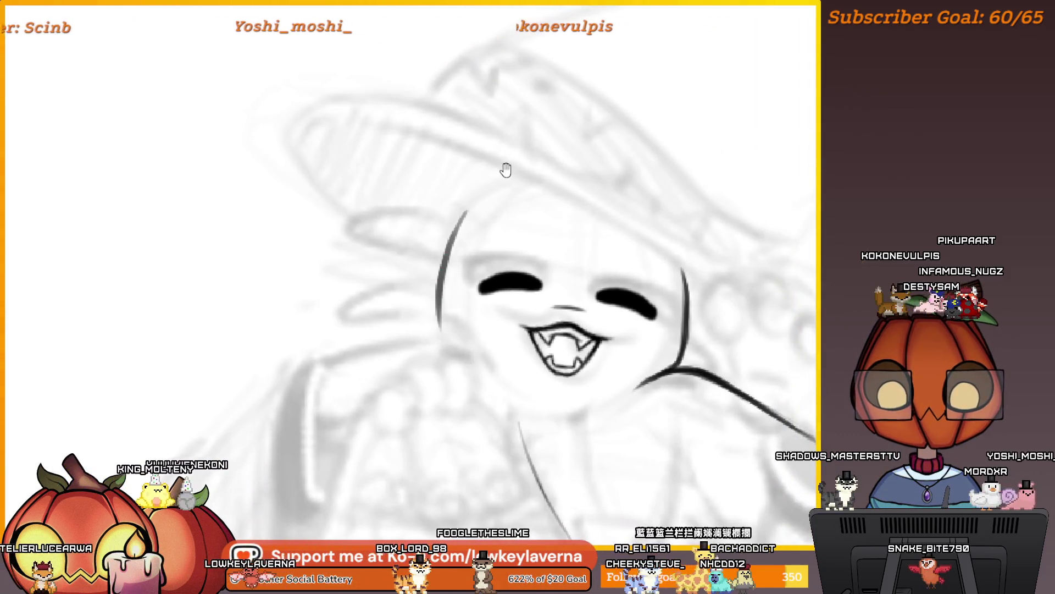
left_click_drag(506, 170, 456, 106)
left_click_drag(474, 217, 479, 244)
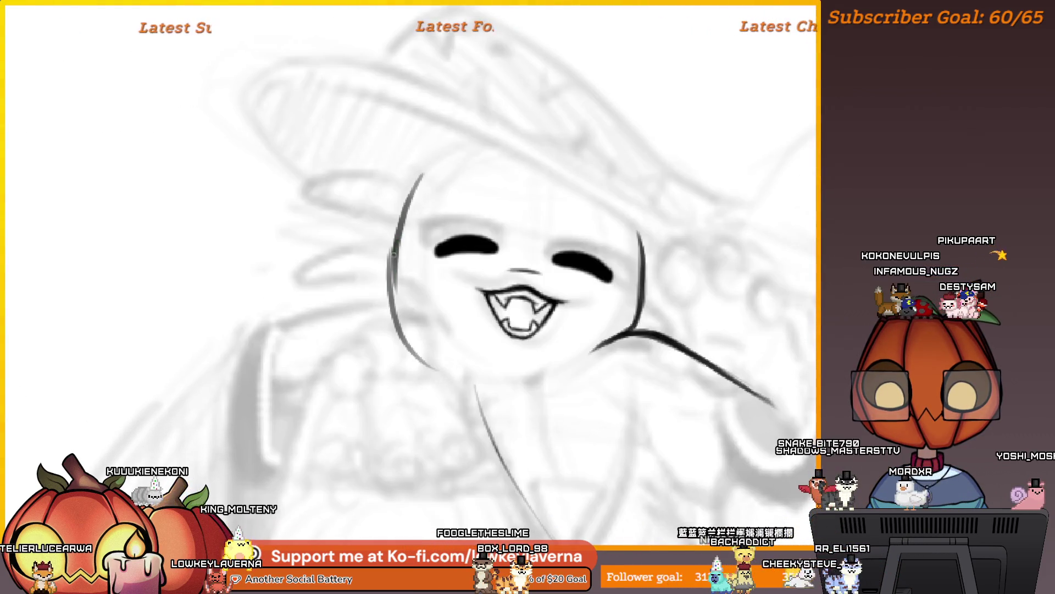
left_click_drag(452, 156, 463, 191)
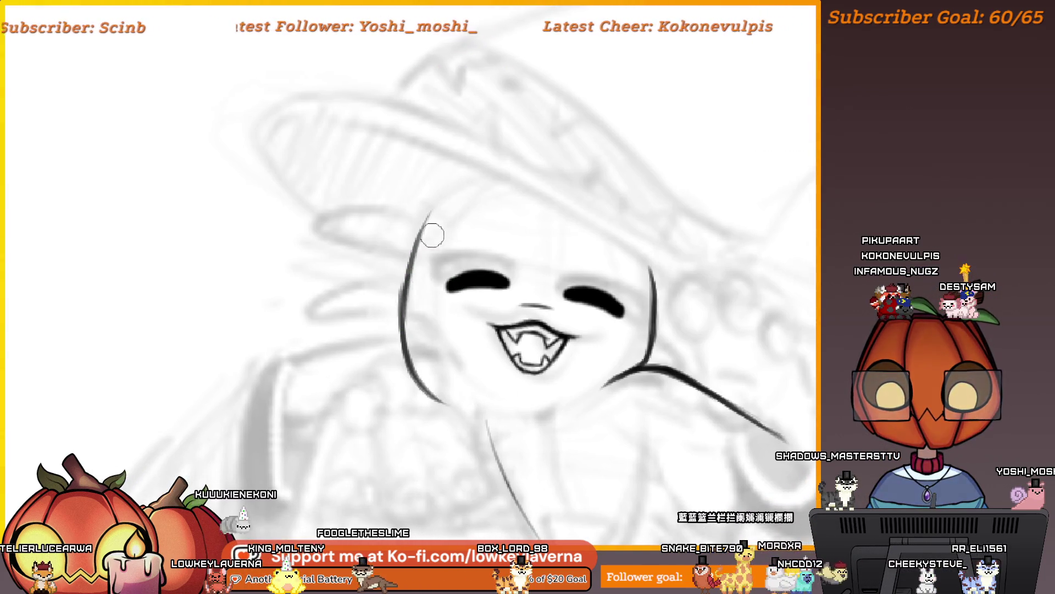
scroll(476, 158, "down", 5)
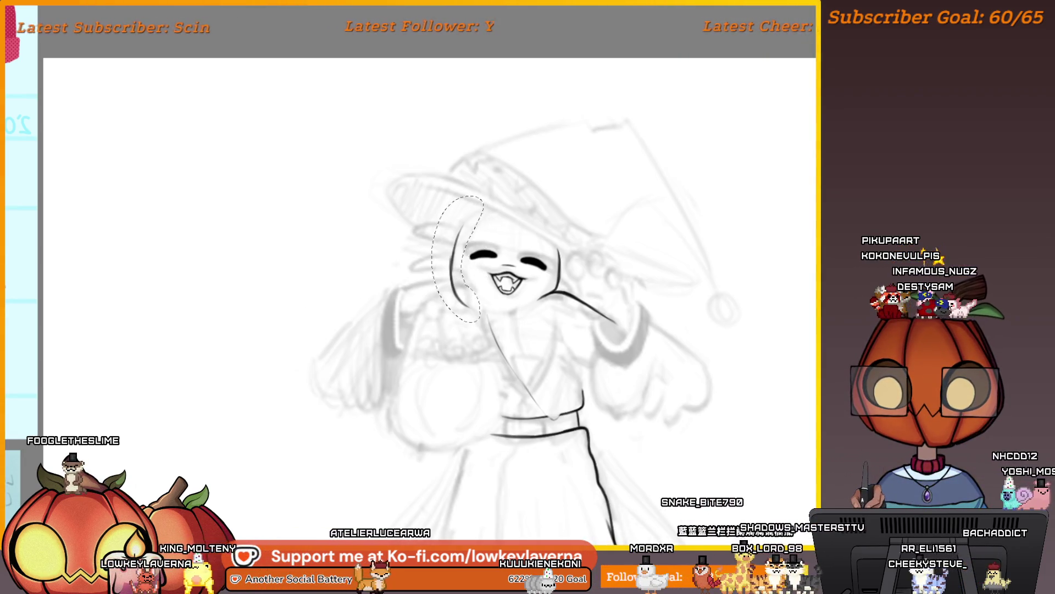
Shorten the selected left cheek outline slightly by dragging its bottom handle up
key("ctrl+t")
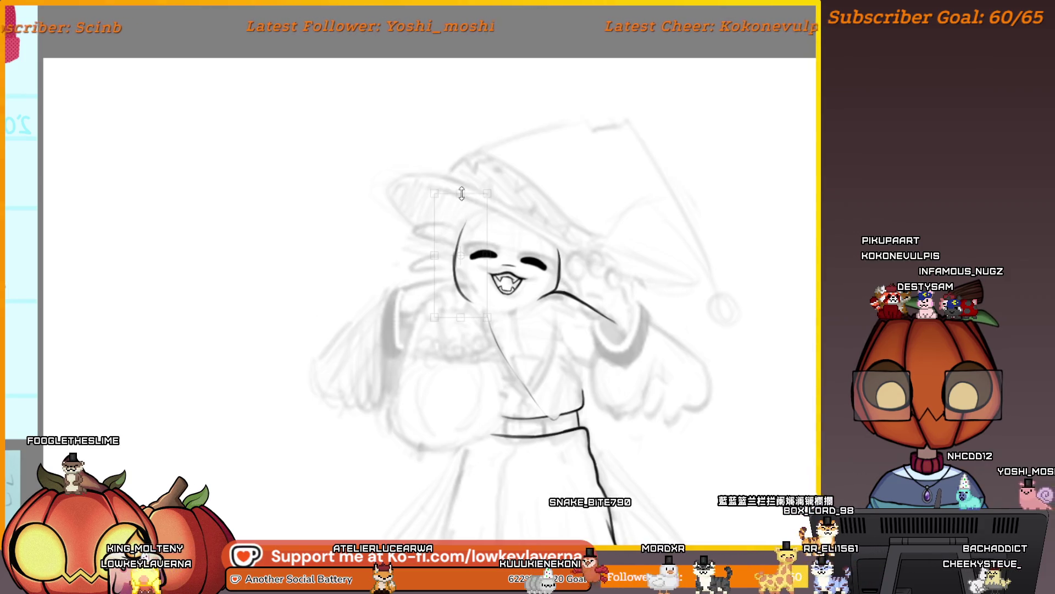
left_click_drag(462, 194, 462, 193)
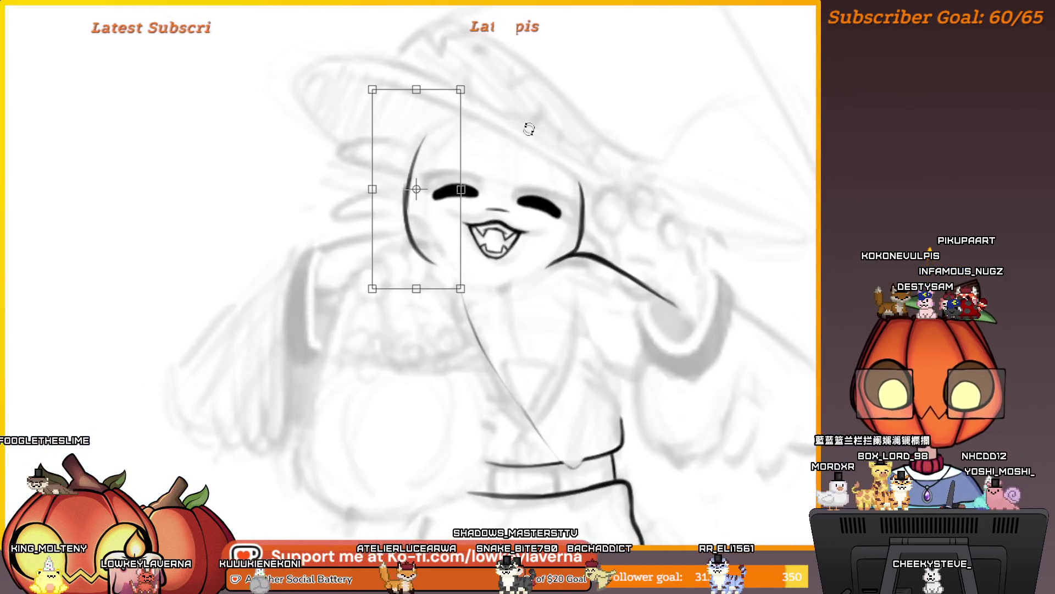
key("Return")
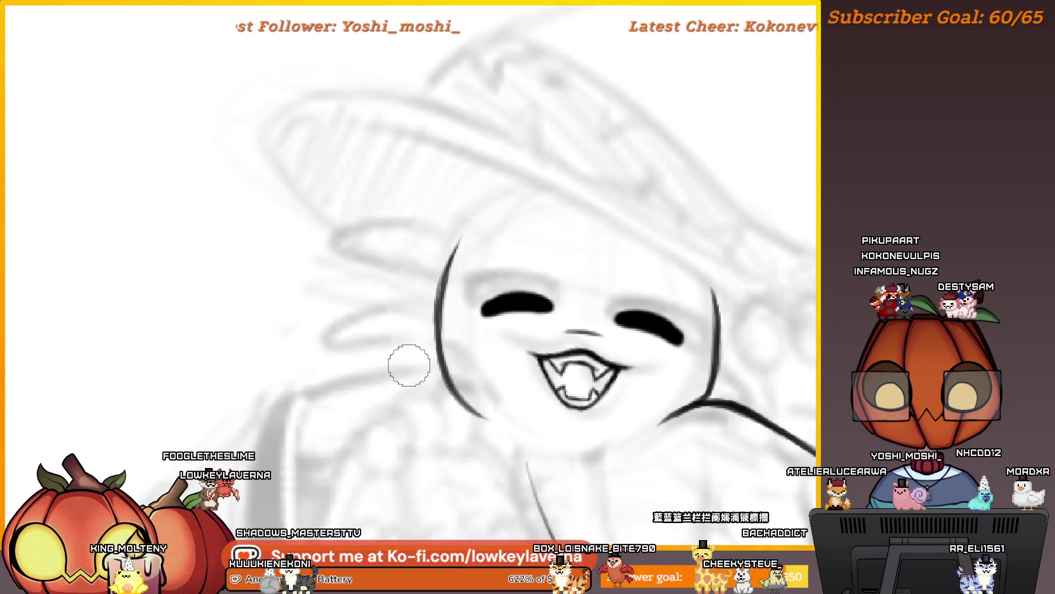
Extend the face's left outline toward the hat and darken the stroke
scroll(432, 375, "up", 3)
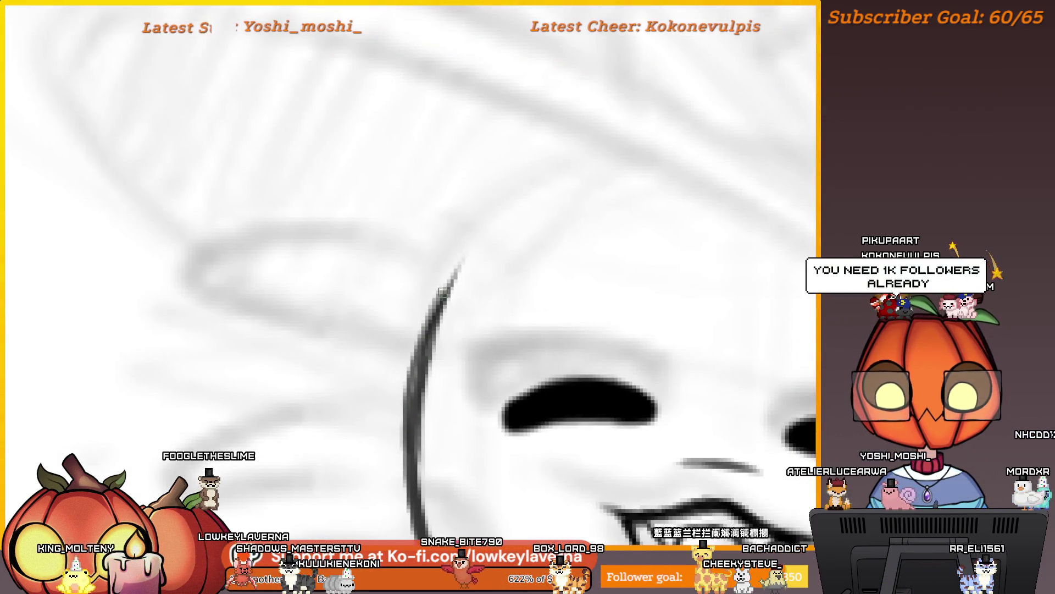
mouse_move(461, 258)
left_mouse_down()
mouse_move(618, 155)
mouse_move(467, 255)
left_mouse_up()
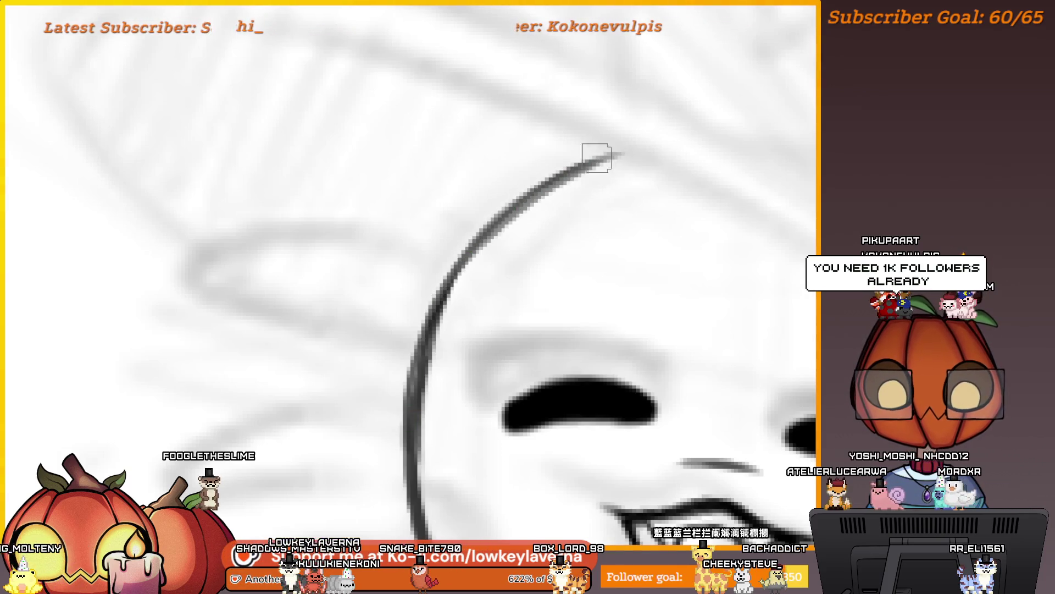
left_click_drag(596, 158, 462, 269)
scroll(479, 278, "down", 3)
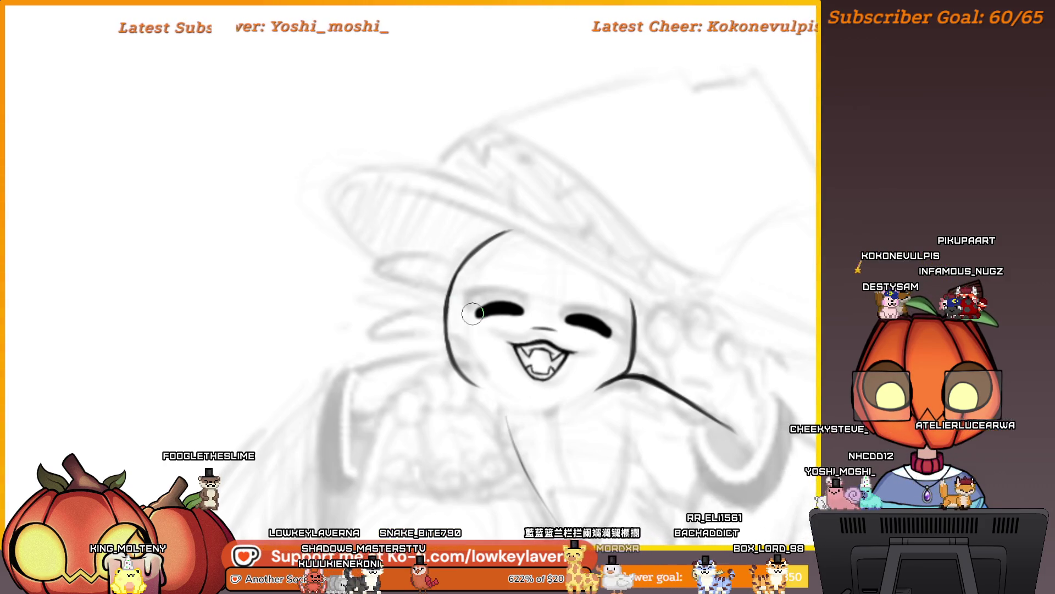
Thicken the face's right outline with a larger brush size
left_click_drag(472, 314, 99, 263)
scroll(661, 309, "up", 5)
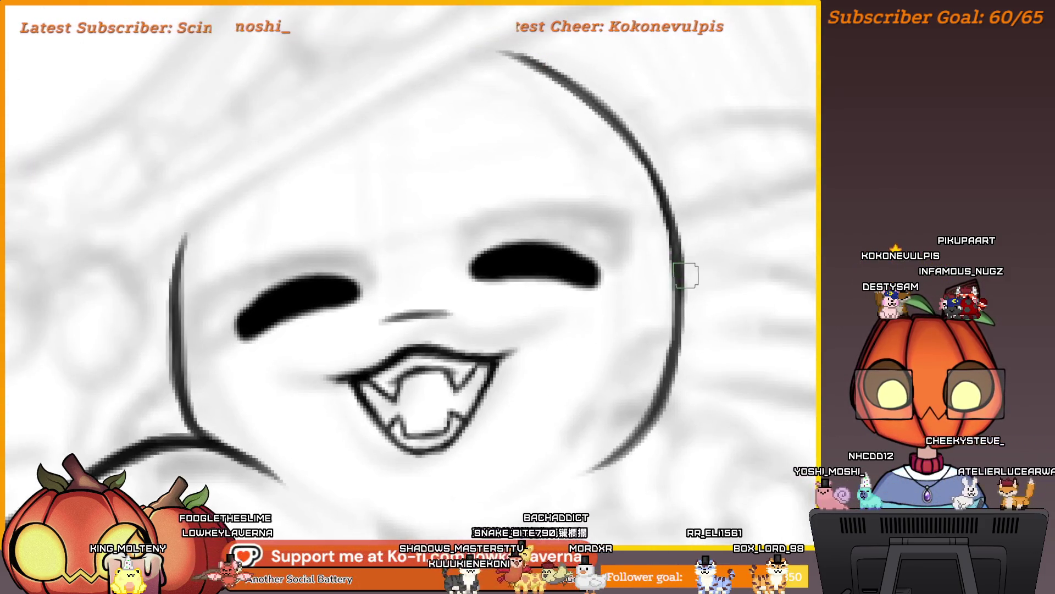
left_click_drag(680, 280, 666, 367)
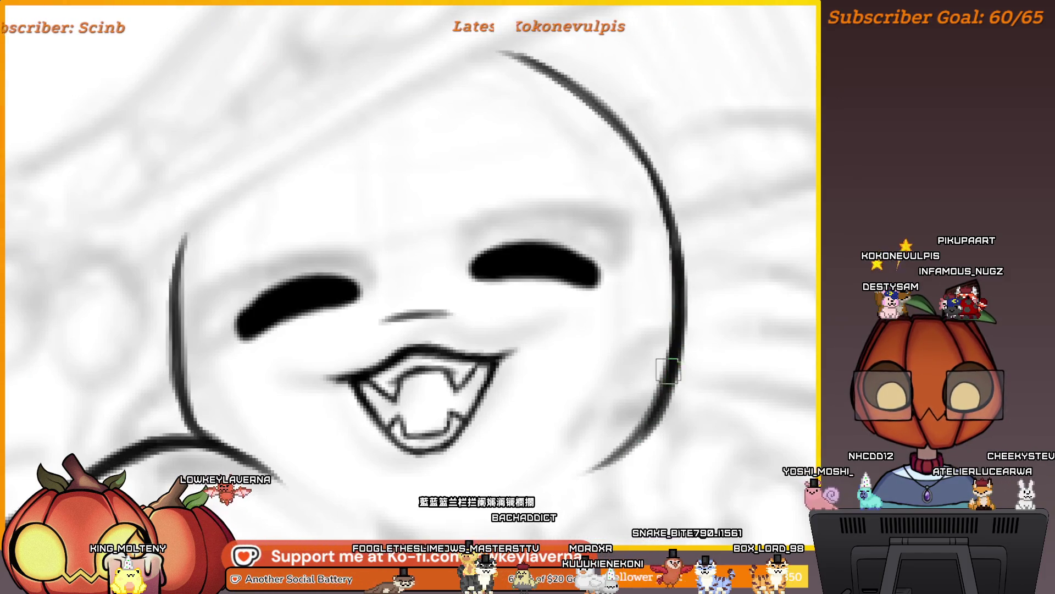
key("bracketright")
mouse_move(651, 417)
left_mouse_down()
mouse_move(725, 365)
mouse_move(720, 299)
left_mouse_up()
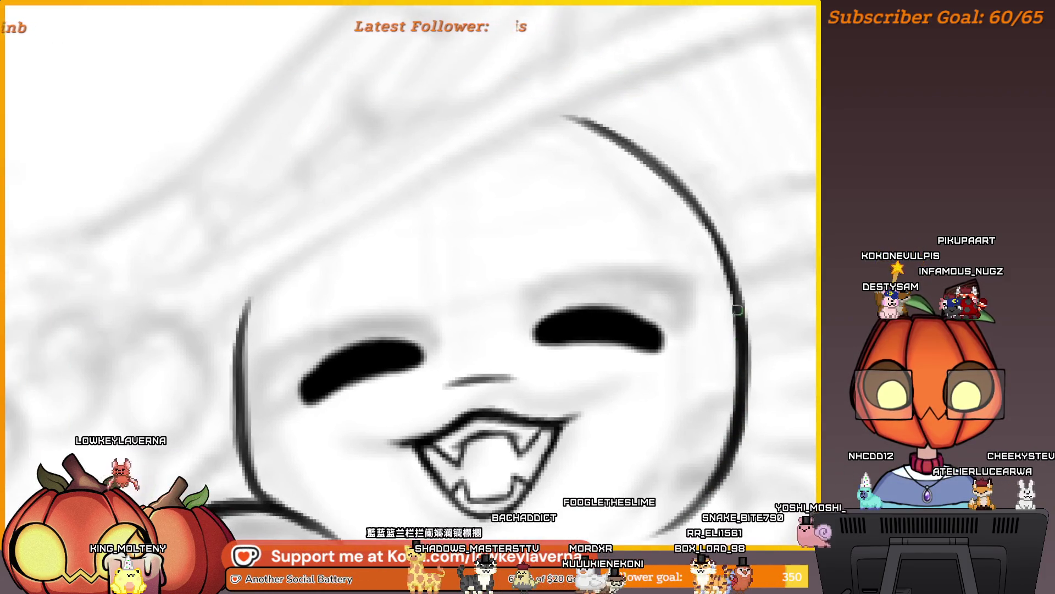
left_click_drag(751, 245, 751, 273)
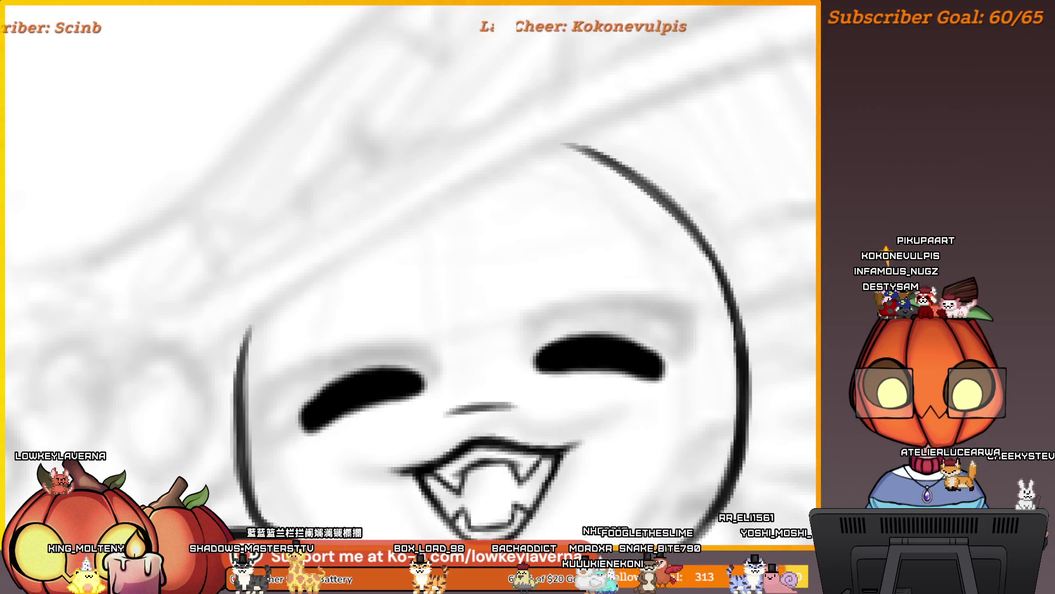
left_click_drag(749, 372, 766, 405)
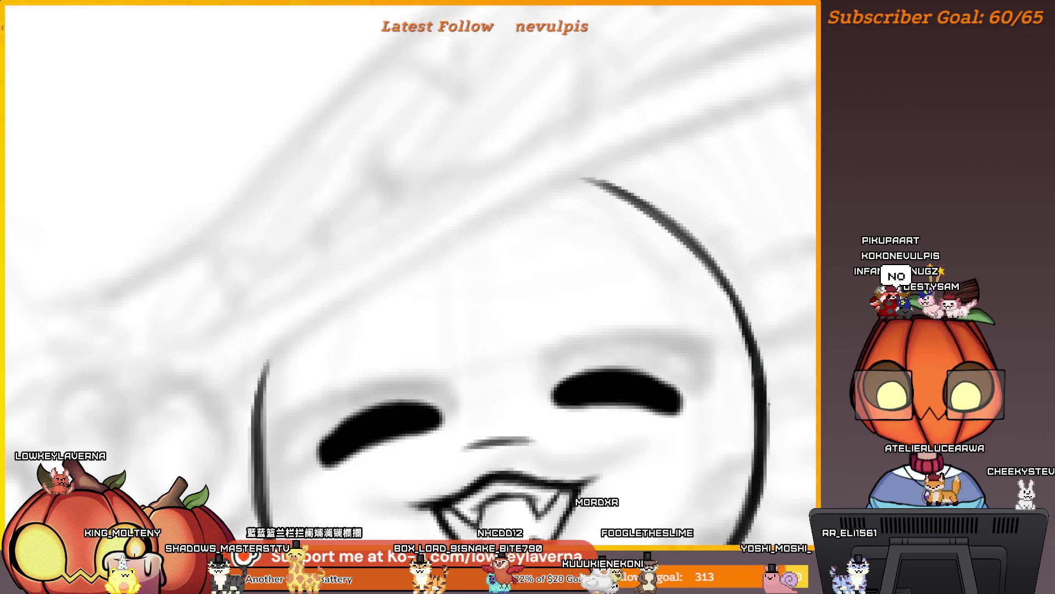
On the mirrored canvas, ink the right jaw line and extend it downward
key("m")
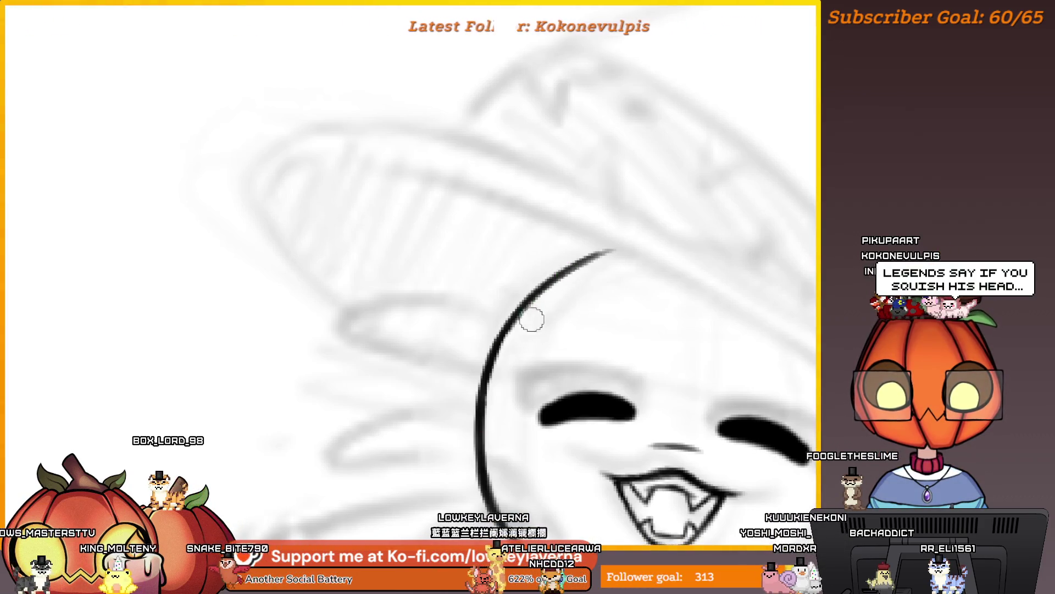
scroll(533, 319, "down", 5)
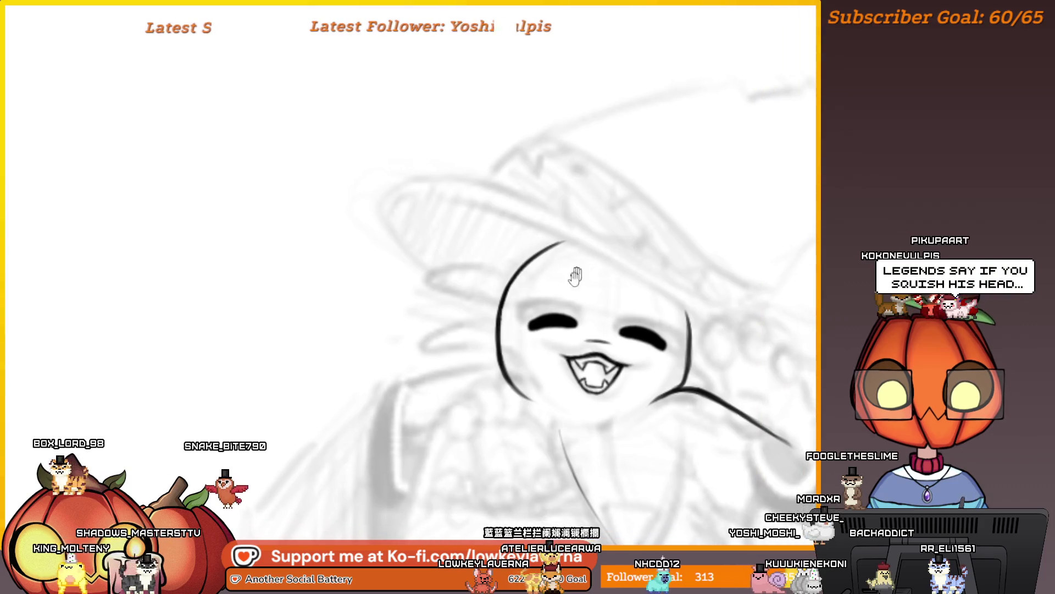
left_click_drag(576, 276, 539, 243)
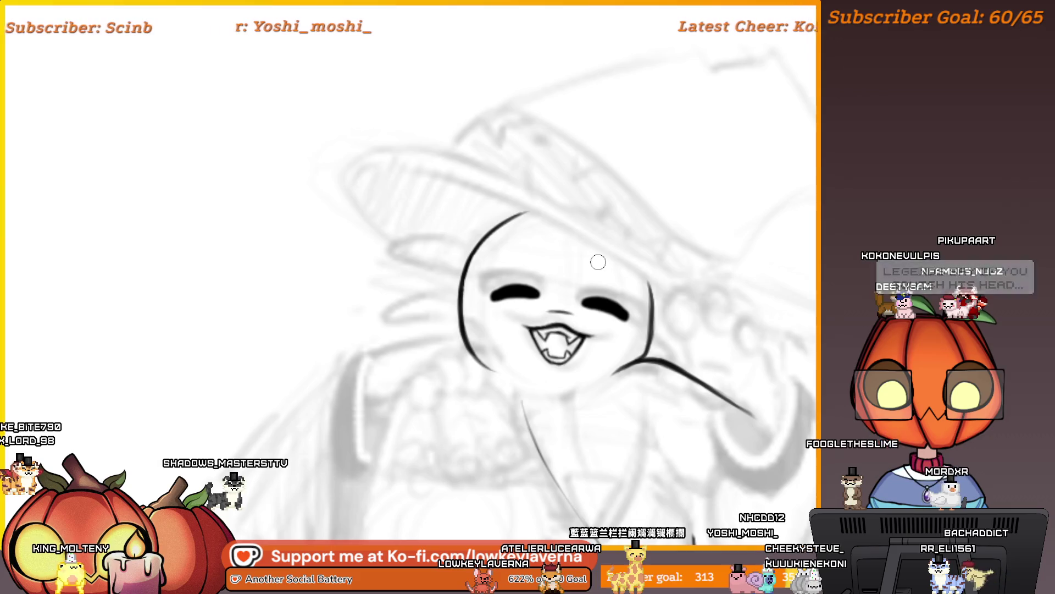
mouse_move(598, 262)
left_mouse_down()
mouse_move(180, 253)
mouse_move(259, 248)
left_mouse_up()
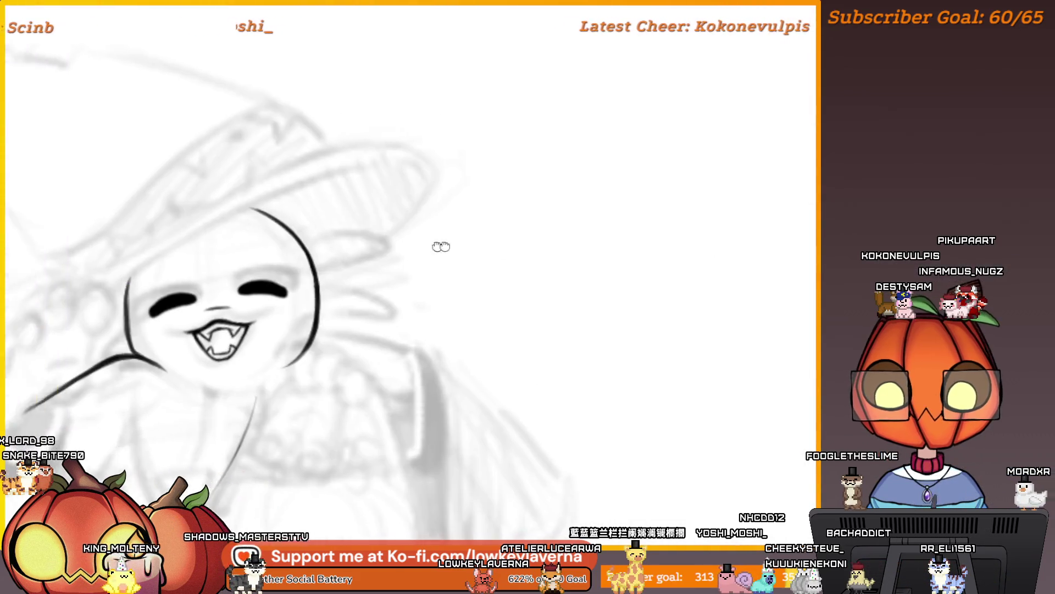
left_click_drag(441, 246, 645, 315)
mouse_move(708, 329)
left_mouse_down()
mouse_move(725, 301)
mouse_move(753, 289)
left_mouse_up()
scroll(656, 359, "down", 3)
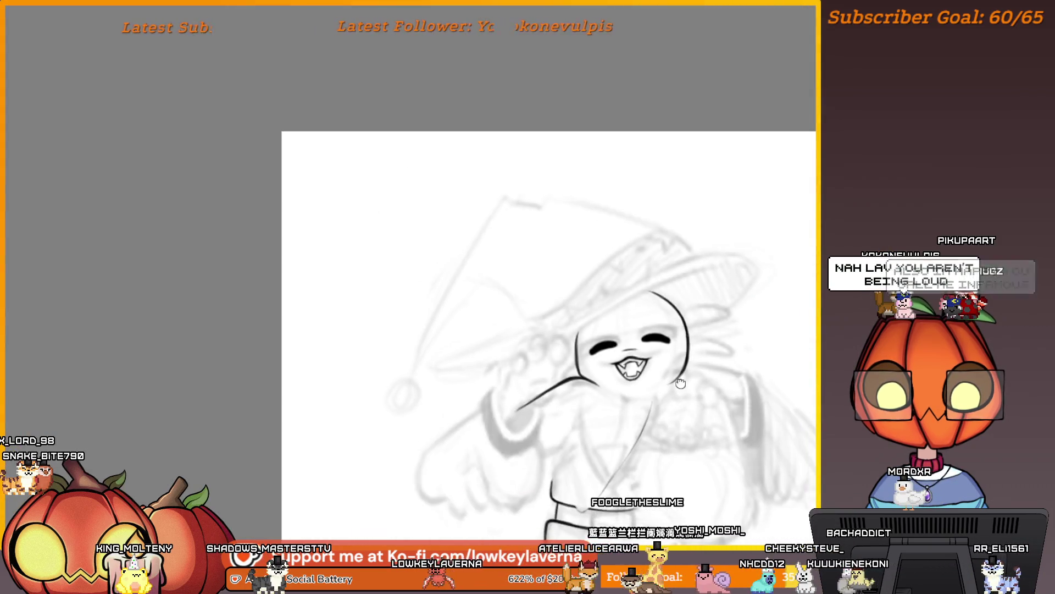
scroll(715, 330, "up", 6)
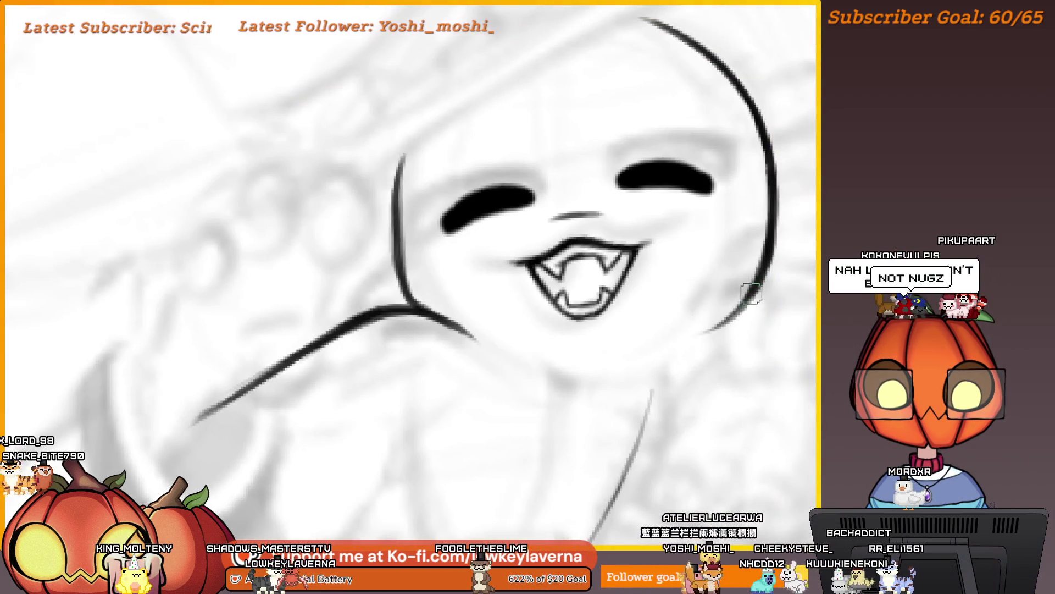
left_click_drag(759, 290, 686, 349)
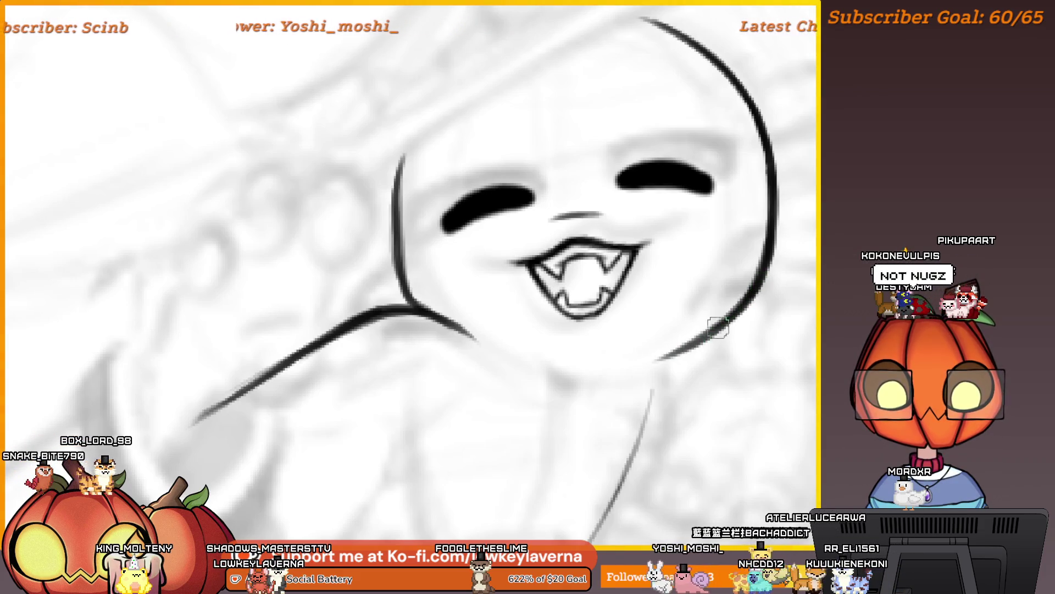
left_click_drag(592, 354, 667, 344)
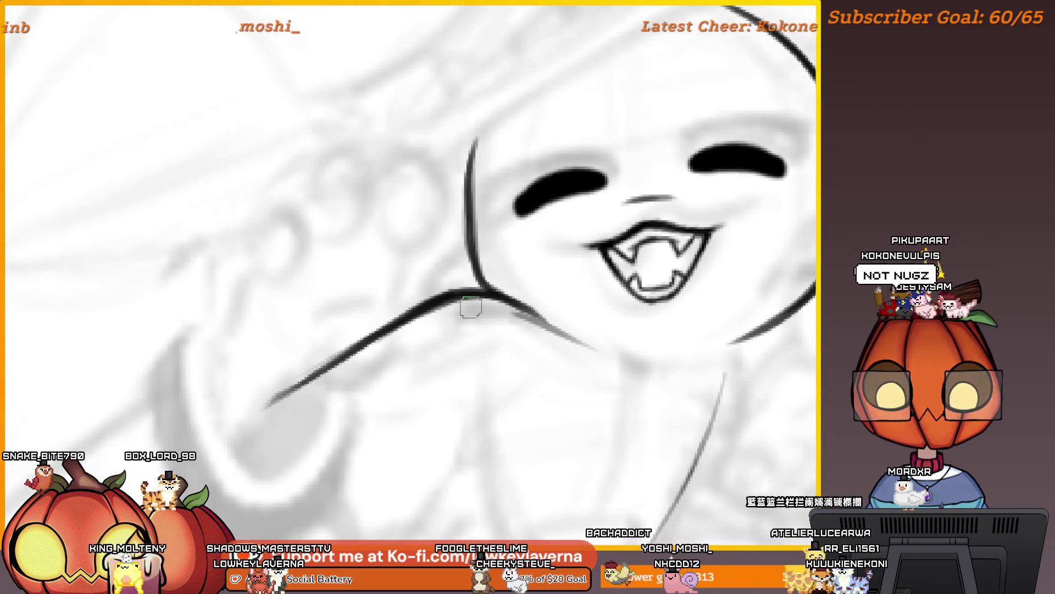
mouse_move(470, 302)
left_mouse_down()
mouse_move(586, 343)
mouse_move(599, 360)
left_mouse_up()
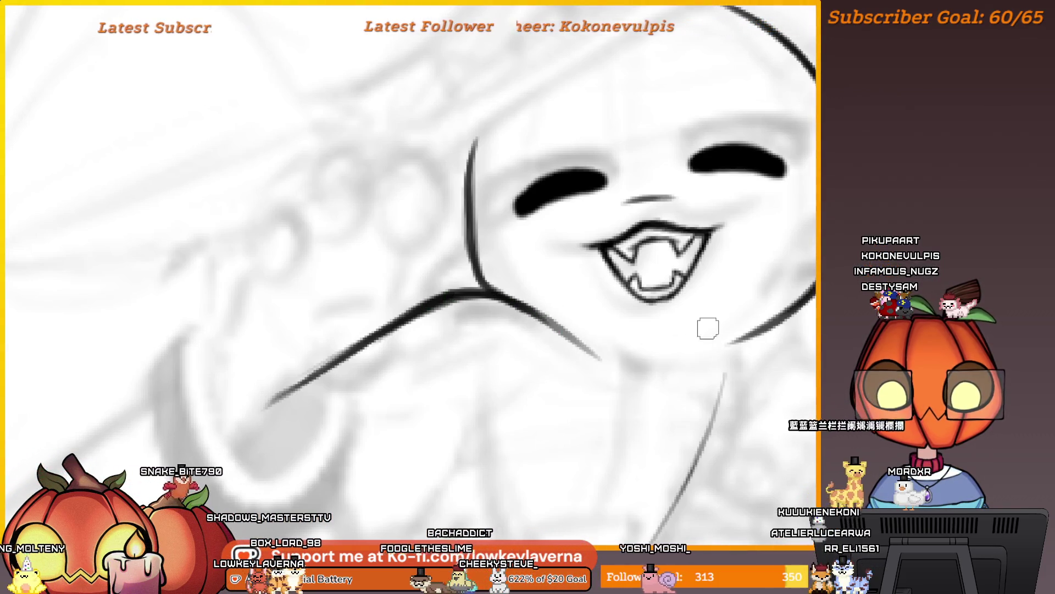
Flip the canvas back, zoom out, and ink a thick neck line below the face
key("m")
mouse_move(306, 382)
left_mouse_down()
mouse_move(613, 353)
mouse_move(612, 285)
mouse_move(531, 335)
left_mouse_up()
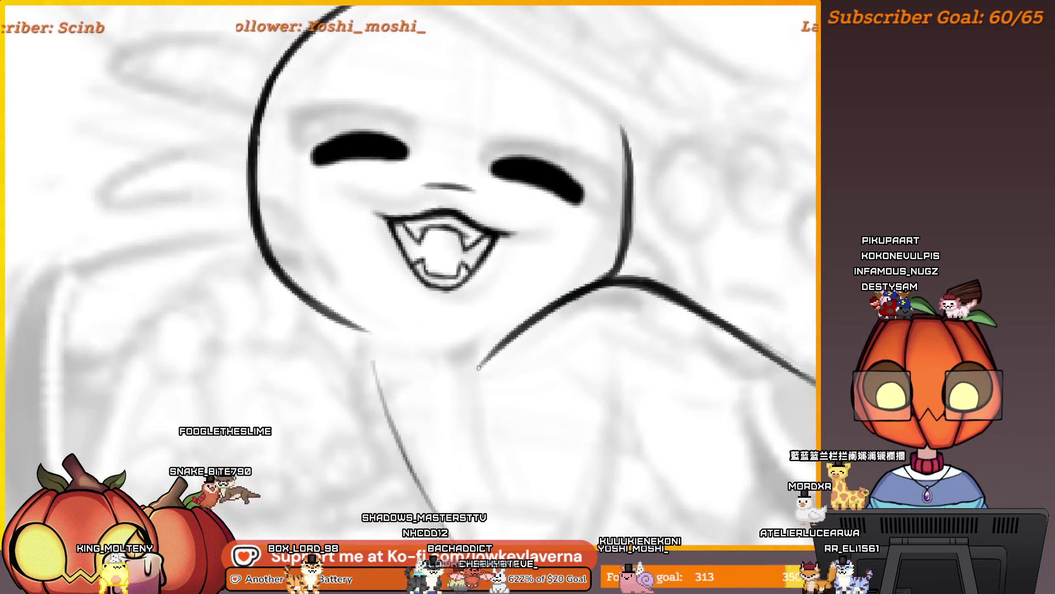
left_click(569, 345, "ctrl+alt")
left_click(569, 345, "ctrl+alt")
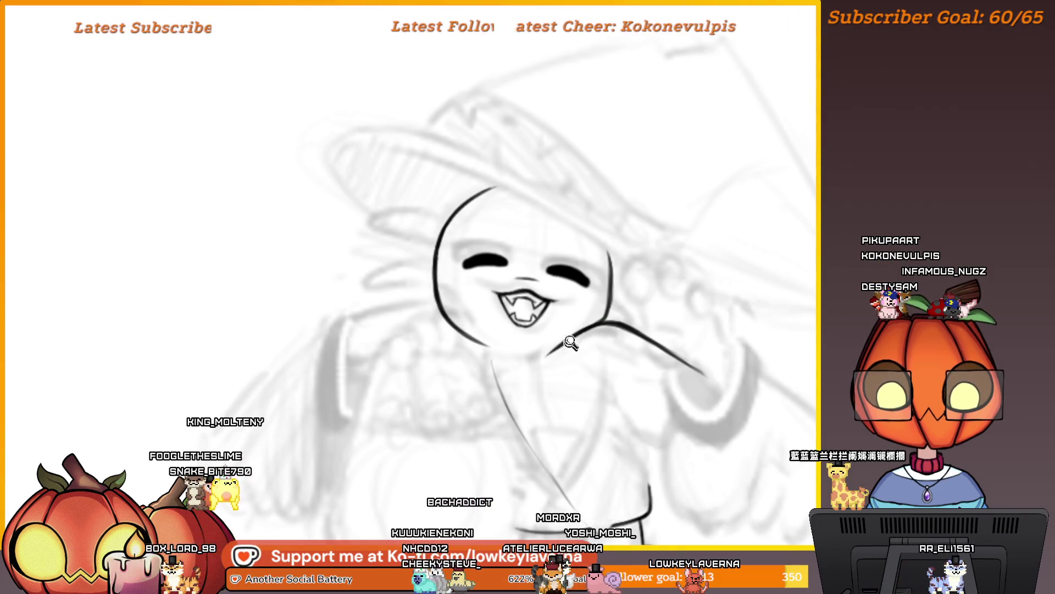
scroll(568, 342, "up", 3)
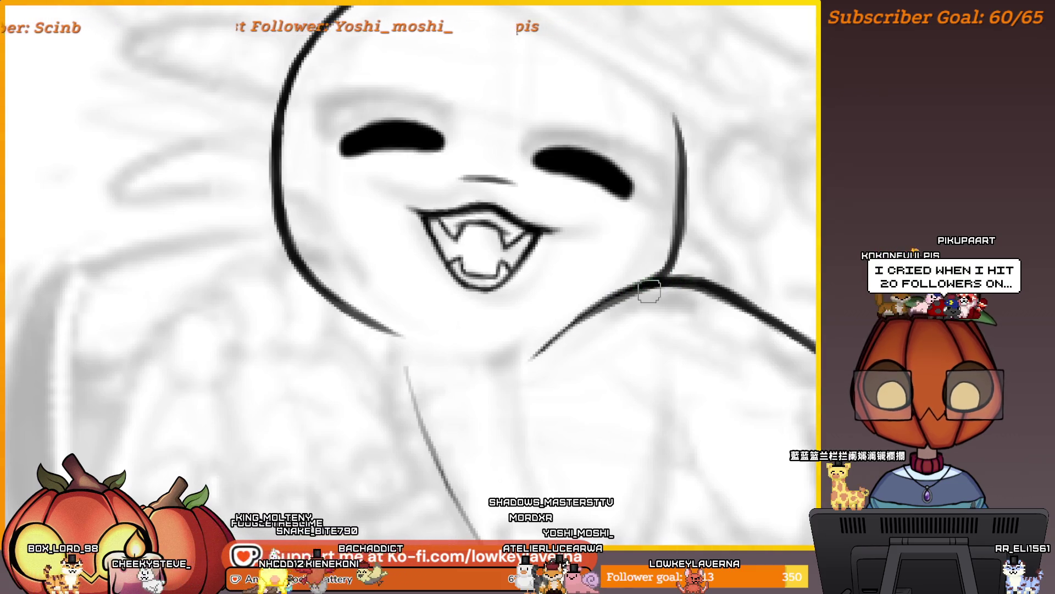
left_click_drag(614, 297, 532, 361)
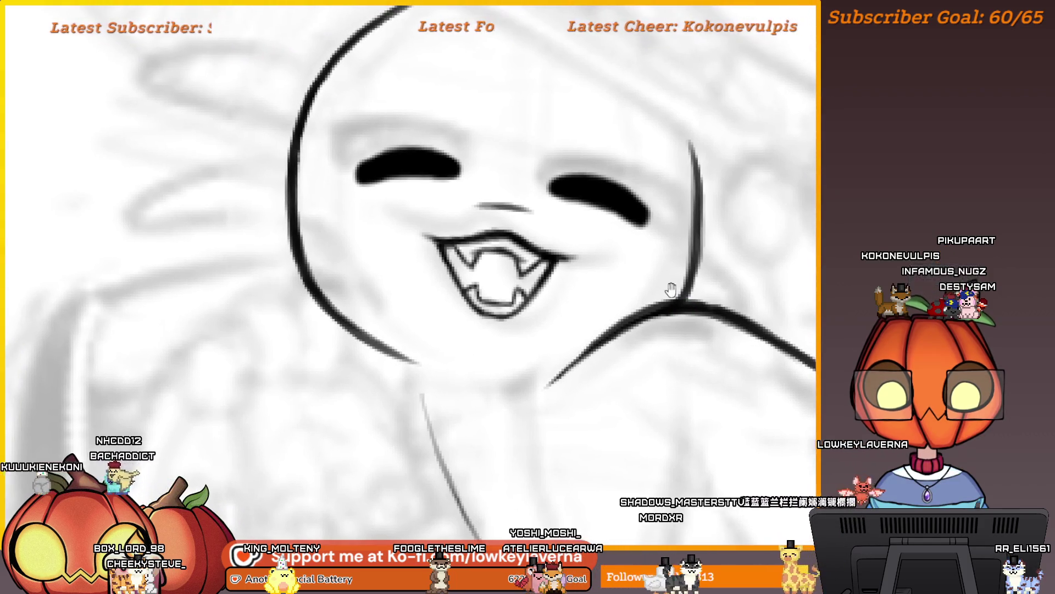
left_click_drag(671, 288, 713, 310)
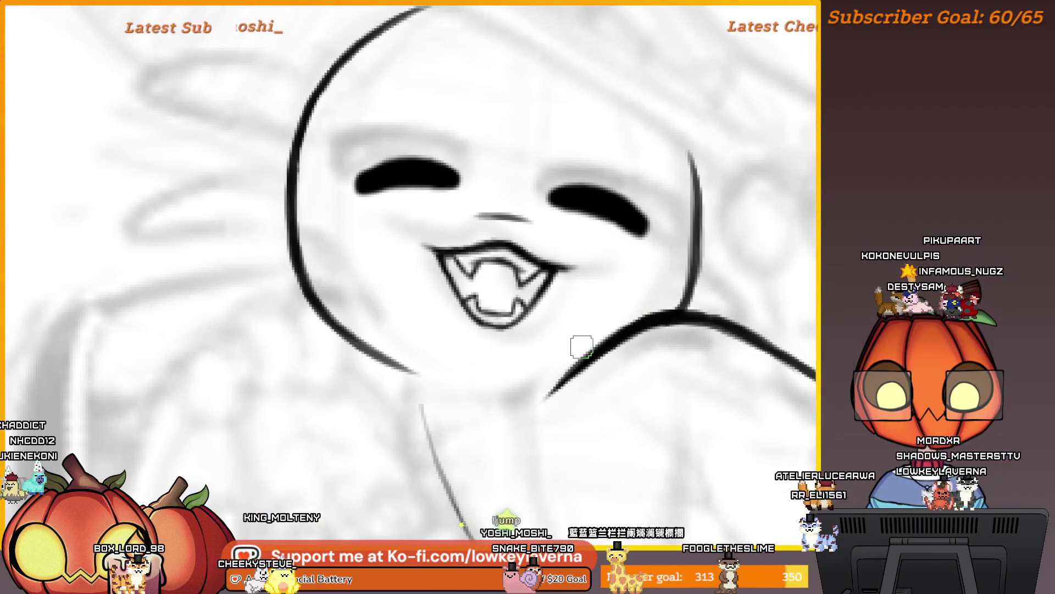
scroll(581, 346, "down", 5)
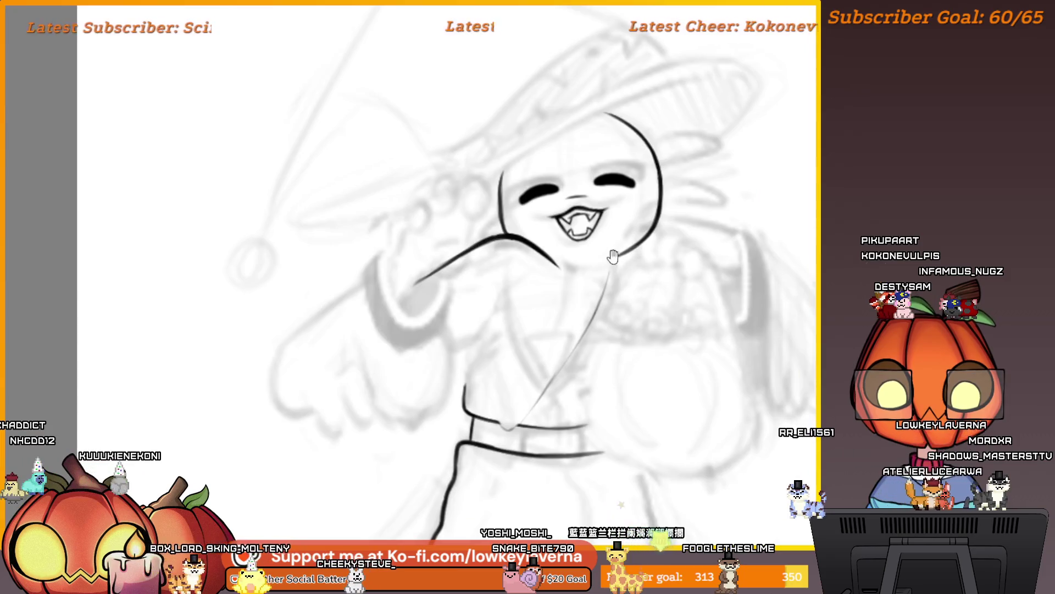
Erase the outer tip of the curved arm line beside the witch's grin to shorten it
left_click_drag(614, 256, 629, 271)
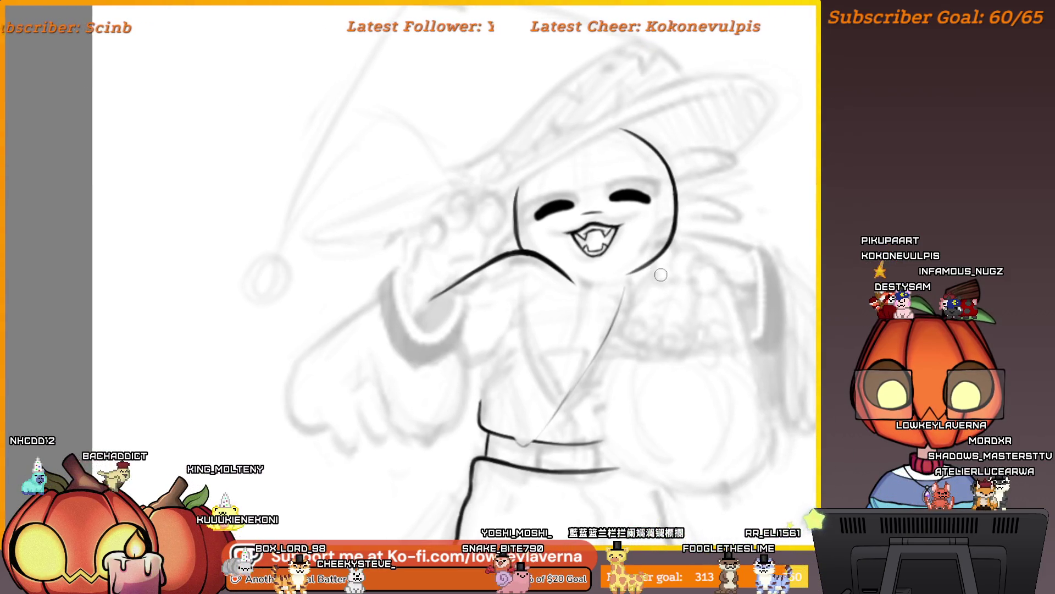
scroll(661, 274, "up", 6)
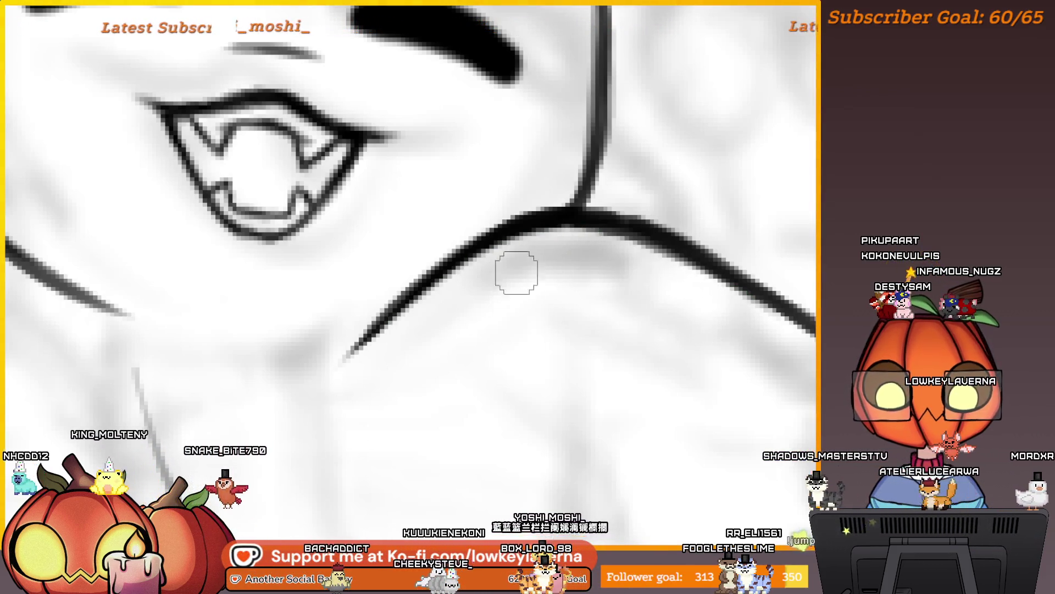
scroll(517, 273, "down", 5)
left_click_drag(546, 285, 626, 290)
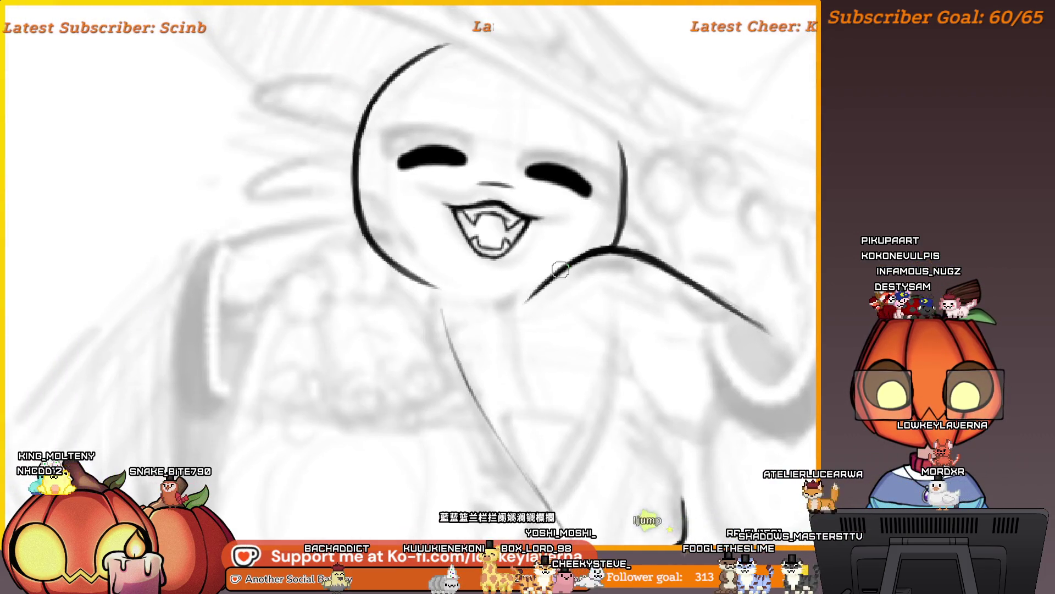
scroll(508, 323, "down", 1)
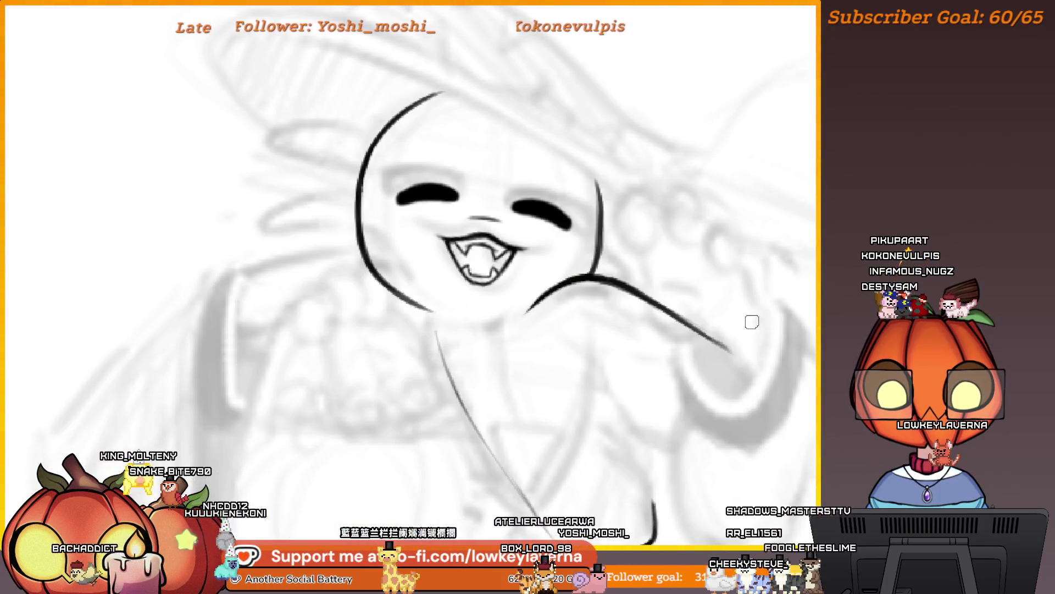
scroll(752, 321, "right", 3)
scroll(704, 253, "up", 1)
scroll(636, 249, "down", 3)
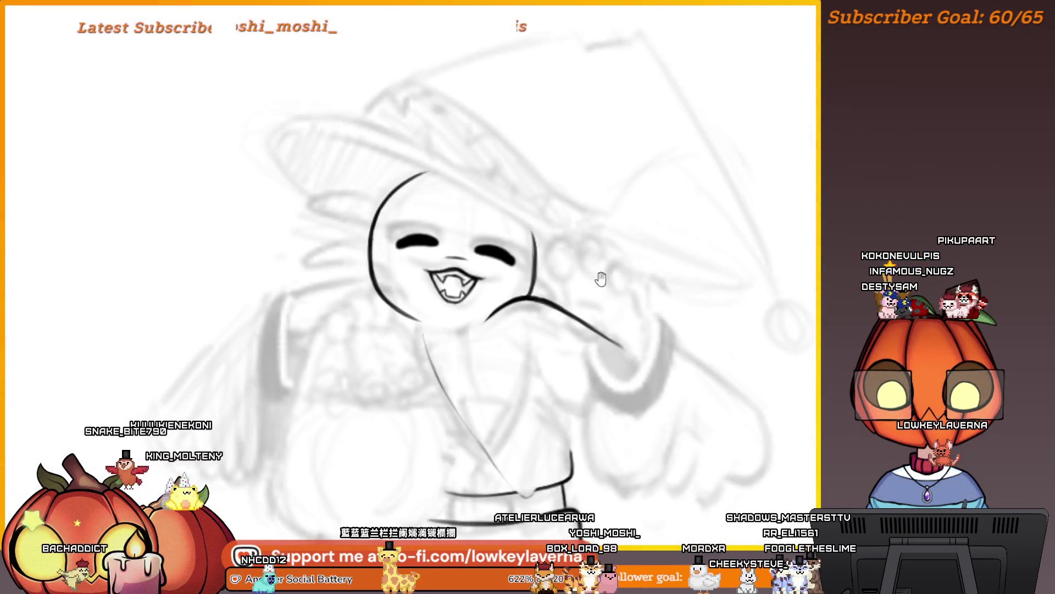
mouse_move(524, 295)
left_mouse_down()
mouse_move(551, 295)
mouse_move(537, 288)
left_mouse_up()
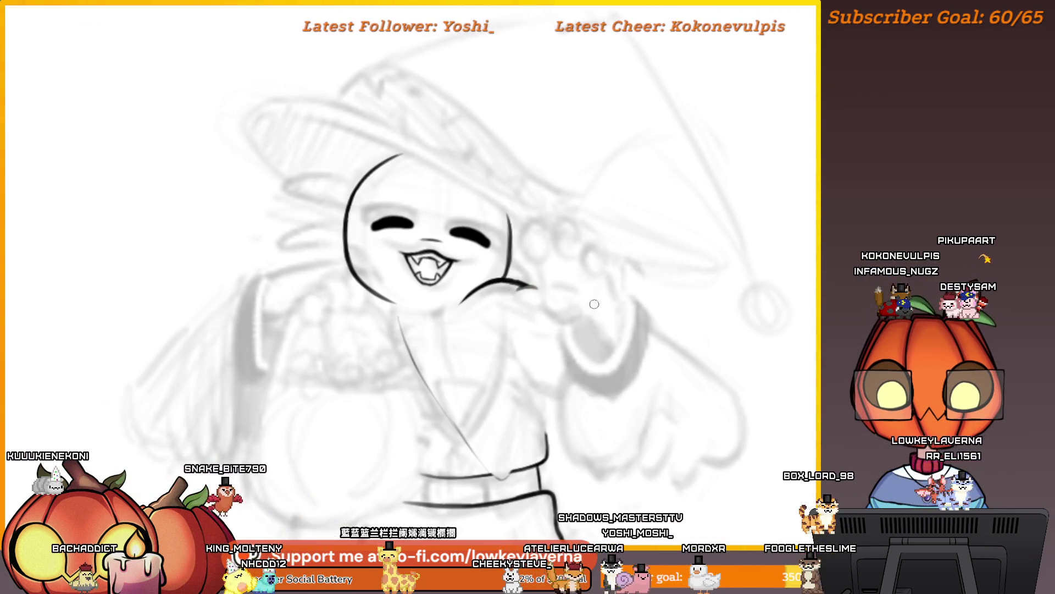
scroll(594, 304, "up", 5)
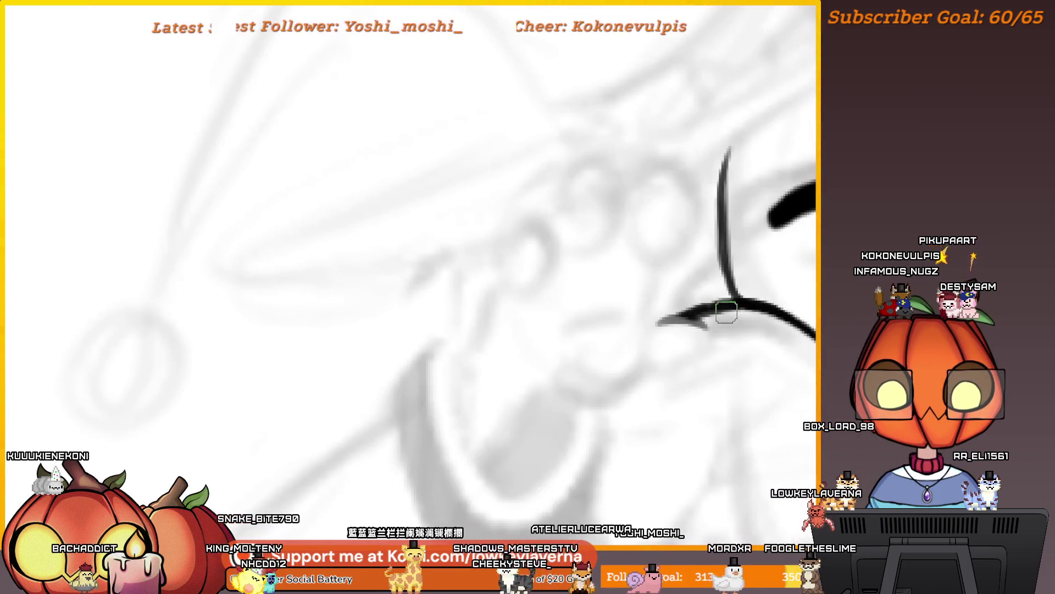
Ink a wavy hand outline with a hooked curl off the arm line below the chin
left_click_drag(638, 373, 711, 341)
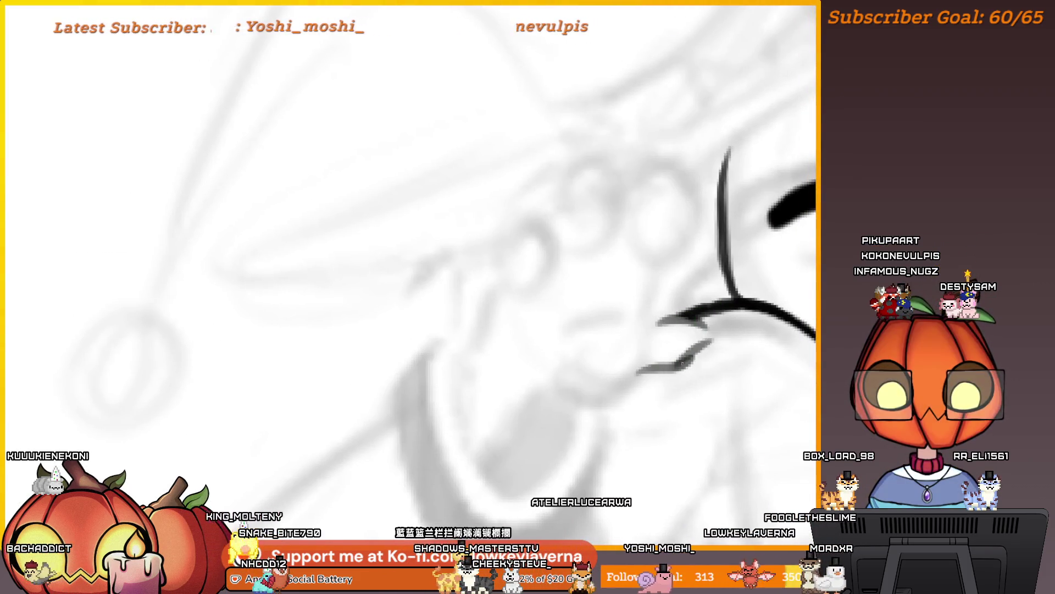
left_click_drag(714, 342, 700, 328)
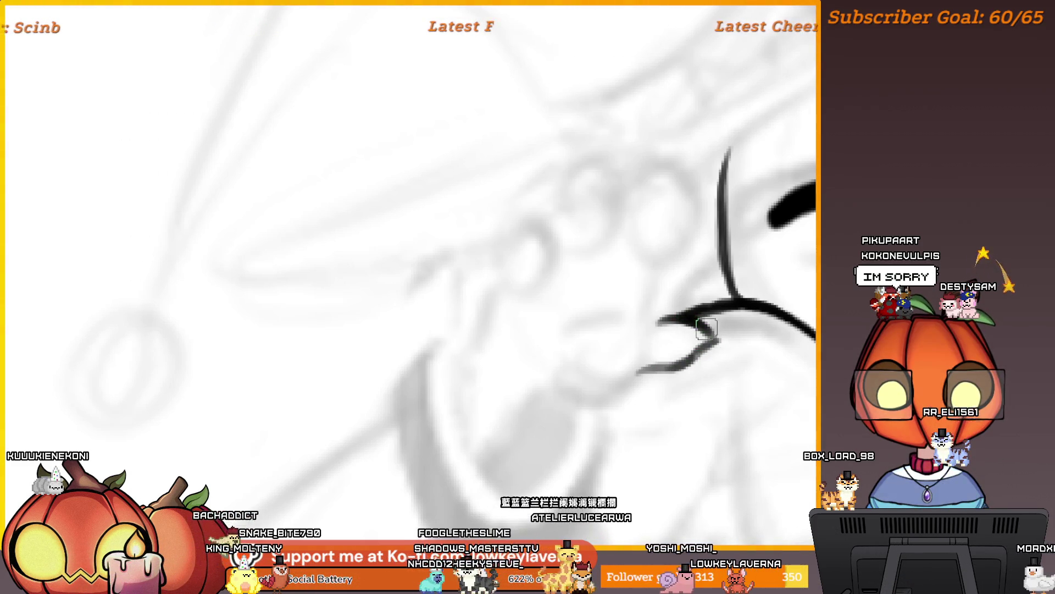
left_click_drag(709, 335, 657, 373)
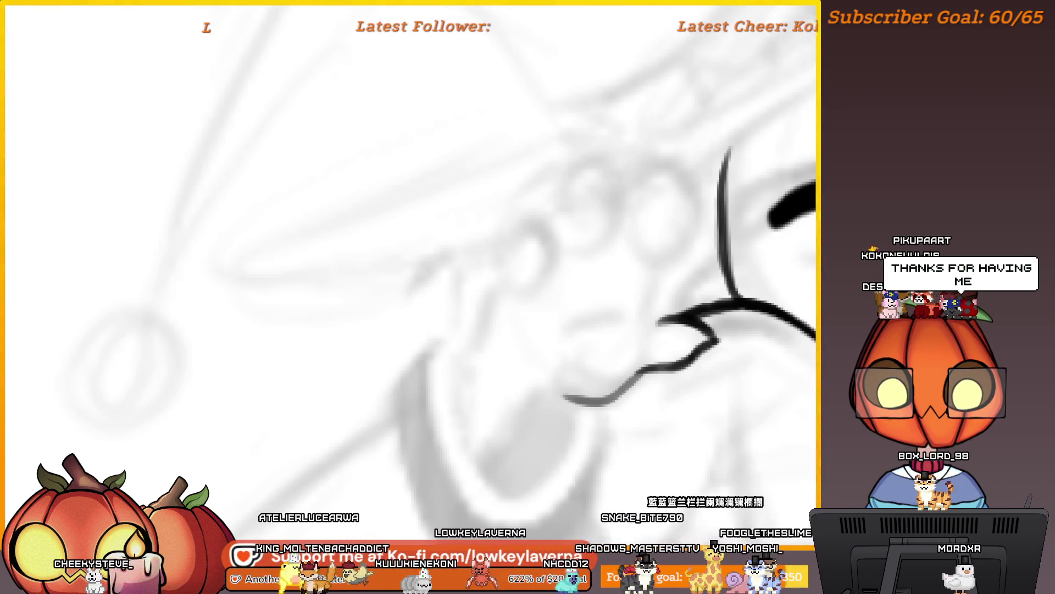
Flip the canvas horizontally and recentre on the face to check the new hand lines
mouse_move(613, 282)
left_mouse_down()
mouse_move(648, 377)
mouse_move(740, 328)
mouse_move(694, 359)
left_mouse_up()
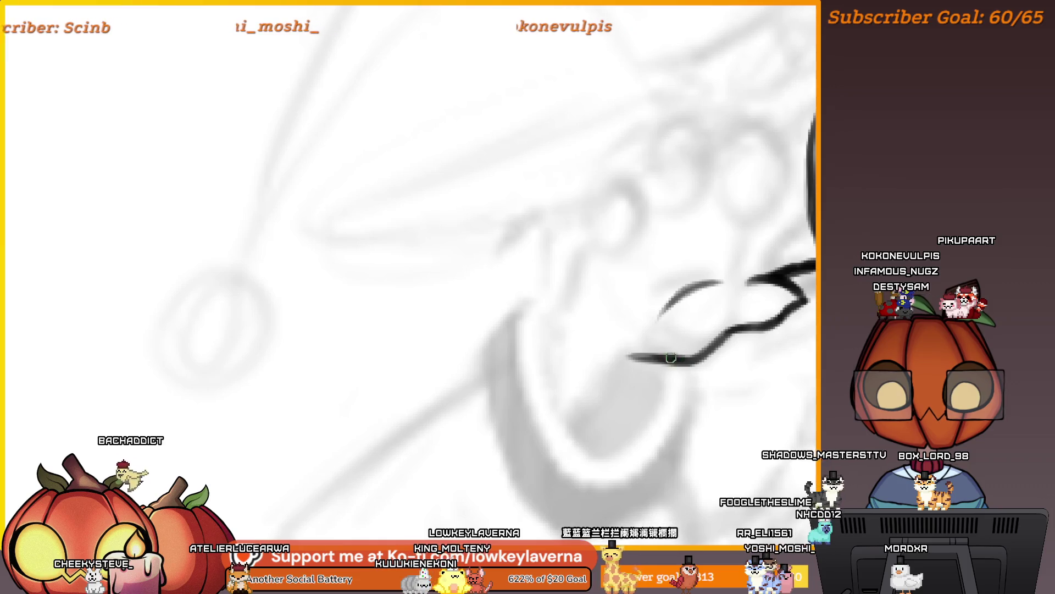
left_click_drag(775, 271, 691, 318)
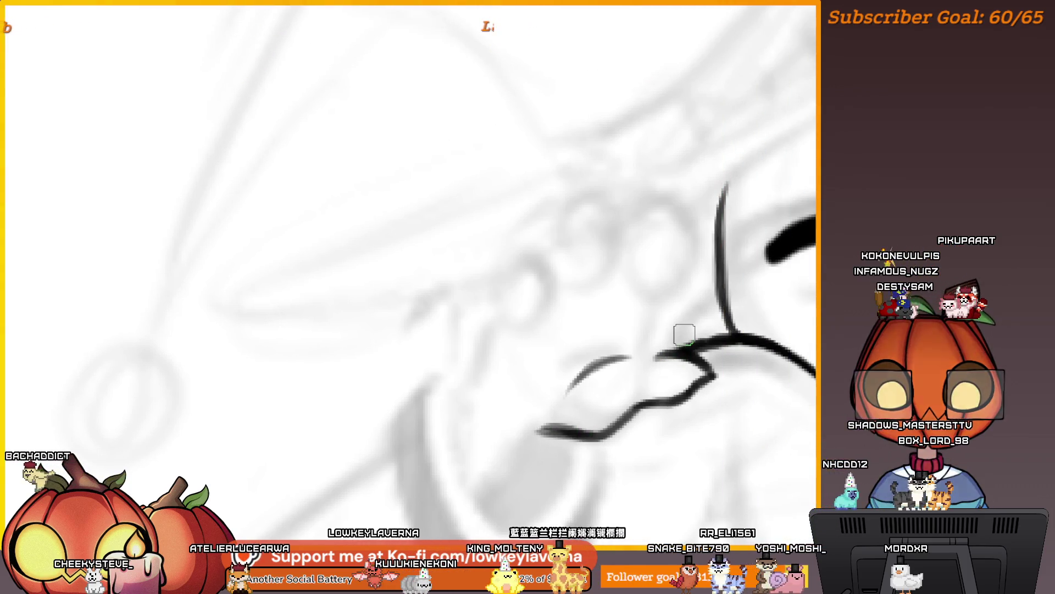
key("h")
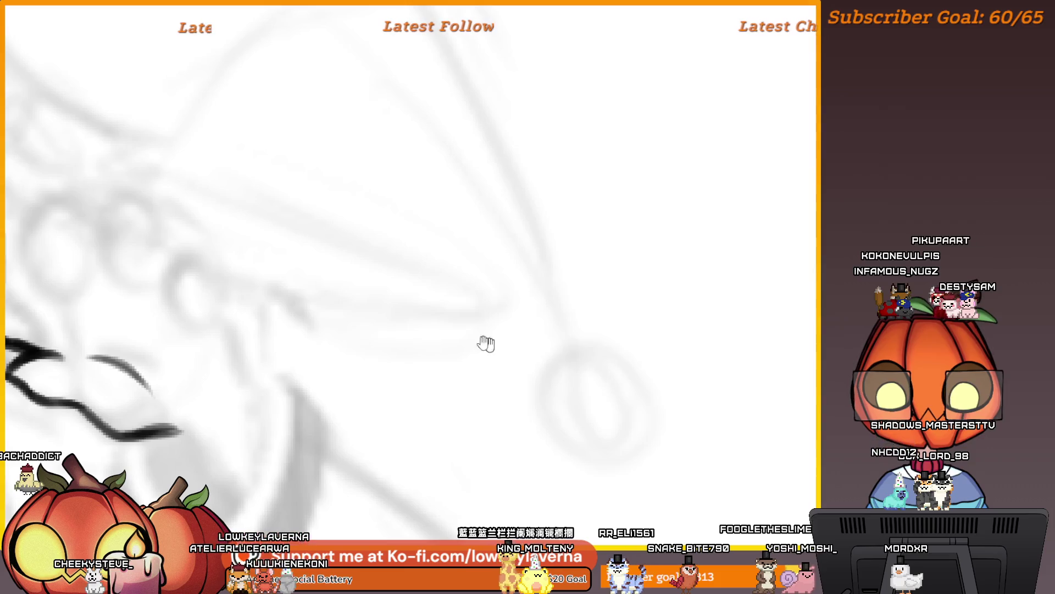
mouse_move(486, 343)
left_mouse_down()
mouse_move(664, 233)
mouse_move(618, 219)
left_mouse_up()
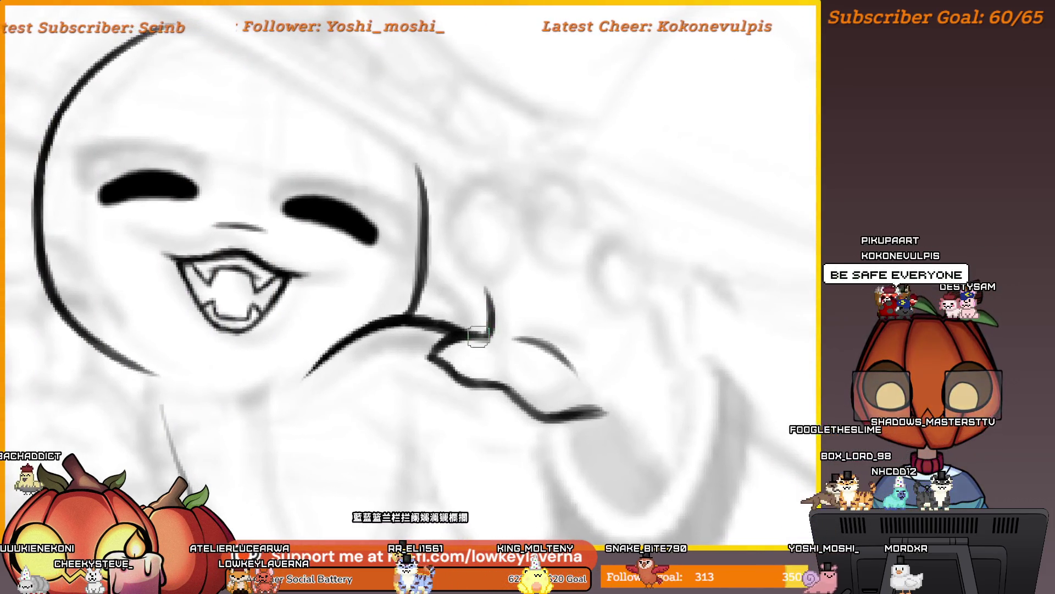
scroll(488, 253, "down", 3)
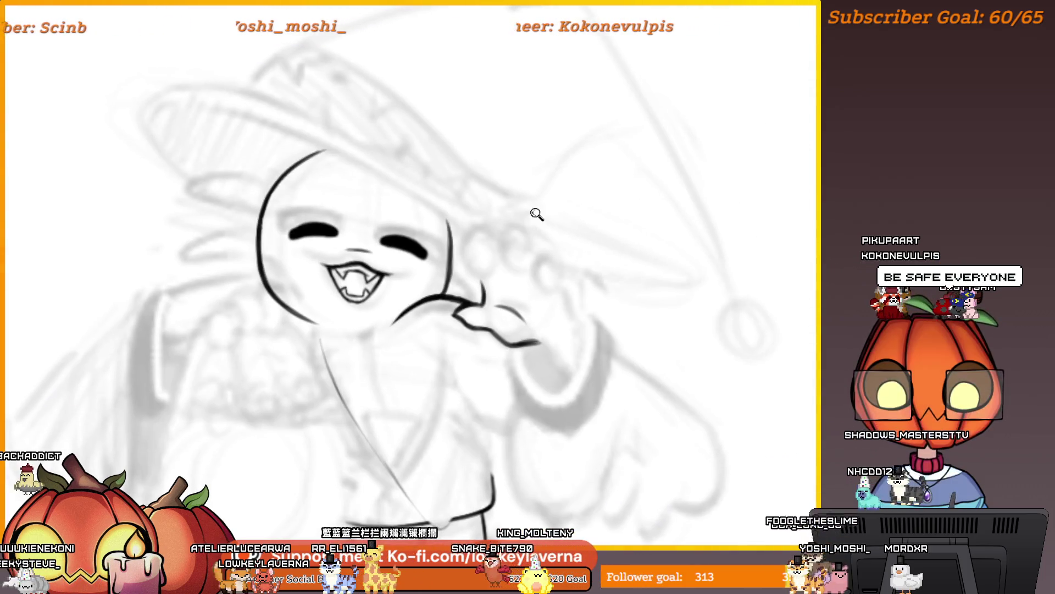
Zoom out and pan around to review the whole drawing, then zoom back in
scroll(537, 214, "down", 2)
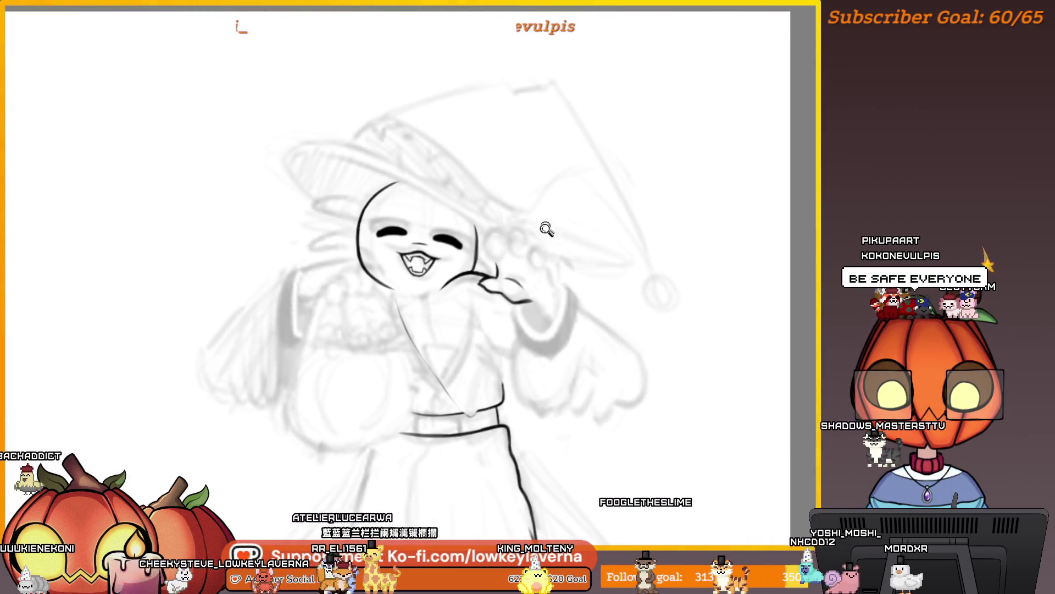
scroll(547, 228, "down", 2)
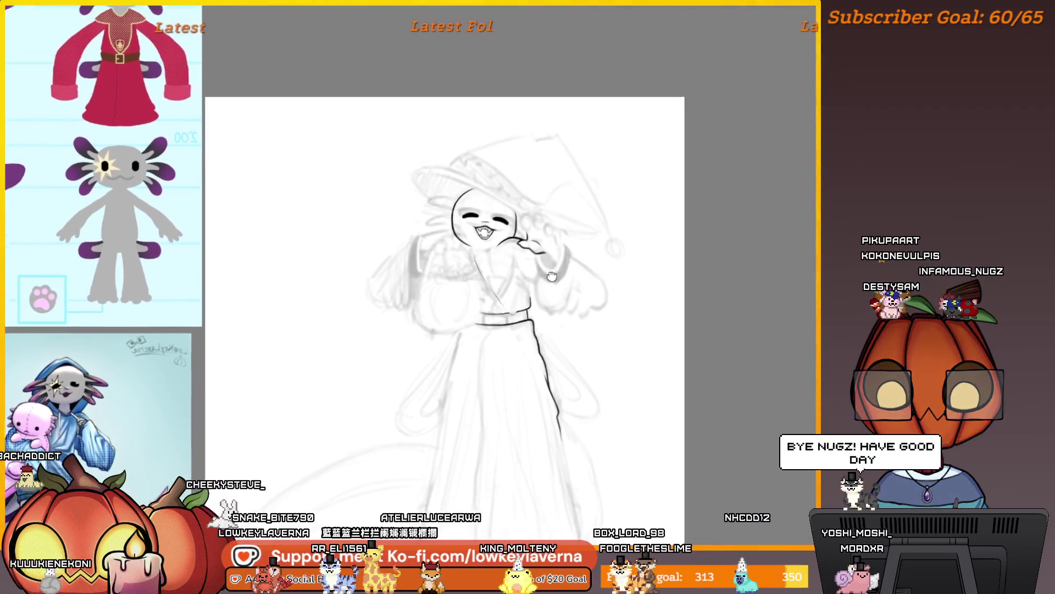
scroll(545, 285, "up", 4)
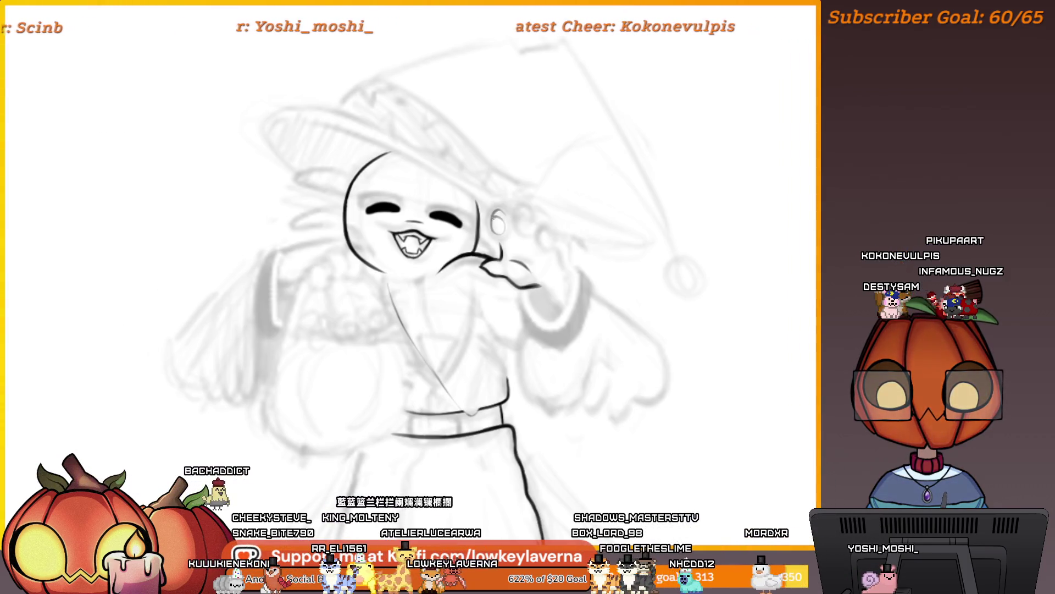
left_click_drag(527, 229, 518, 227)
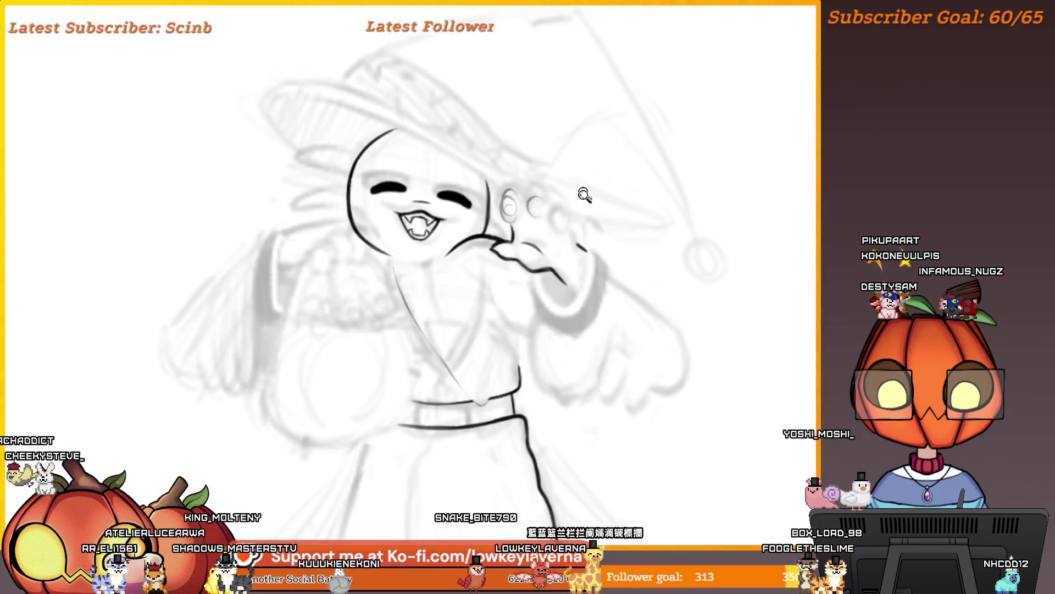
scroll(584, 195, "down", 5)
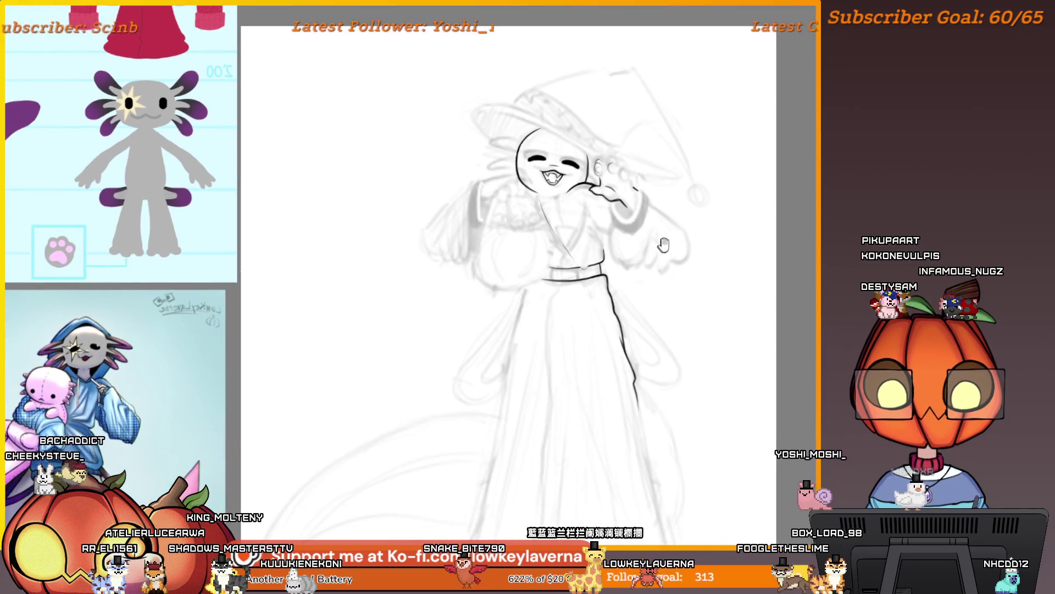
left_click_drag(691, 304, 677, 249)
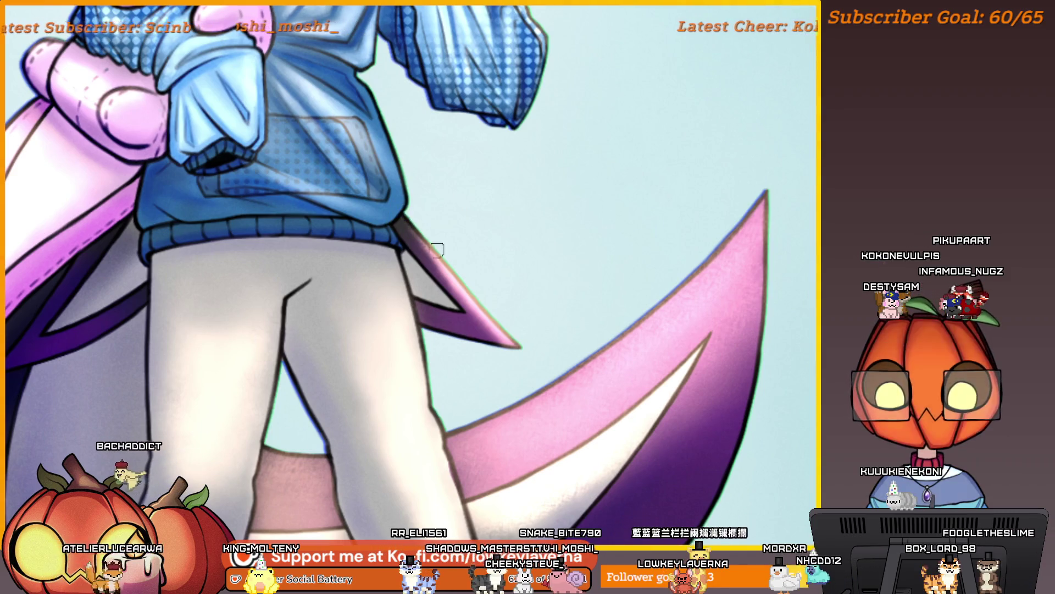
Doodle V-shaped test strokes in the blank left area, replacing an undone loop with a curl
left_click_drag(456, 209, 381, 204)
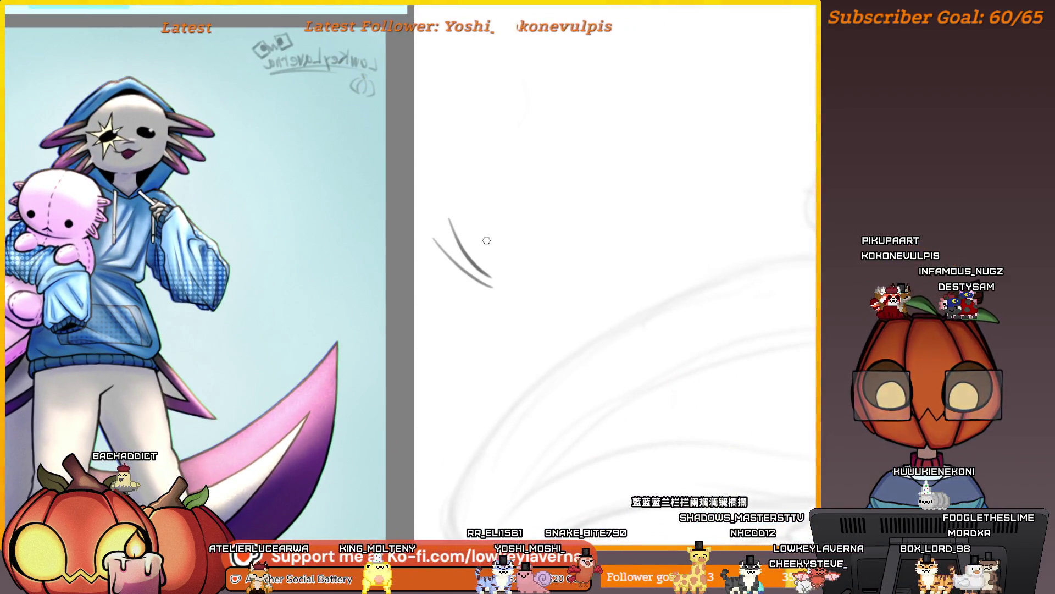
left_click_drag(486, 240, 475, 237)
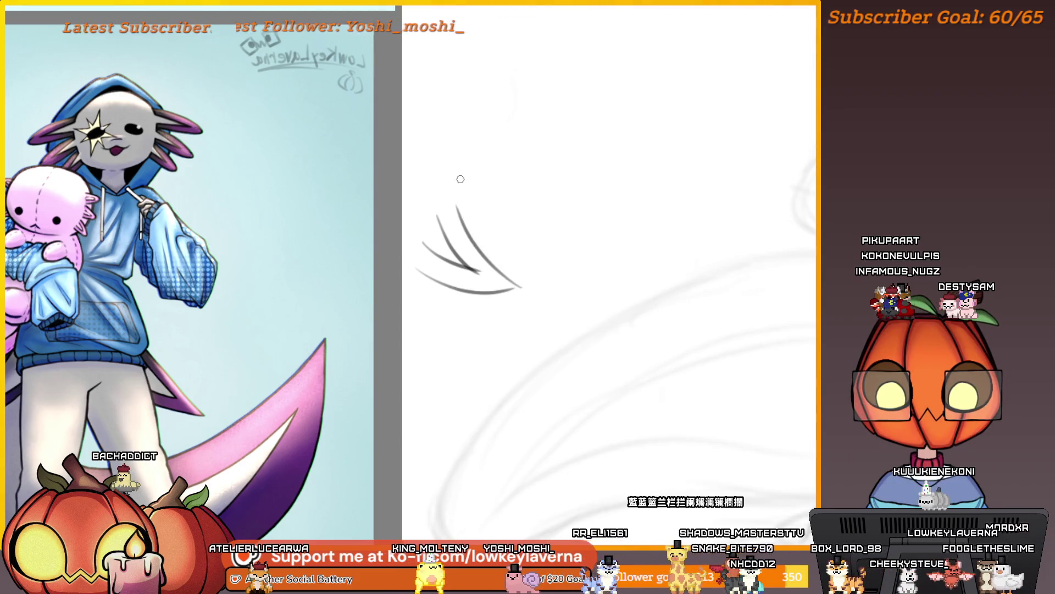
left_click_drag(318, 403, 455, 317)
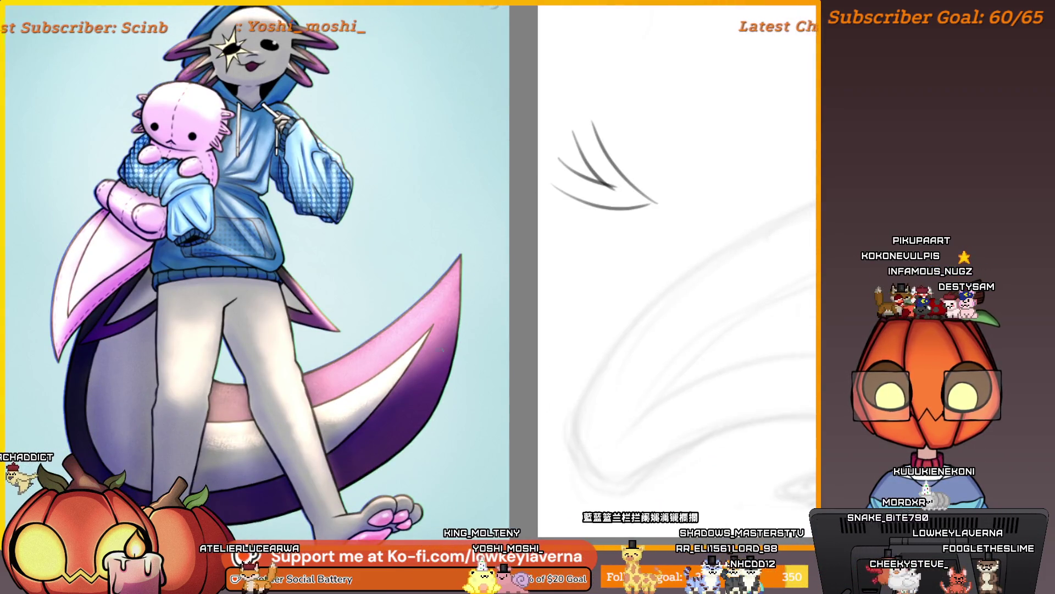
left_click_drag(597, 214, 421, 315)
left_click_drag(458, 274, 379, 279)
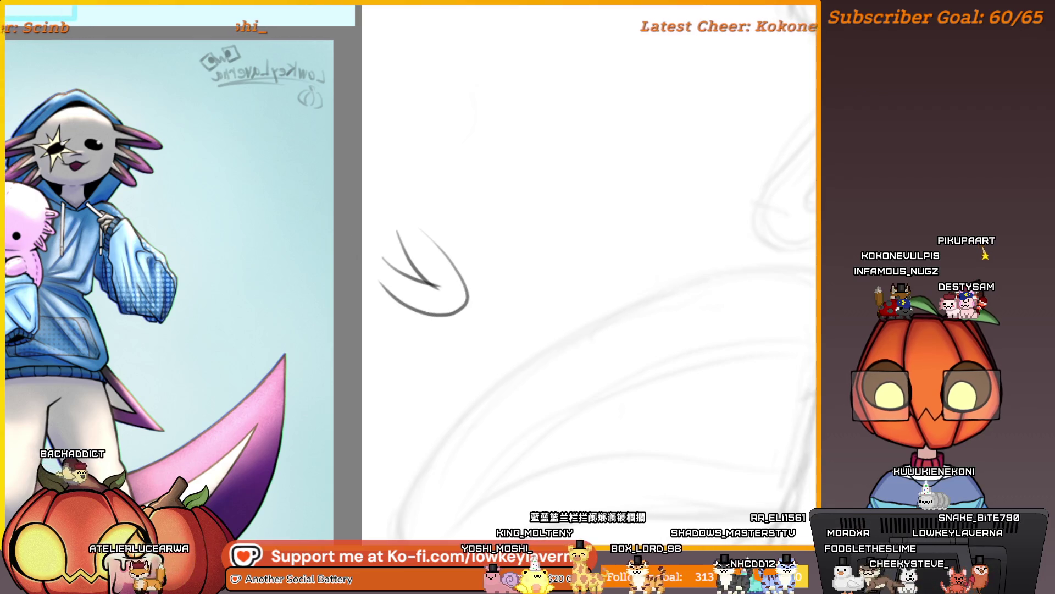
key("ctrl+z")
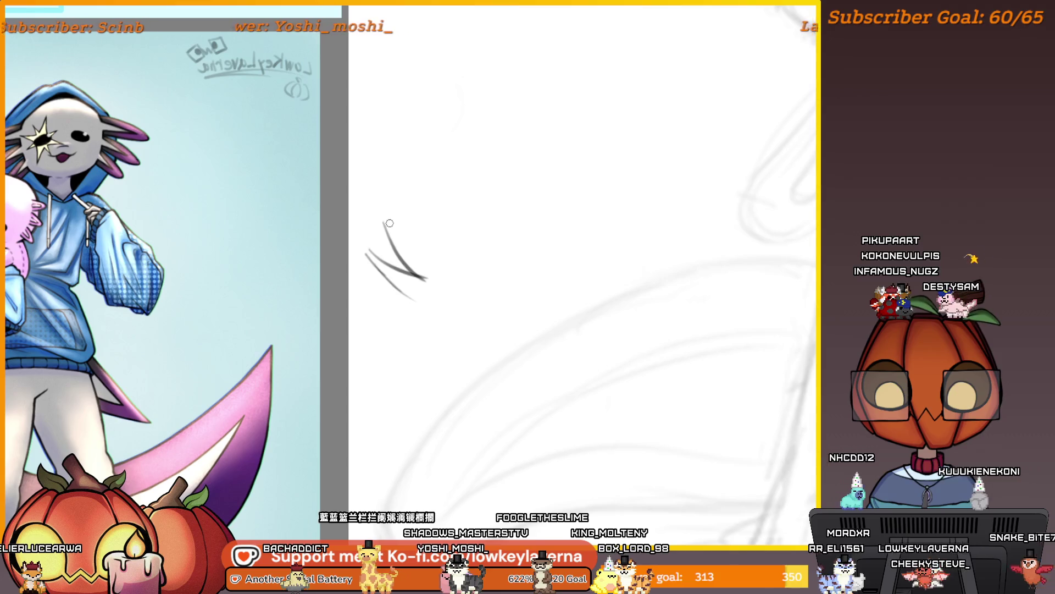
mouse_move(389, 223)
left_mouse_down()
mouse_move(456, 296)
mouse_move(411, 300)
left_mouse_up()
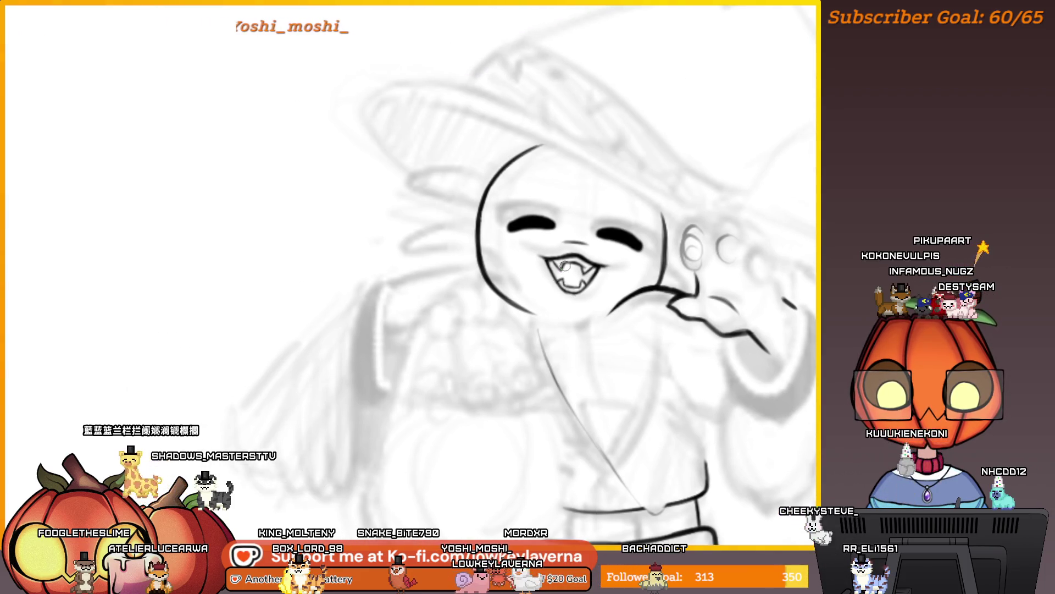
mouse_move(585, 319)
left_mouse_down()
mouse_move(596, 348)
mouse_move(593, 316)
left_mouse_up()
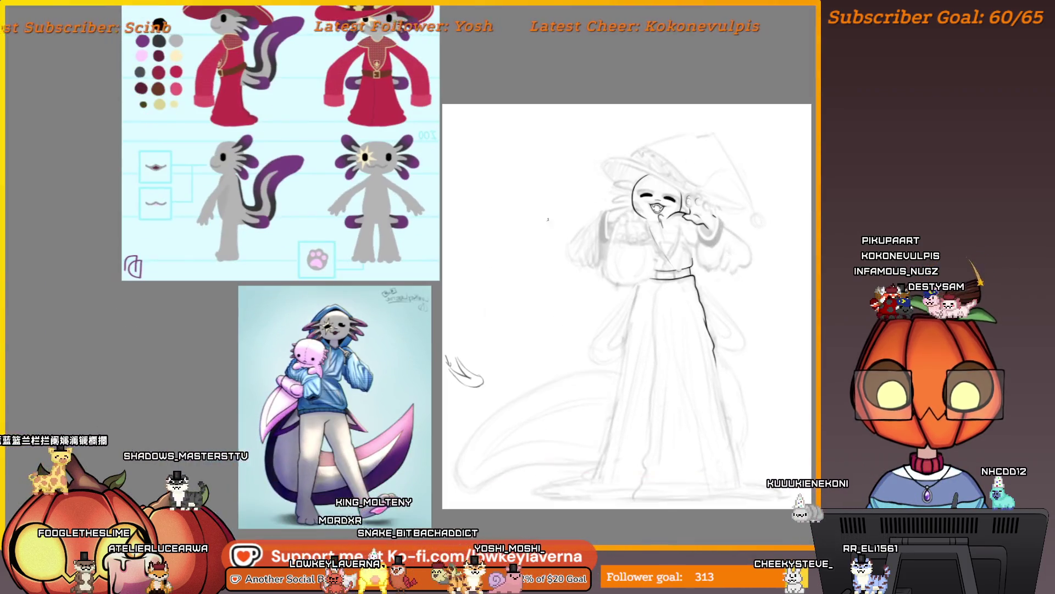
left_click_drag(466, 186, 529, 272)
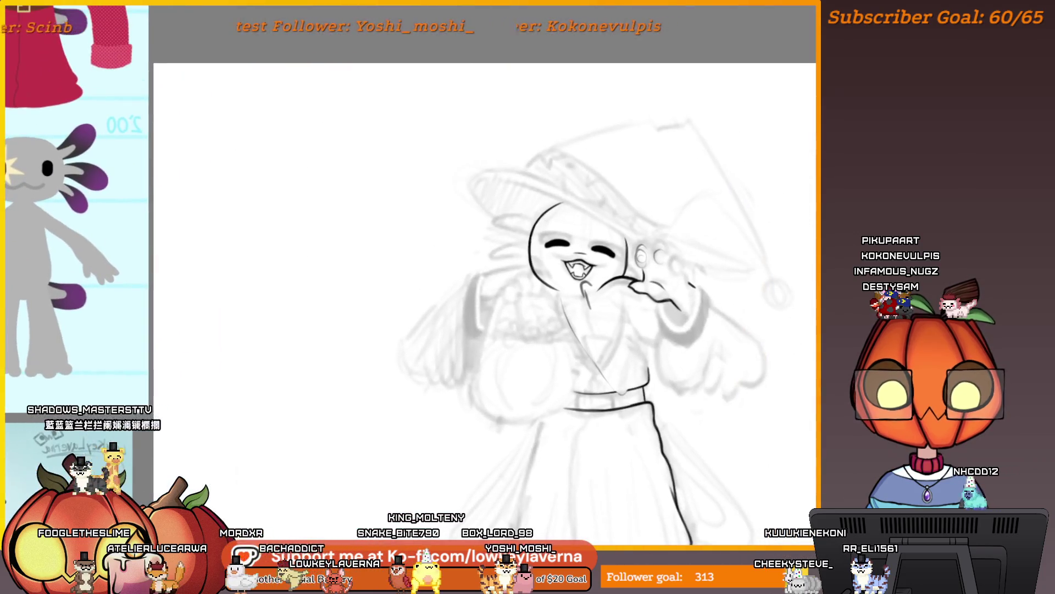
mouse_move(736, 146)
left_mouse_down()
mouse_move(437, 292)
mouse_move(610, 108)
left_mouse_up()
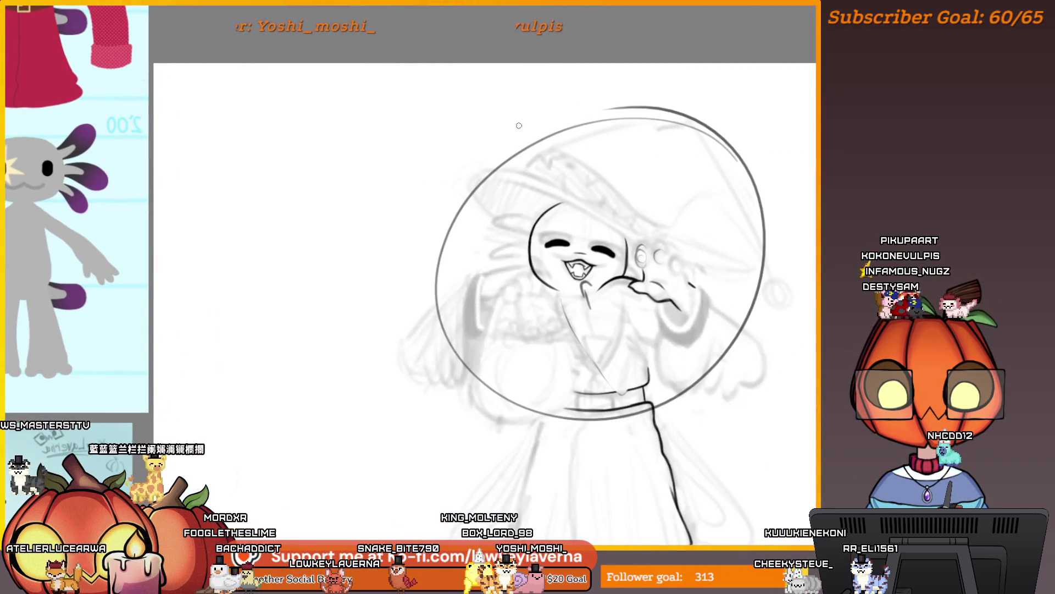
key("ctrl+z")
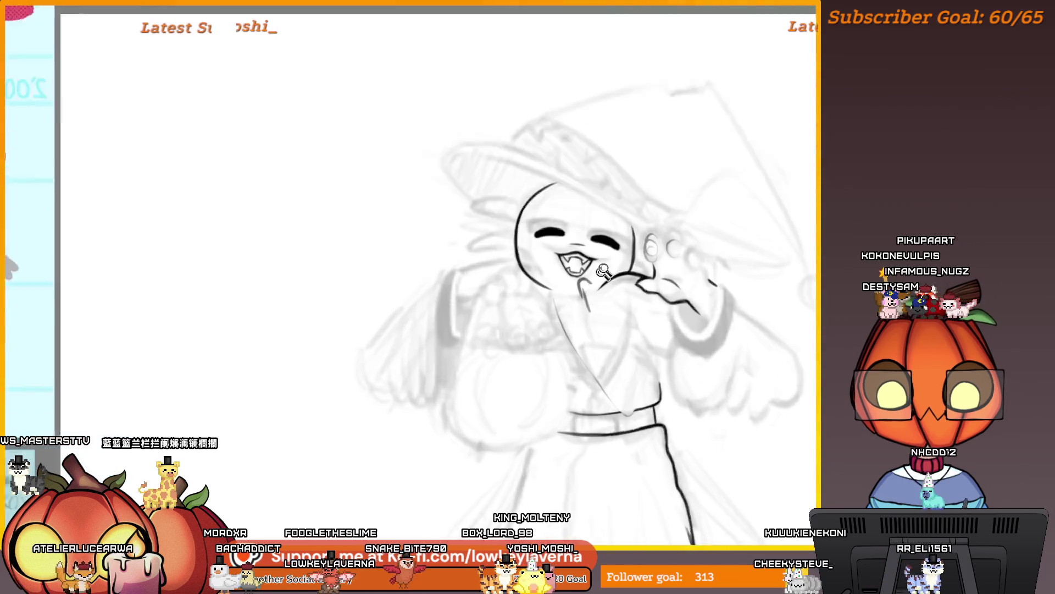
scroll(563, 235, "up", 3)
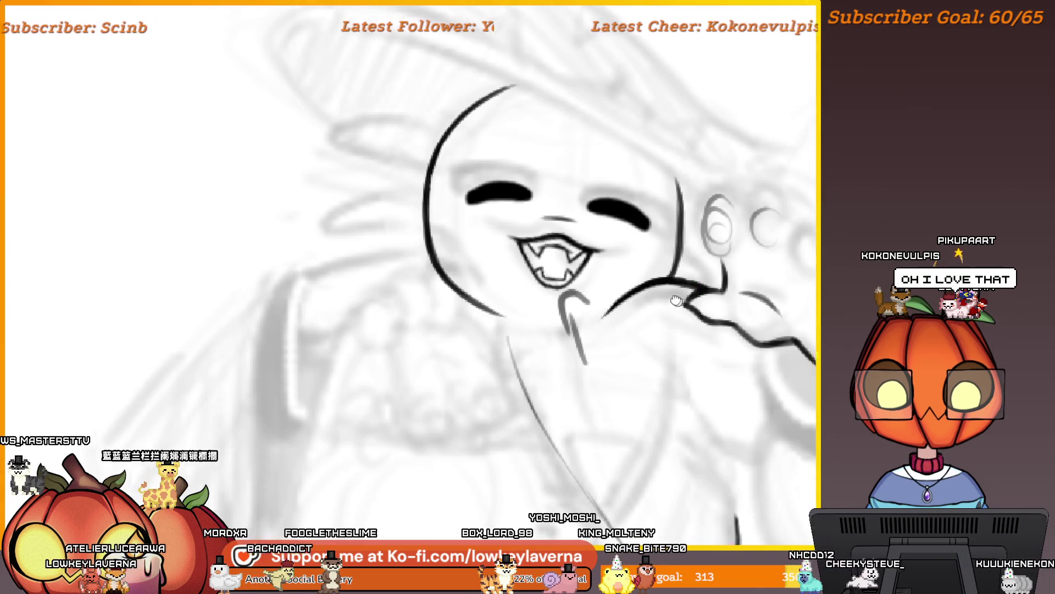
scroll(676, 280, "down", 1)
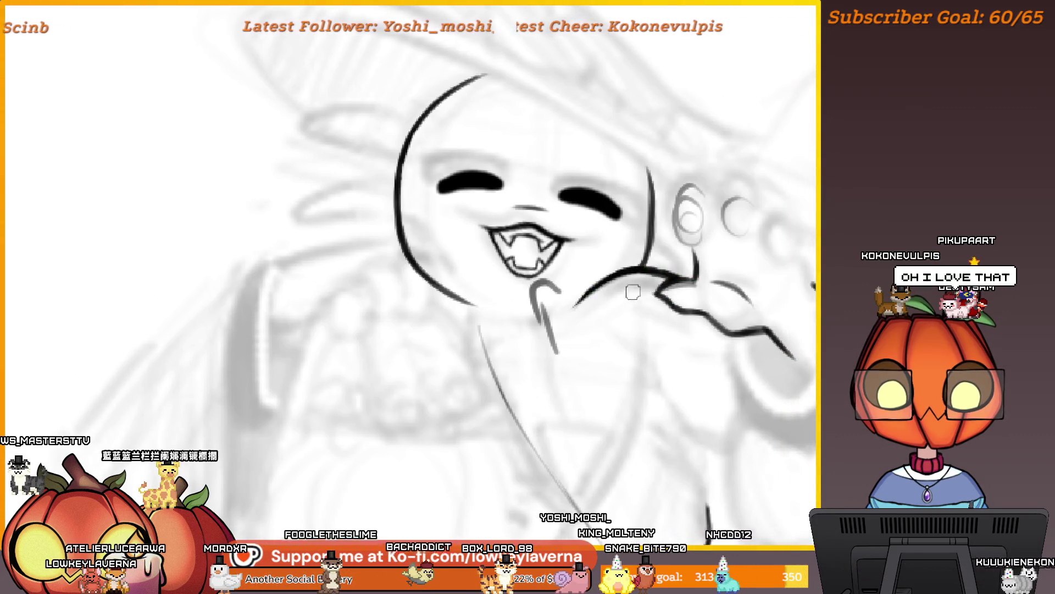
scroll(633, 292, "left", 2)
scroll(627, 266, "down", 1)
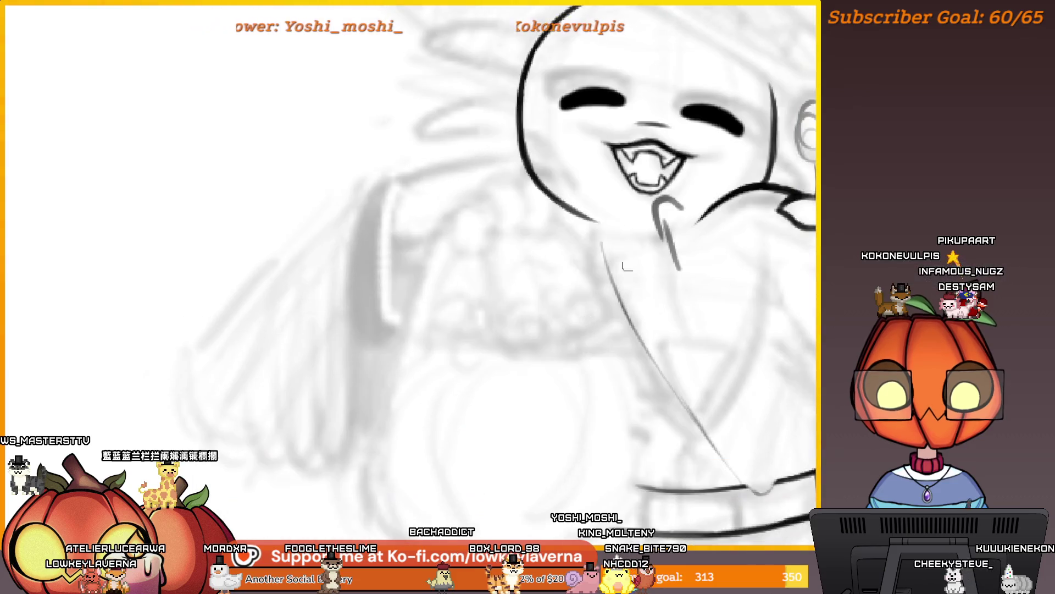
scroll(623, 267, "up", 2)
scroll(622, 216, "right", 1)
scroll(664, 248, "up", 3)
scroll(664, 247, "right", 1)
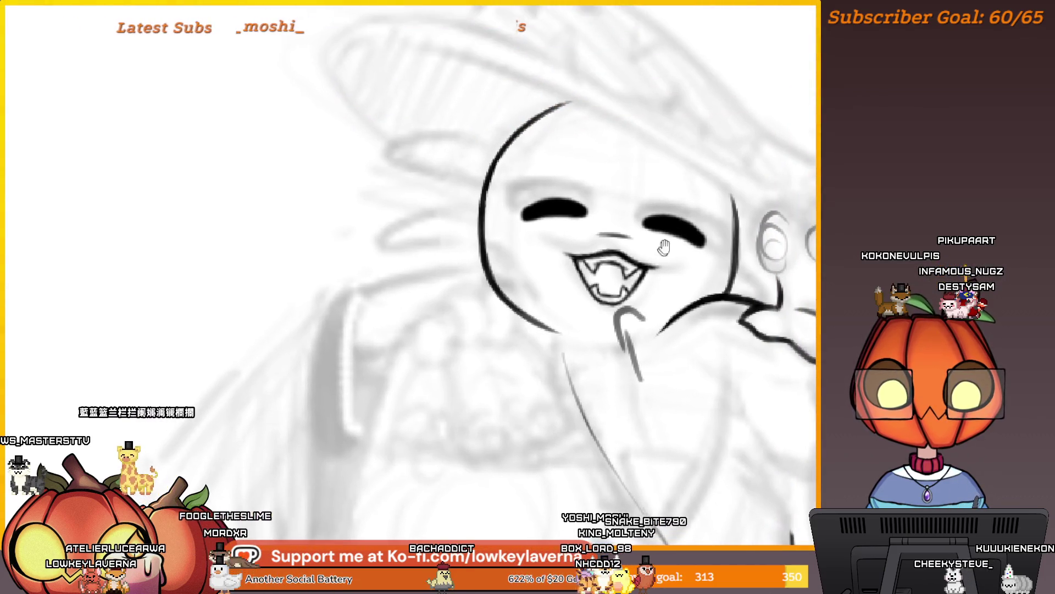
scroll(639, 306, "down", 2)
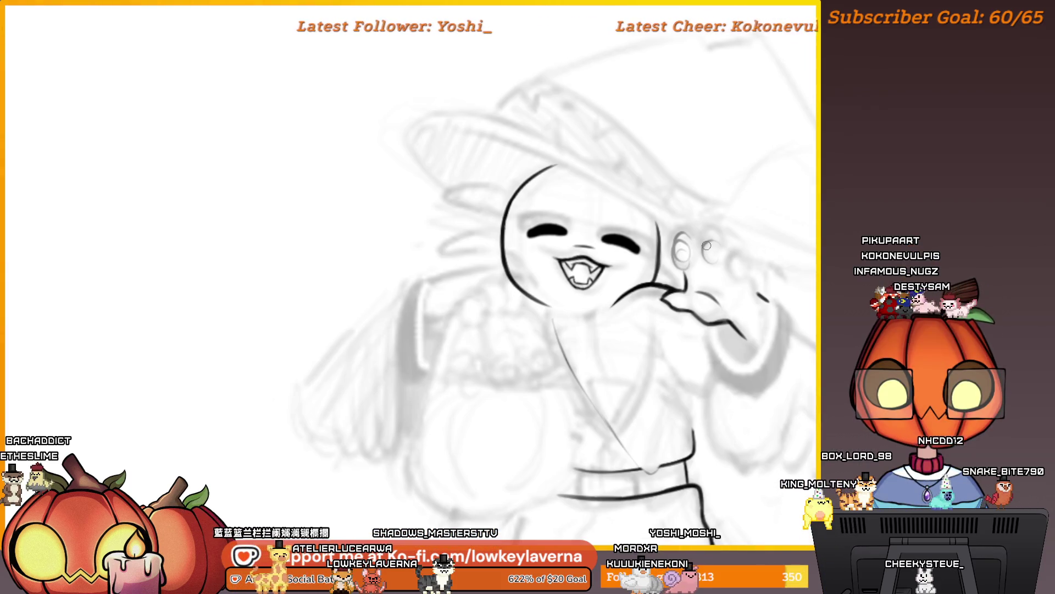
left_click_drag(706, 246, 629, 306)
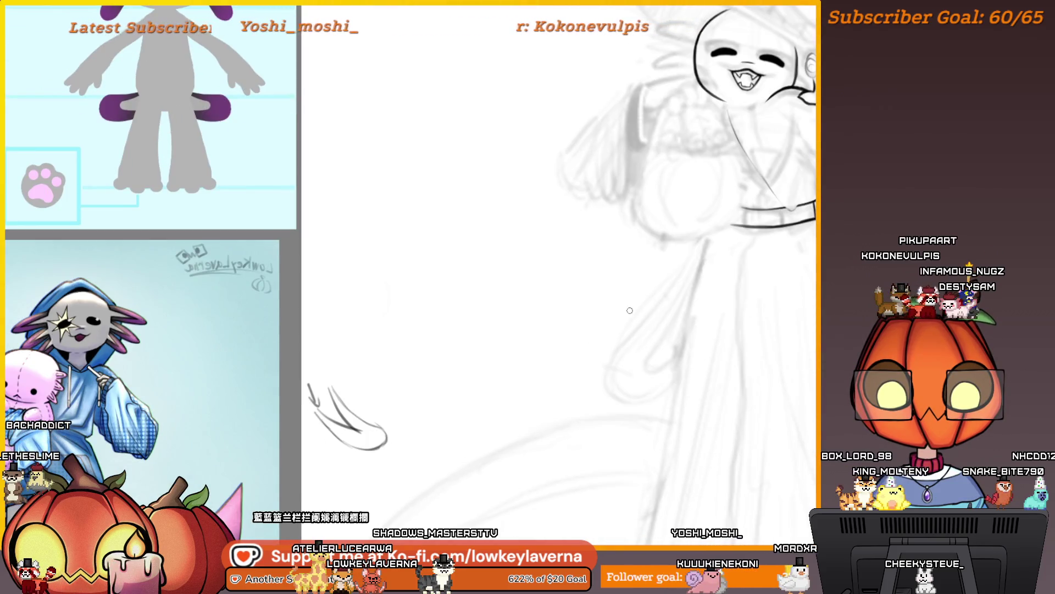
Enlarge the axolotl reference beside the canvas and sketch short frill strokes on the blank area
mouse_move(462, 438)
left_mouse_down()
mouse_move(546, 415)
mouse_move(612, 358)
left_mouse_up()
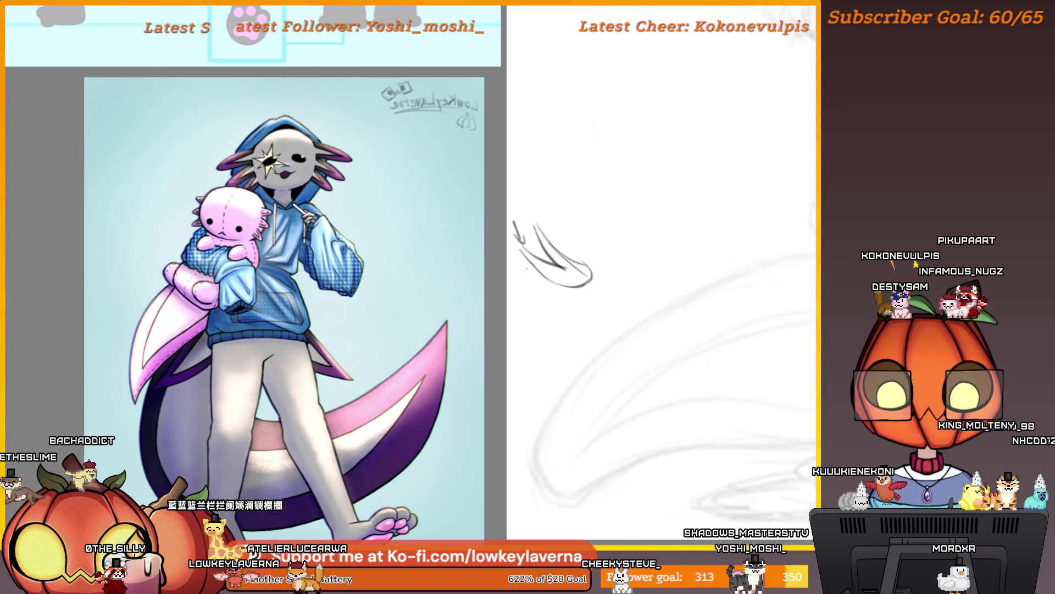
key("ctrl+z")
left_click_drag(522, 231, 543, 254)
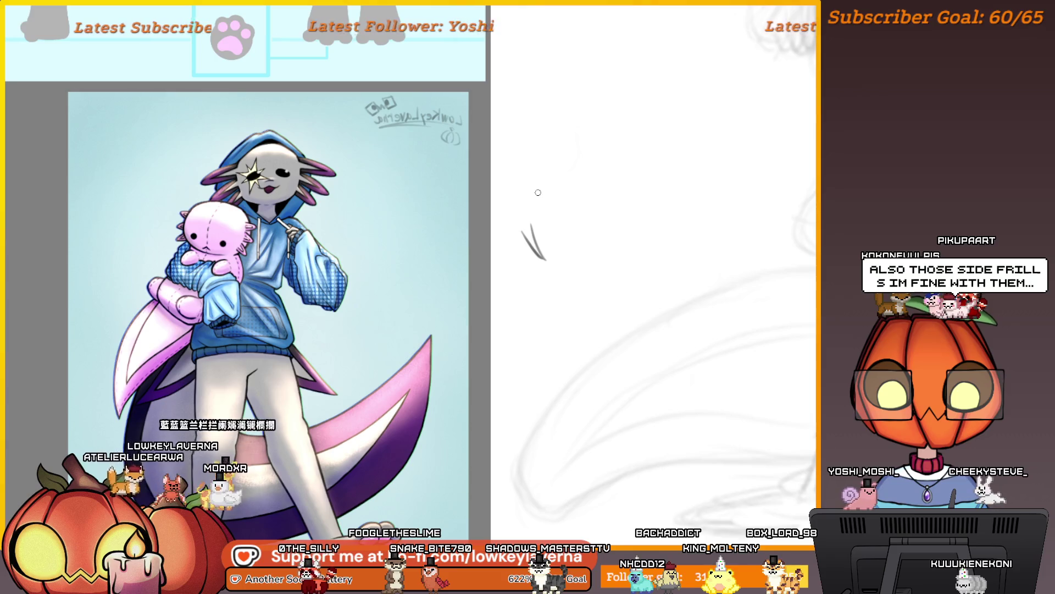
left_click_drag(556, 302, 365, 387)
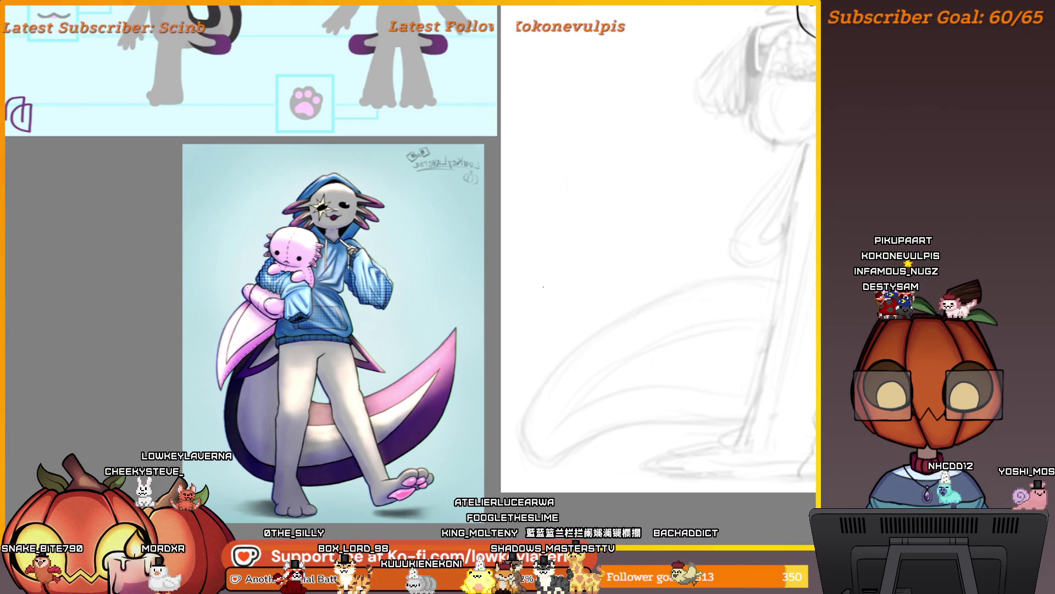
left_click_drag(558, 290, 584, 253)
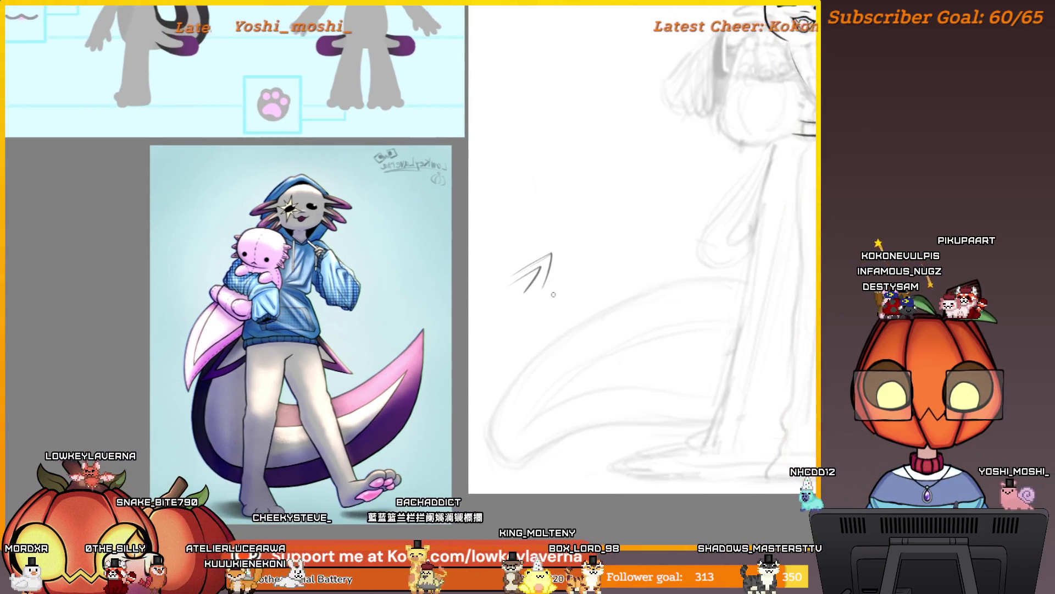
mouse_move(572, 285)
left_mouse_down()
mouse_move(555, 304)
mouse_move(563, 301)
left_mouse_up()
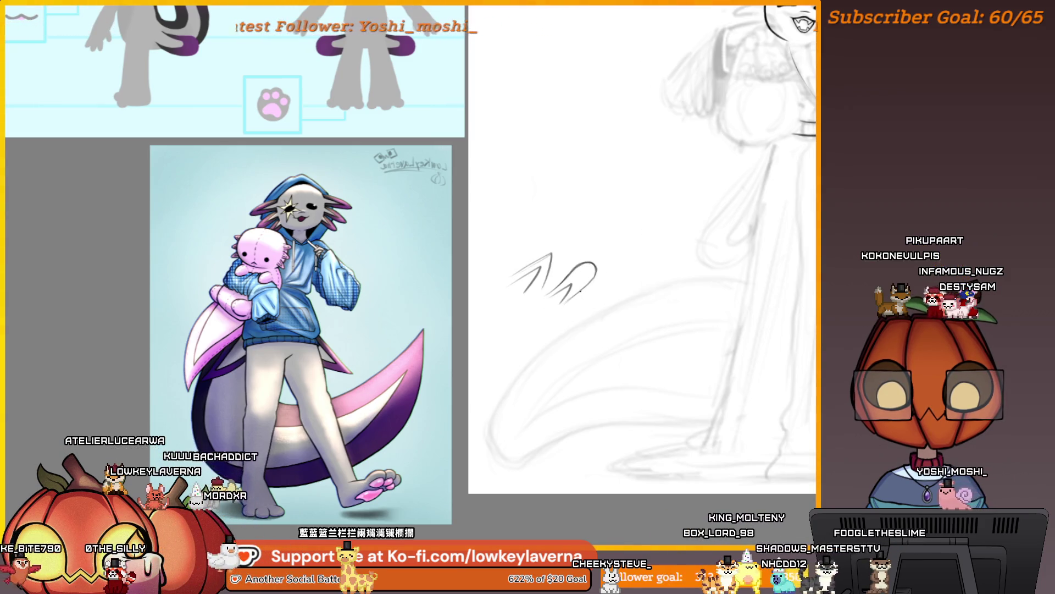
scroll(598, 320, "up", 3)
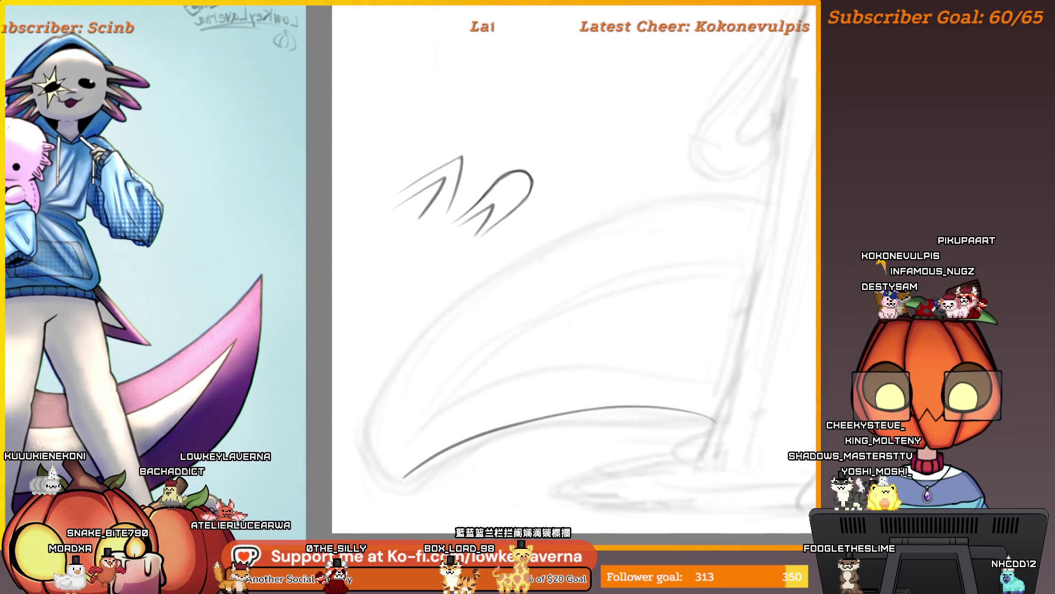
Undo the stray long curve and the loop-shaped frill stroke, returning to the belted waist
left_click_drag(722, 419, 372, 497)
key("ctrl+z")
key("ctrl+z")
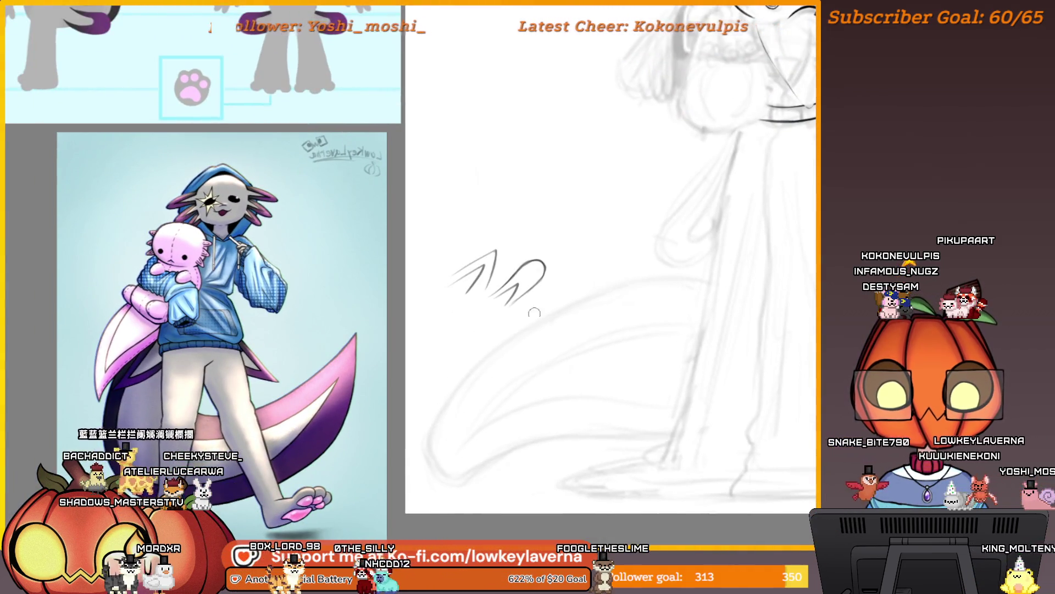
key("ctrl+z")
key("ctrl+z")
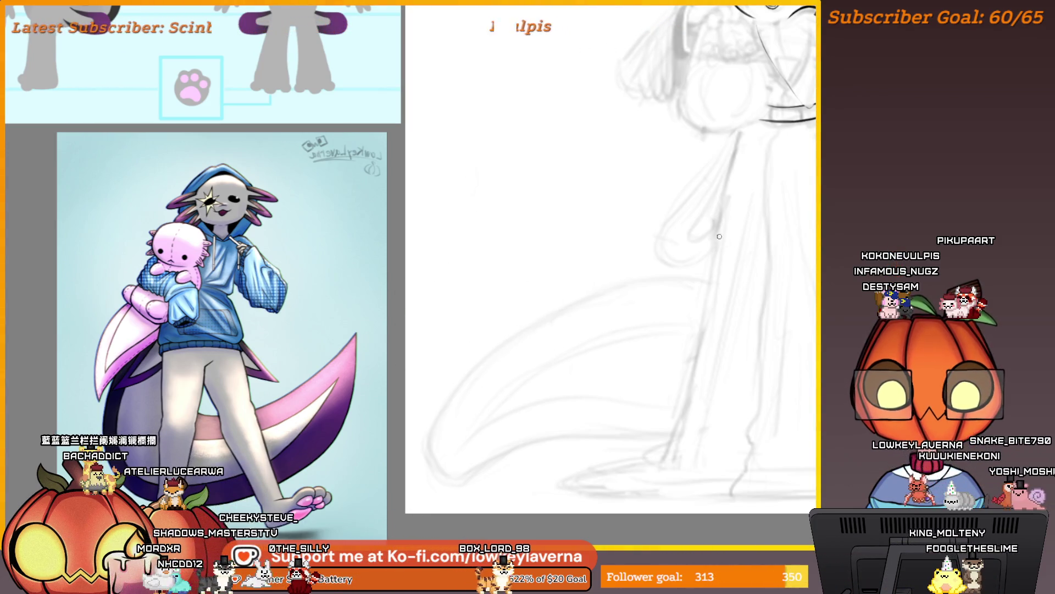
scroll(572, 165, "up", 5)
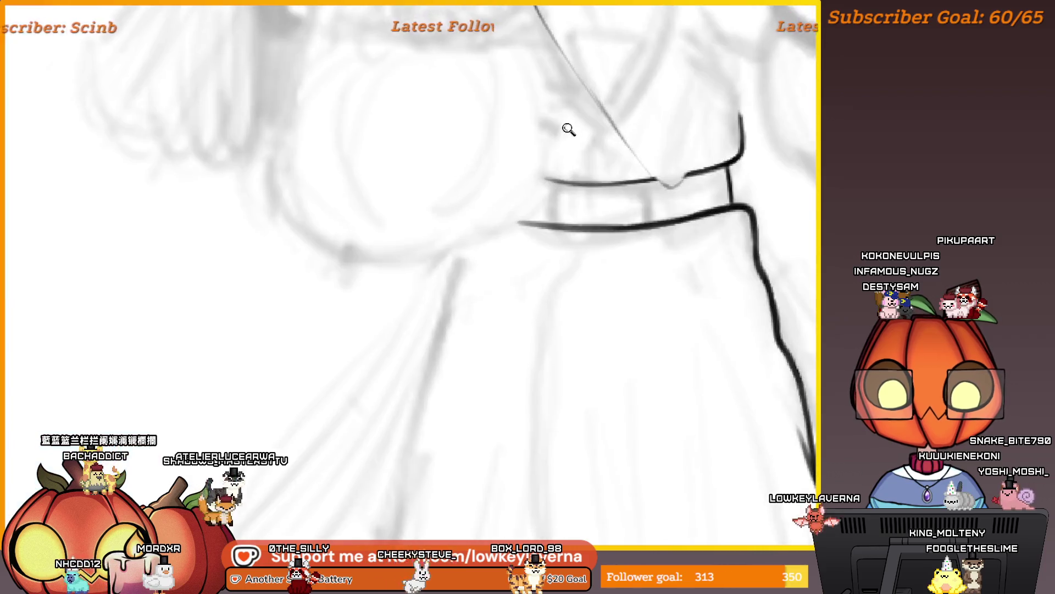
Close the belt's left end with a short ink line
scroll(587, 239, "down", 3)
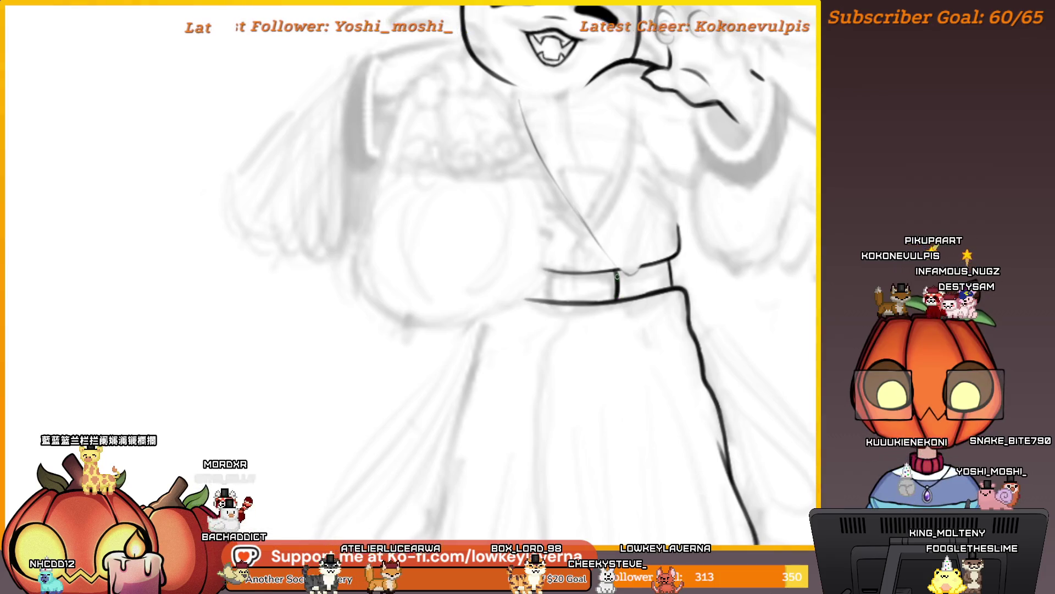
left_click_drag(575, 254, 555, 269)
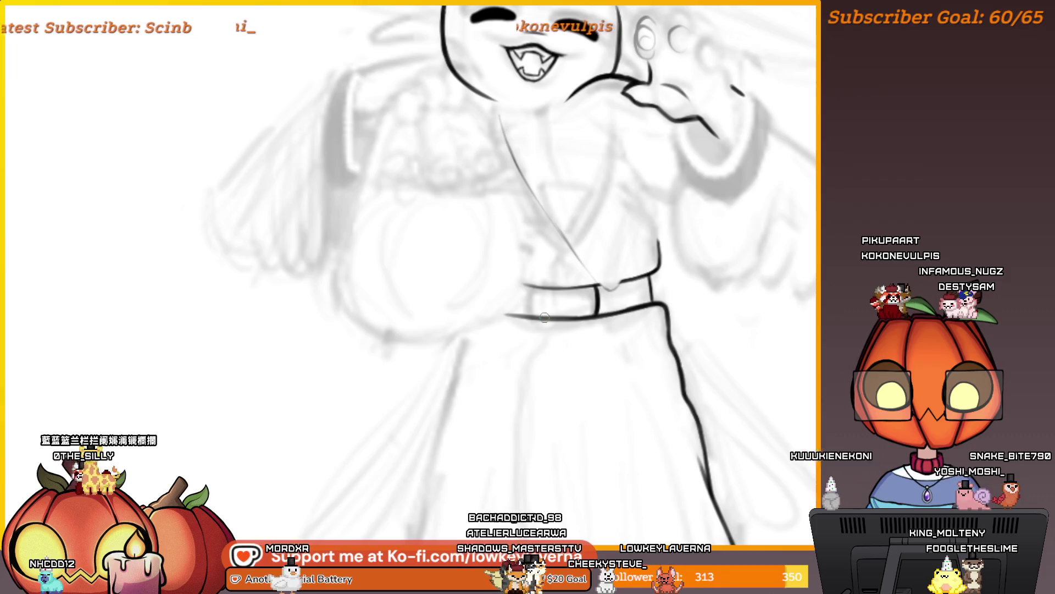
left_click_drag(540, 317, 539, 287)
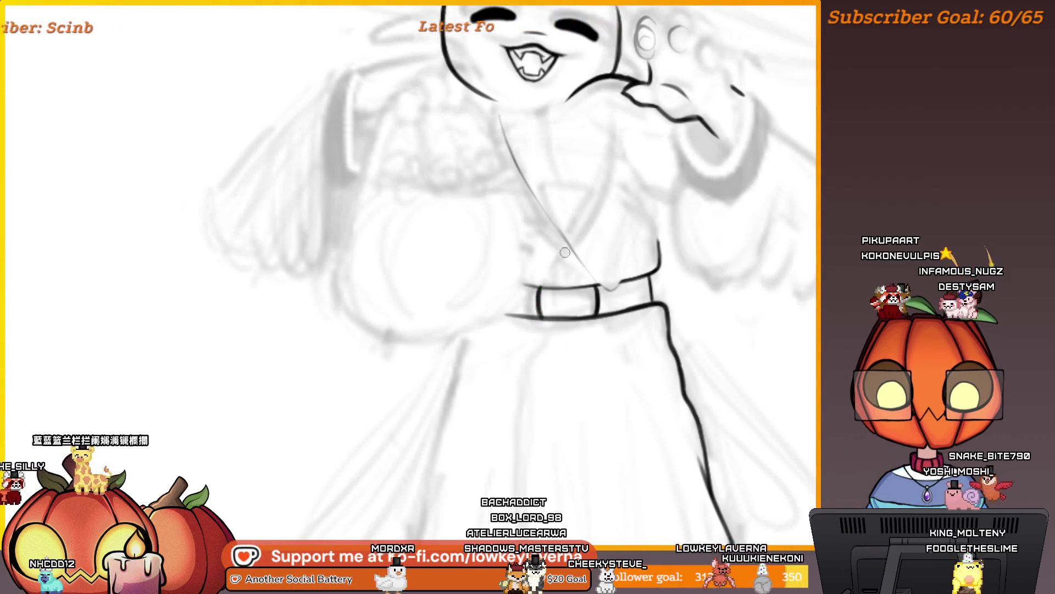
Zoom in on the belt buckle and ink its small prong
scroll(571, 302, "up", 5)
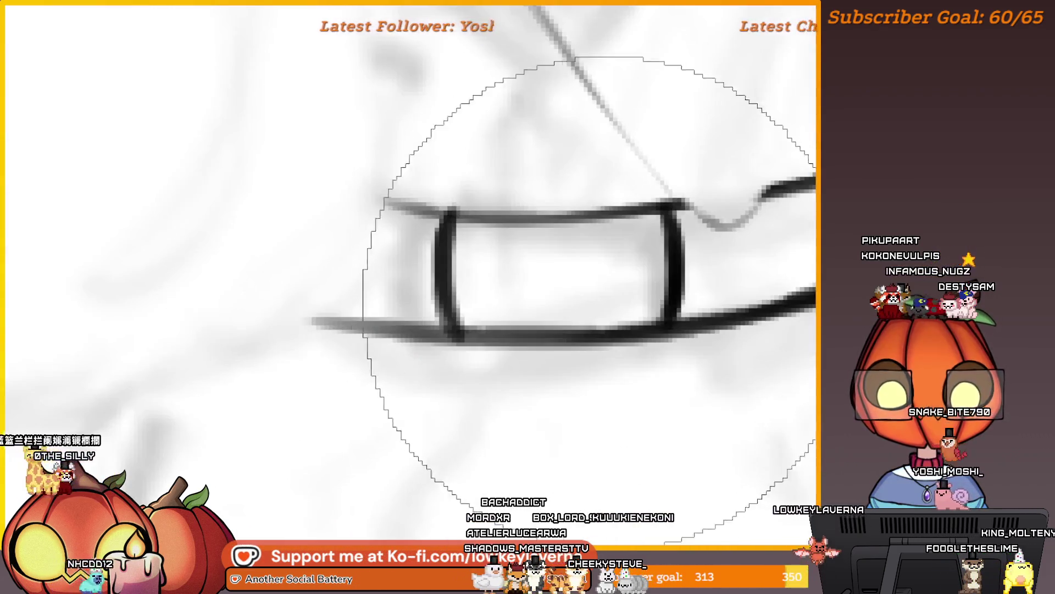
mouse_move(647, 307)
left_mouse_down()
mouse_move(695, 313)
mouse_move(733, 357)
mouse_move(761, 323)
mouse_move(760, 245)
mouse_move(555, 246)
mouse_move(532, 347)
left_mouse_up()
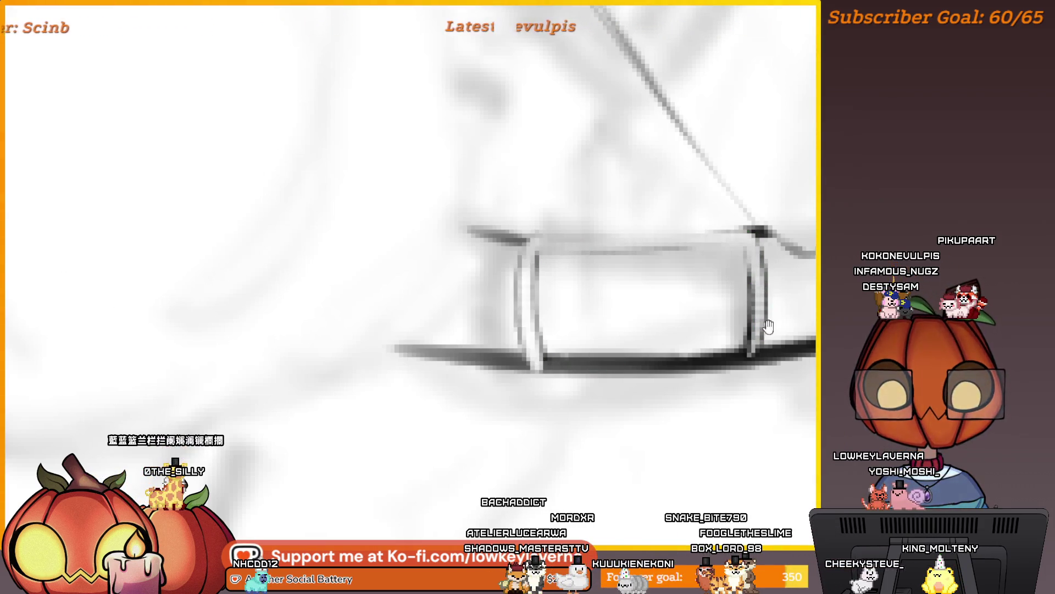
left_click_drag(769, 326, 771, 312)
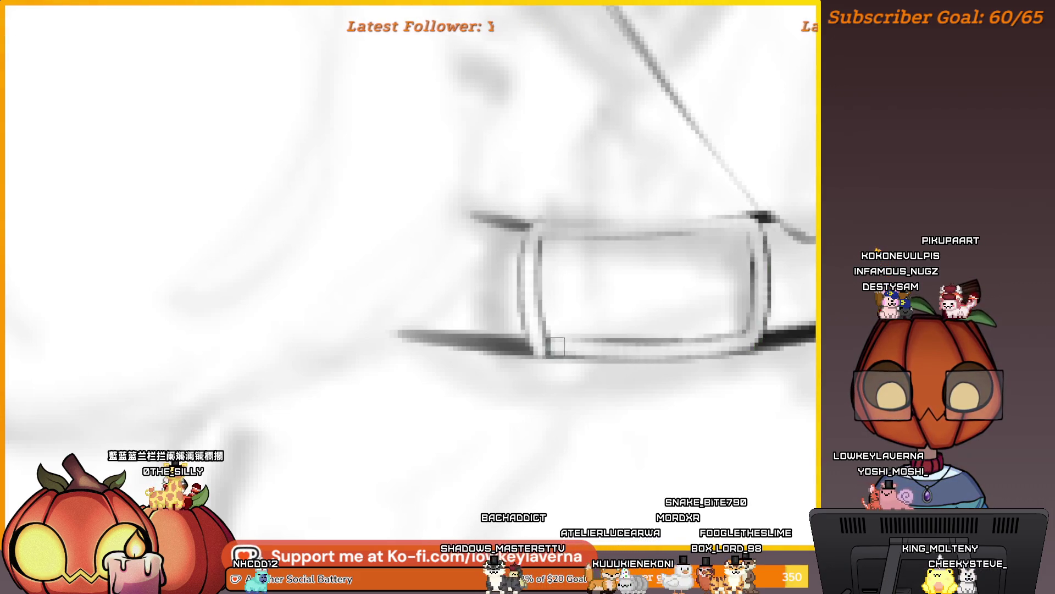
scroll(588, 247, "down", 3)
left_click_drag(709, 214, 703, 265)
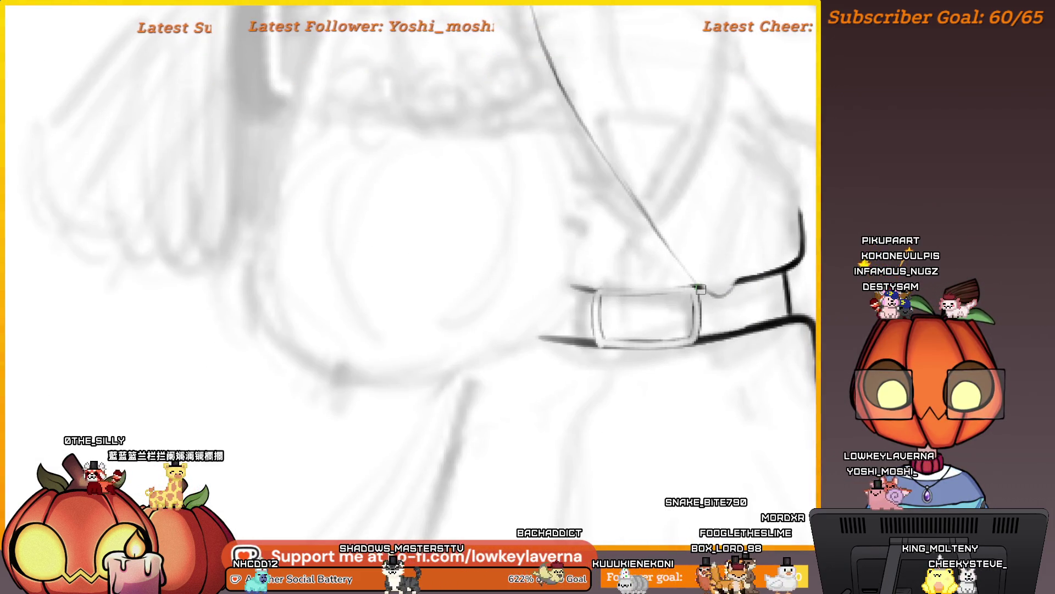
left_click(650, 318)
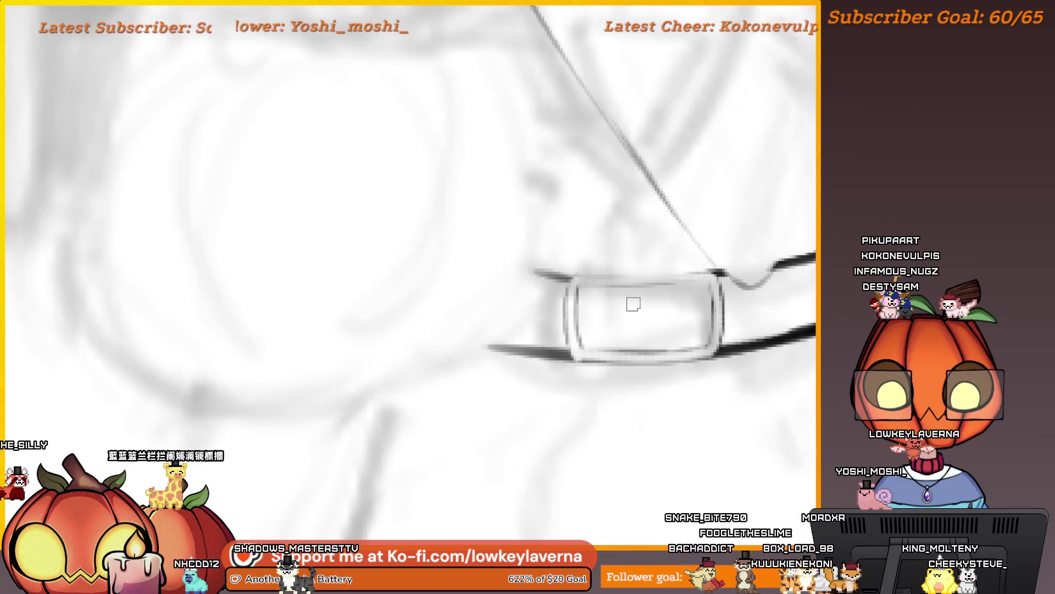
left_click_drag(580, 320, 595, 321)
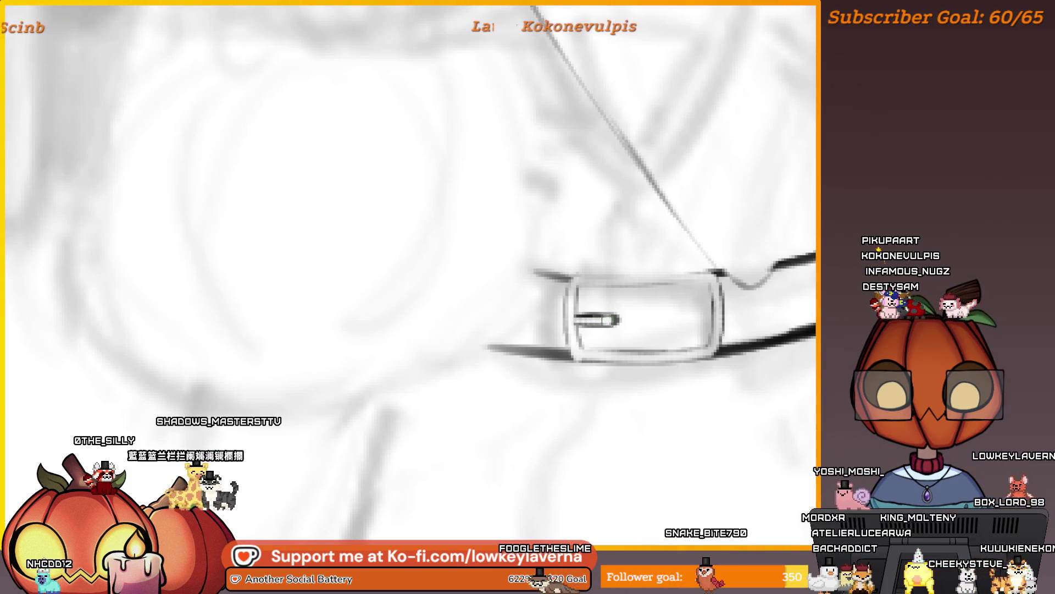
left_click(649, 311, "alt")
left_click(649, 312, "alt")
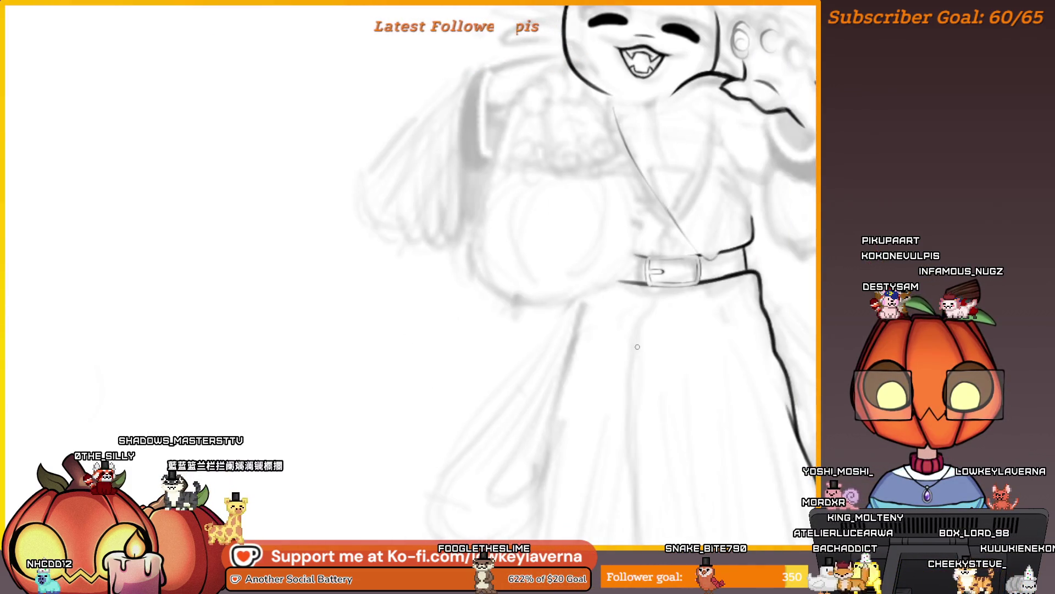
Darken the buckle's top inner edge with a pen stroke
scroll(681, 302, "up", 10)
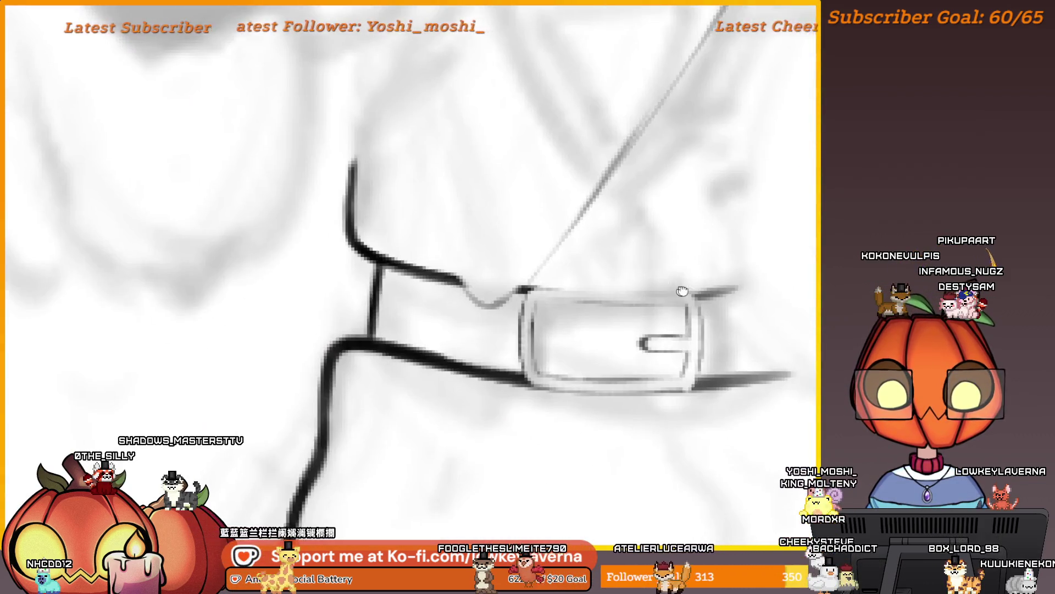
left_click_drag(682, 292, 768, 281)
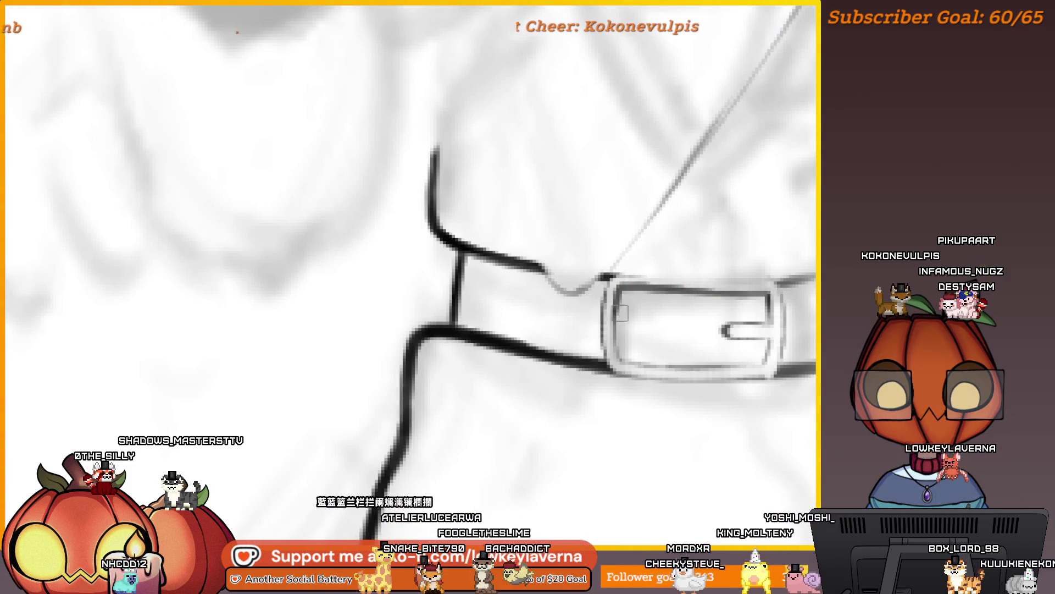
scroll(763, 339, "right", 1)
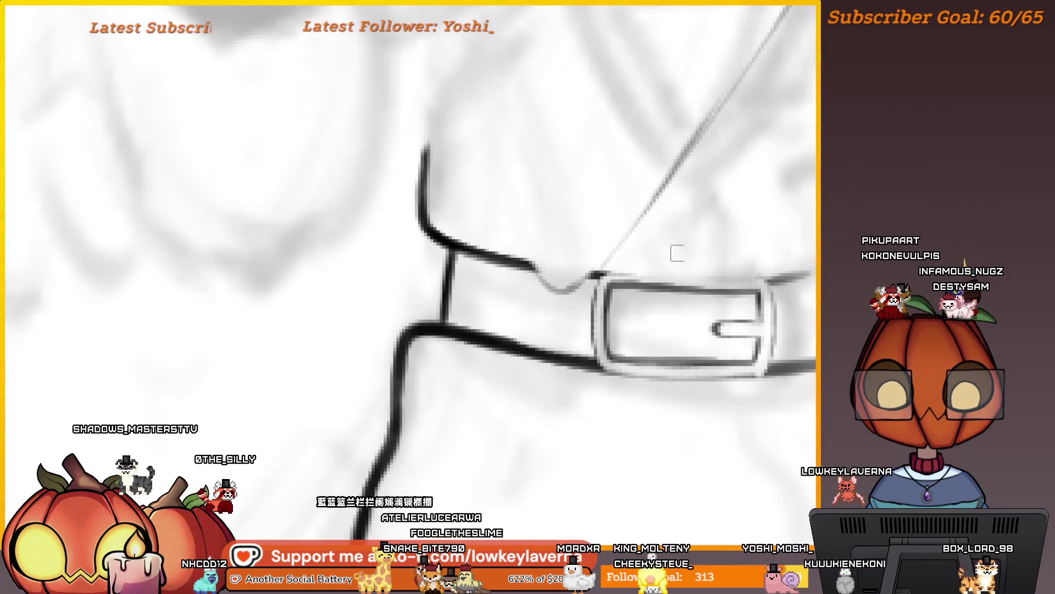
scroll(677, 253, "up", 1)
scroll(677, 253, "right", 1)
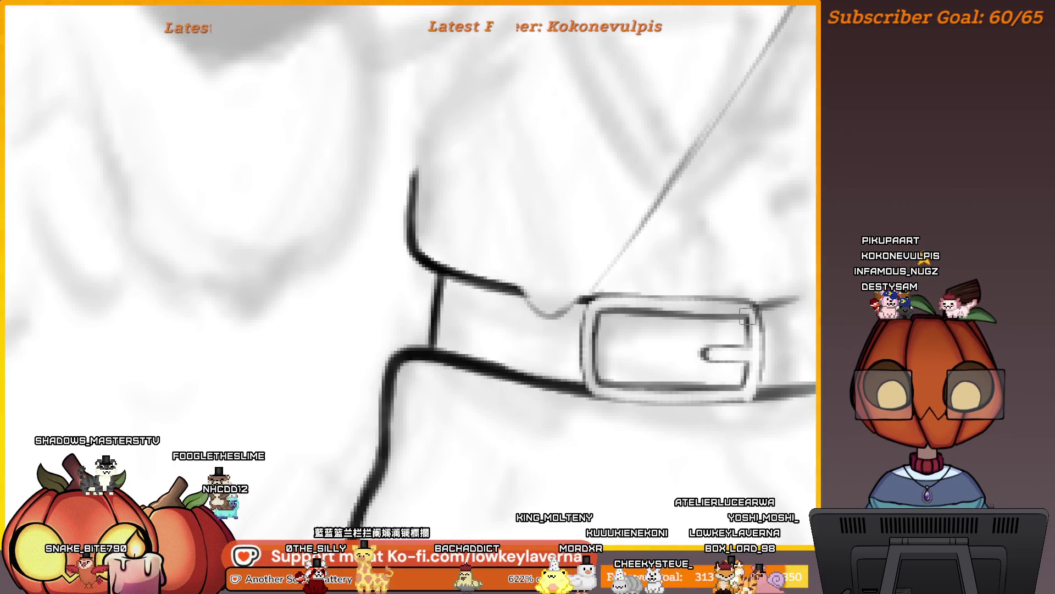
scroll(756, 299, "down", 1)
scroll(756, 299, "left", 1)
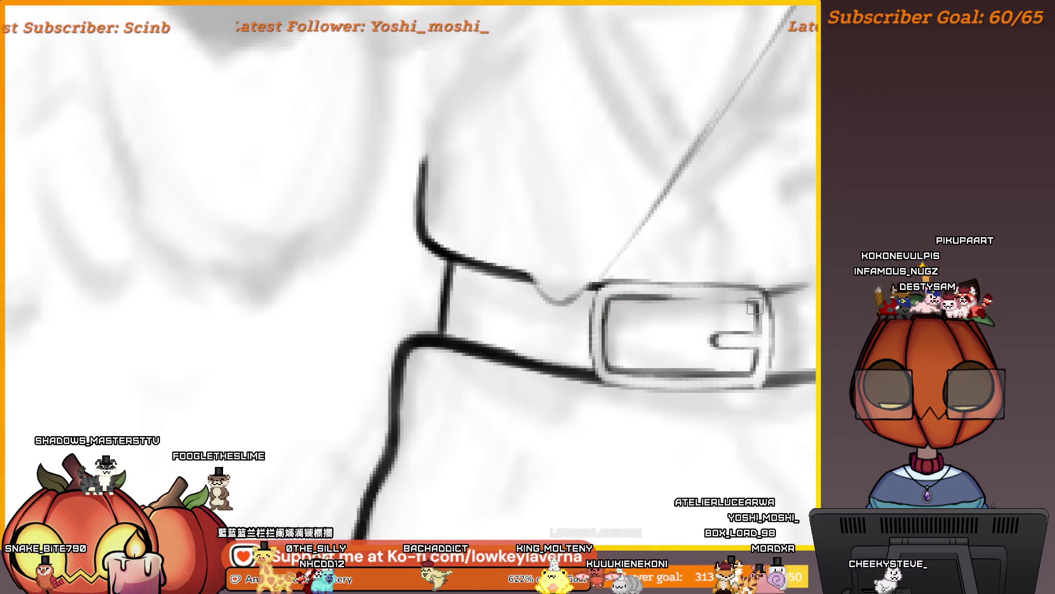
left_click_drag(742, 302, 650, 297)
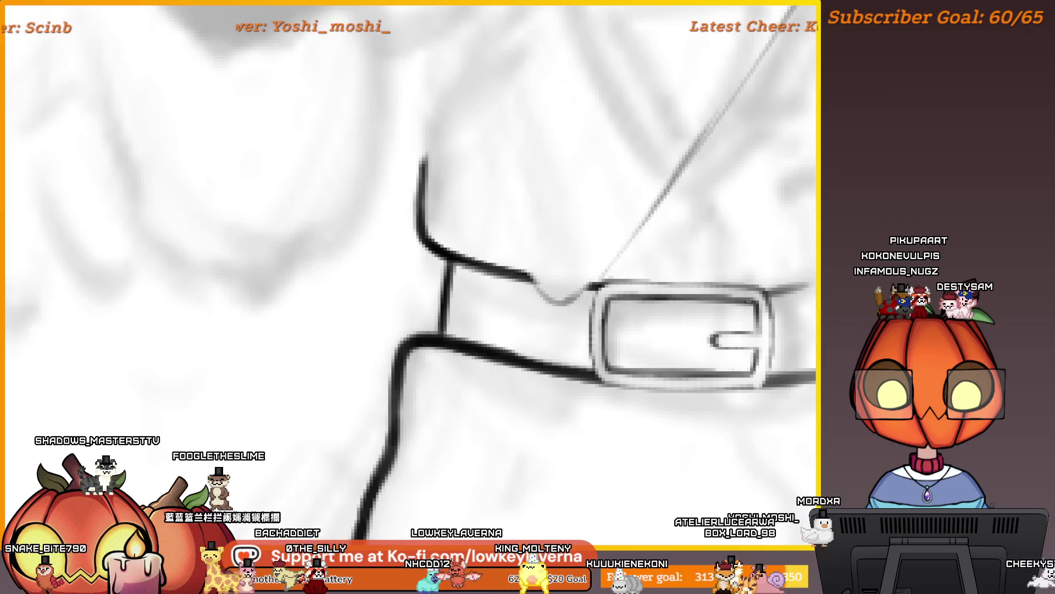
Flip the canvas horizontally, ink a curved prong line inside the buckle, and start transforming it
scroll(749, 302, "down", 1)
scroll(749, 301, "right", 1)
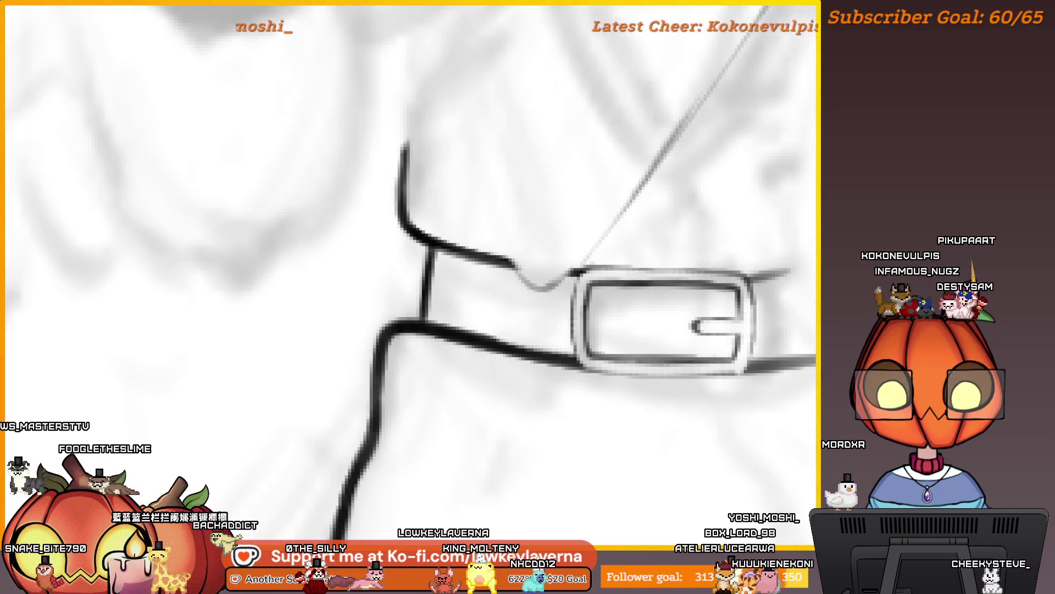
scroll(765, 328, "up", 1)
scroll(766, 328, "right", 1)
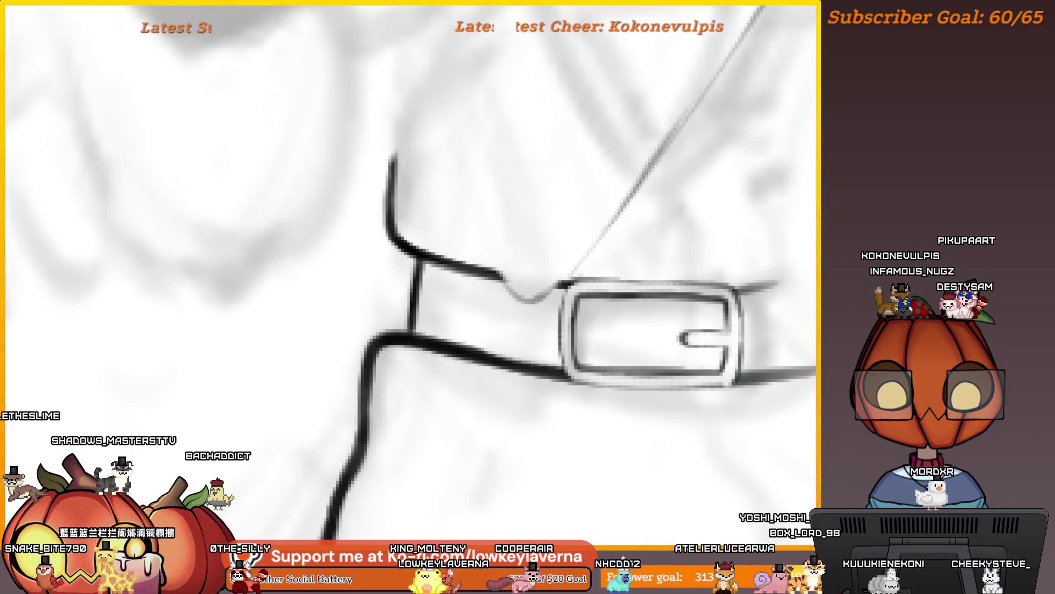
scroll(669, 353, "down", 2)
scroll(669, 354, "left", 3)
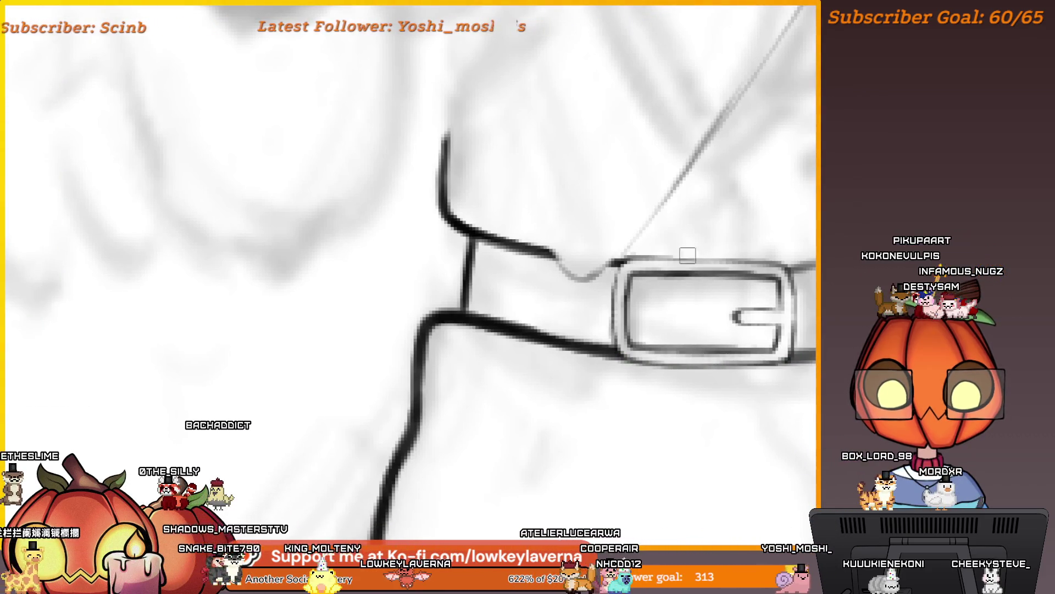
scroll(688, 255, "up", 3)
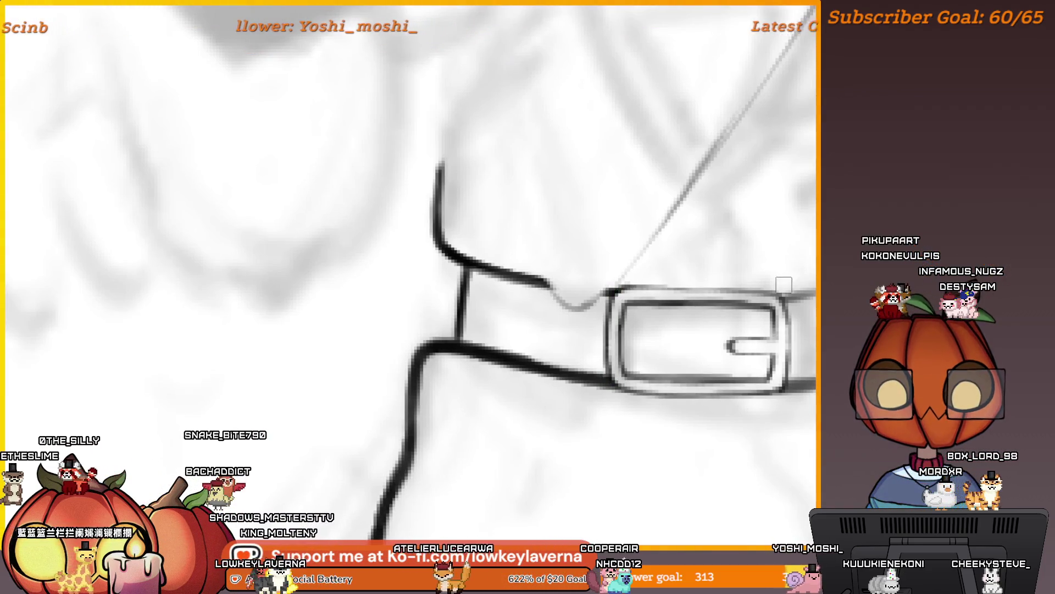
scroll(784, 284, "up", 2)
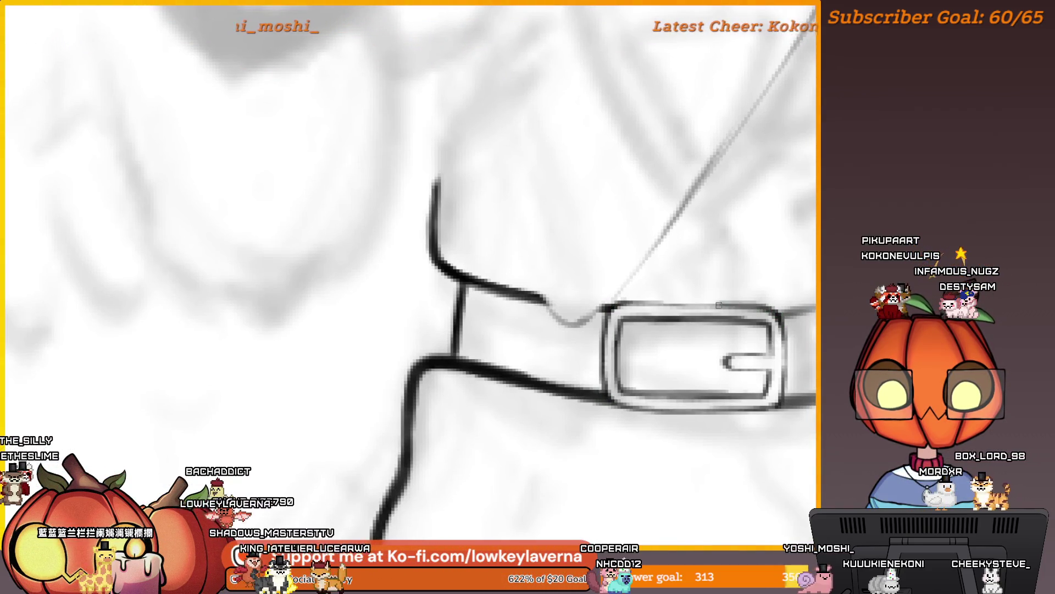
key("m")
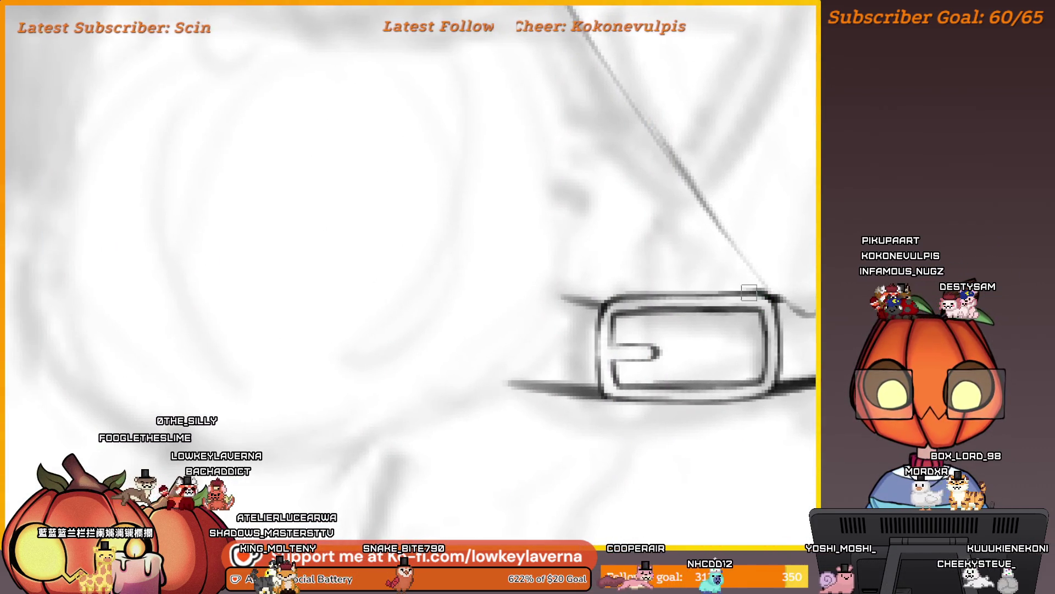
left_click_drag(759, 301, 719, 290)
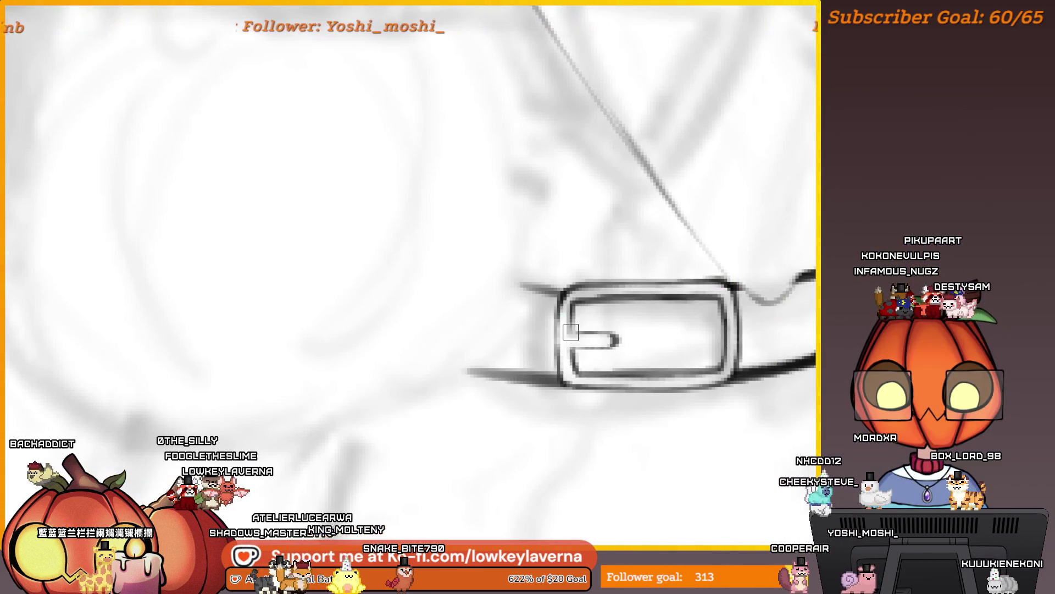
left_click_drag(654, 317, 675, 322)
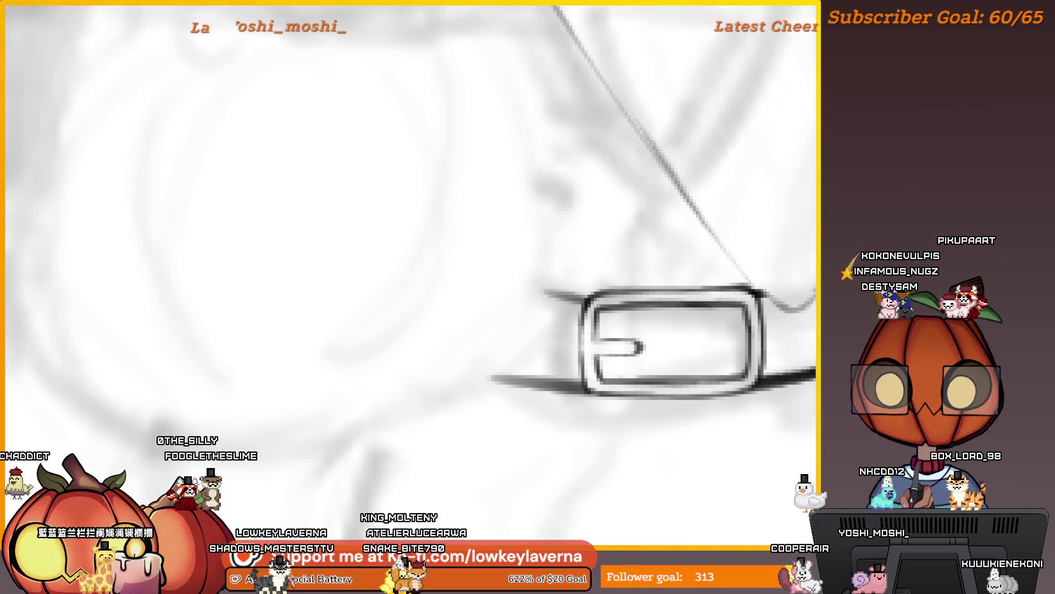
mouse_move(605, 364)
left_mouse_down()
mouse_move(616, 323)
mouse_move(637, 340)
left_mouse_up()
key("ctrl+t")
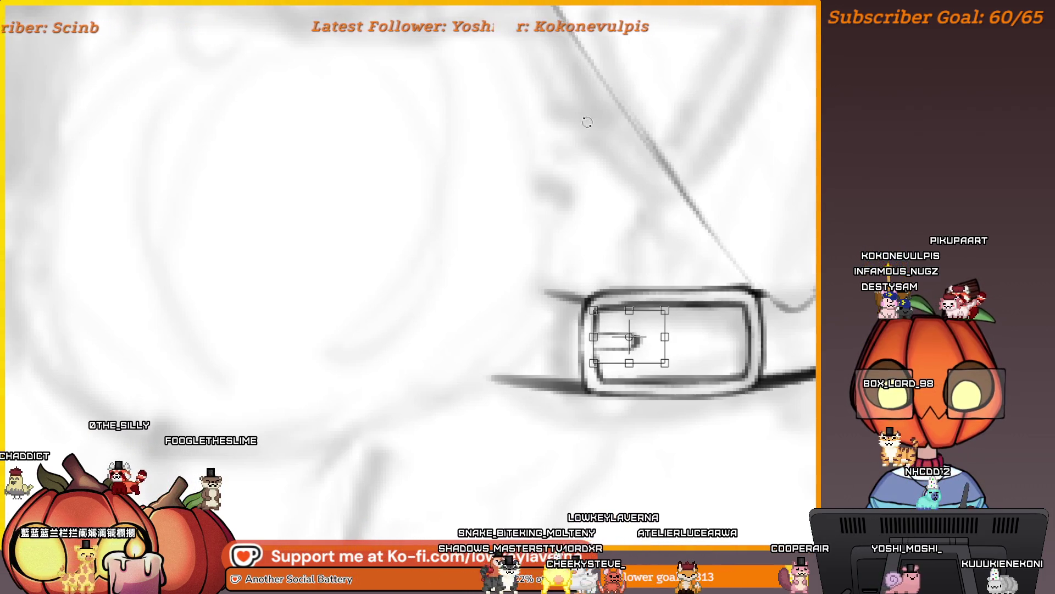
Apply the transform so the prong stays fixed in its new spot inside the buckle
key("Return")
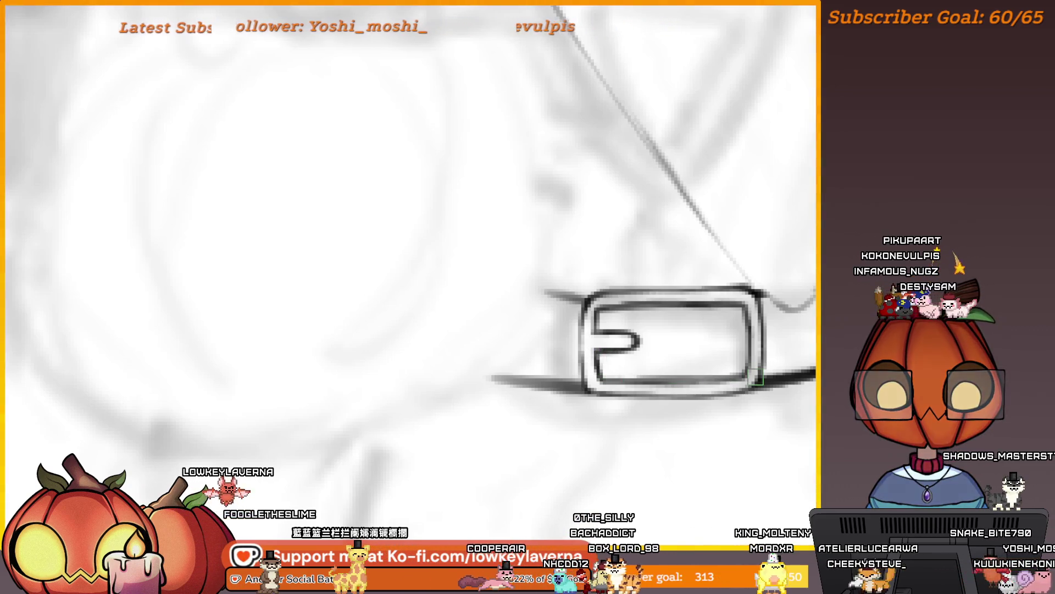
left_click_drag(756, 380, 770, 342)
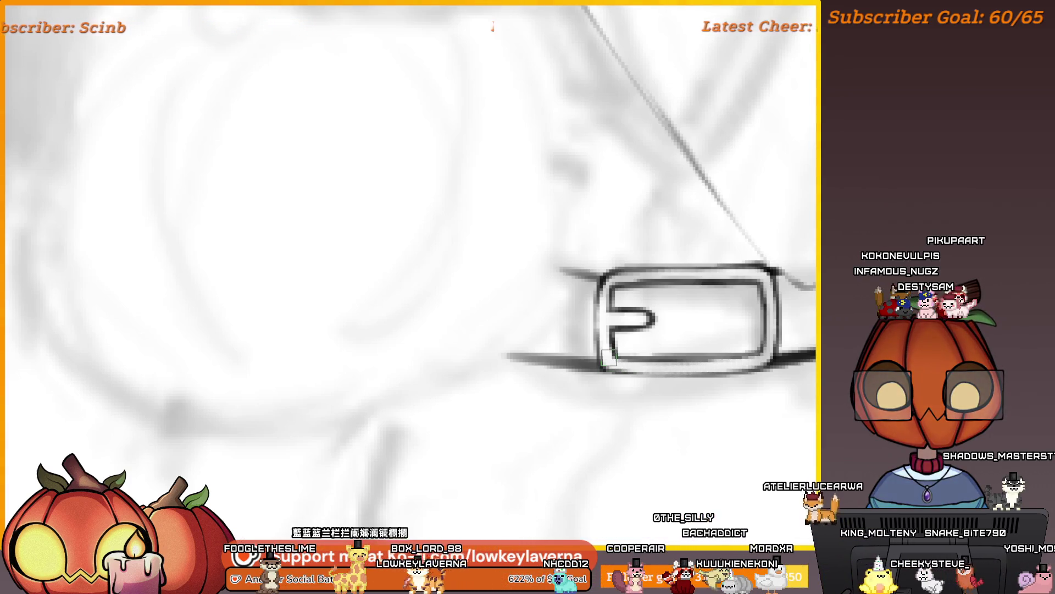
left_click_drag(745, 399, 764, 368)
Bring up the quick command menu and dismiss it without choosing anything
right_click(763, 368)
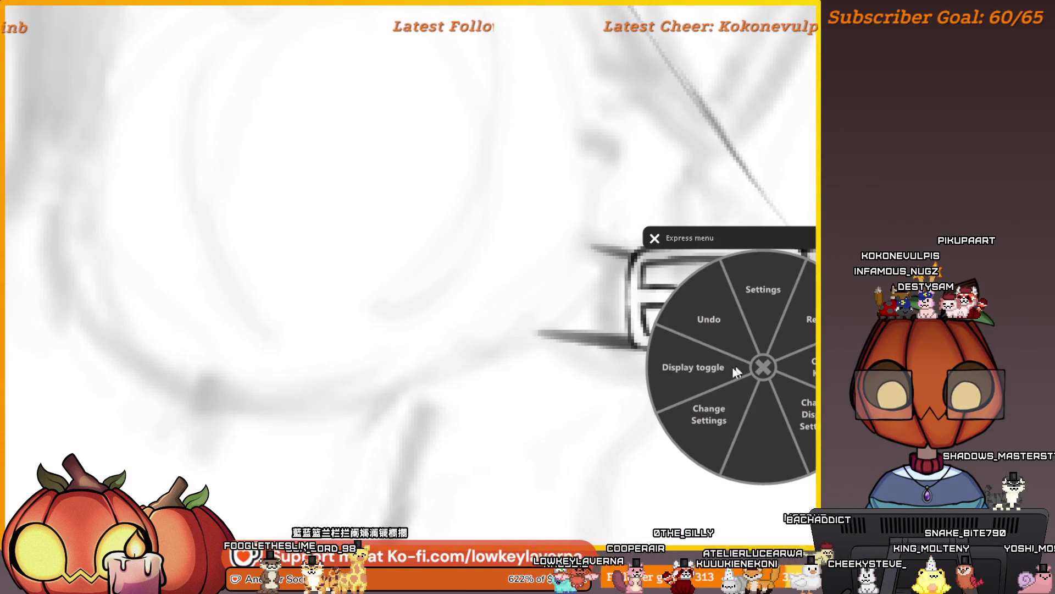
right_click(614, 375)
left_click(453, 421)
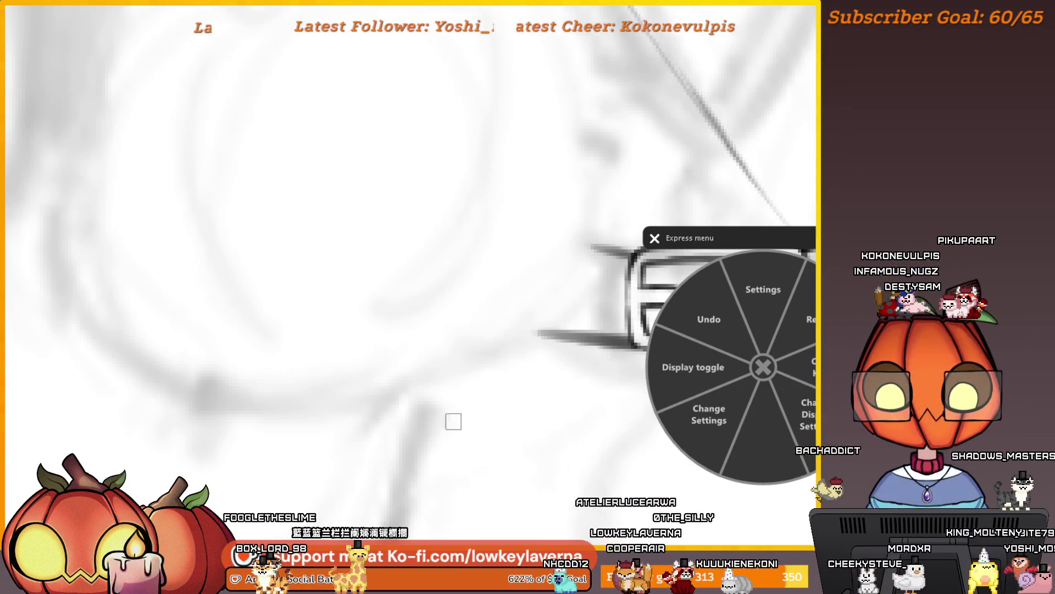
left_click(763, 367)
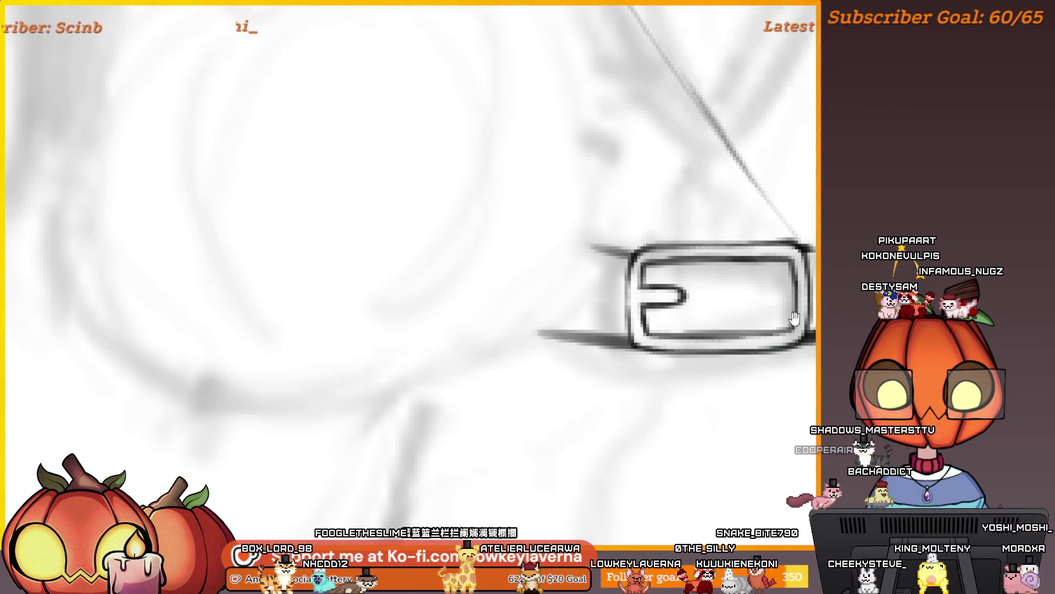
left_click_drag(795, 317, 774, 349)
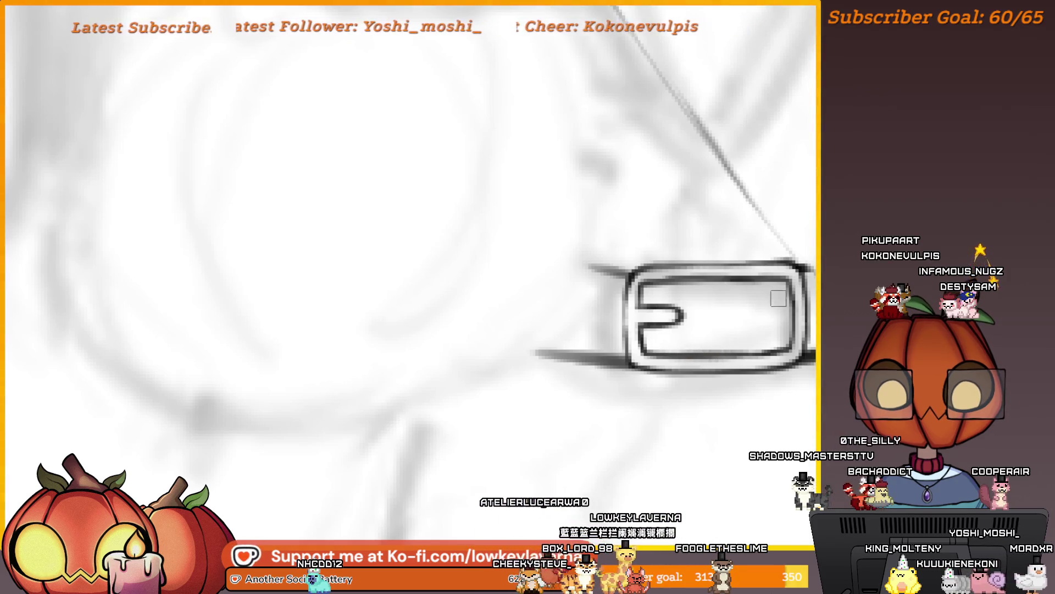
scroll(778, 298, "down", 5)
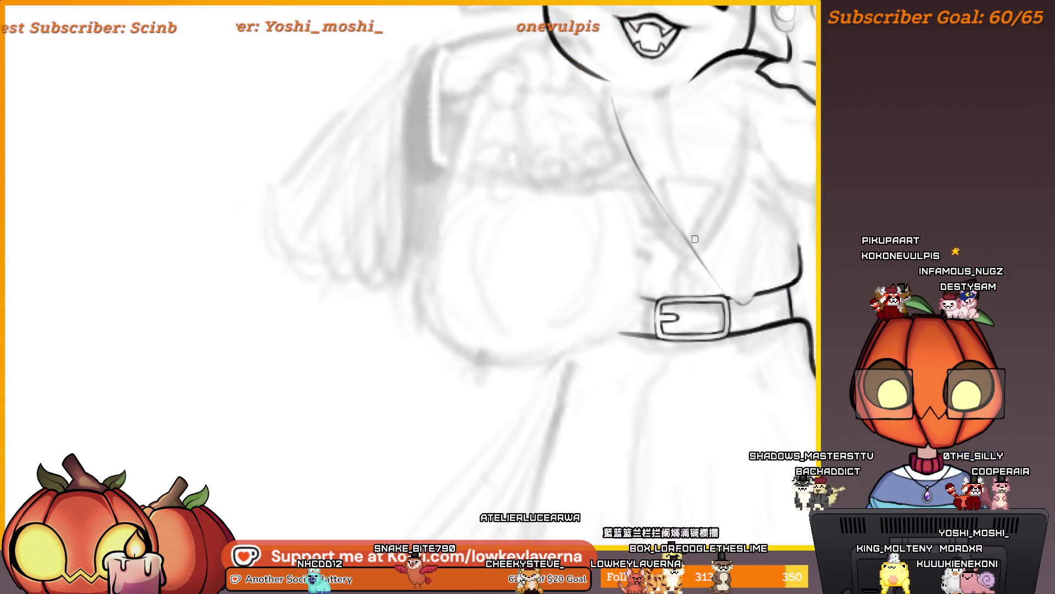
scroll(695, 239, "up", 2)
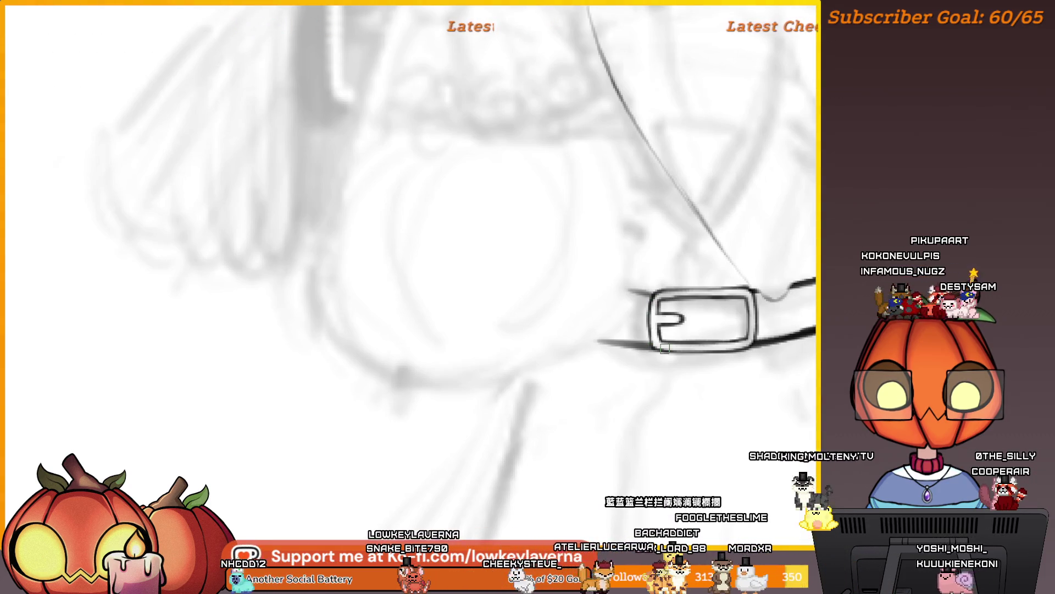
scroll(681, 275, "up", 2)
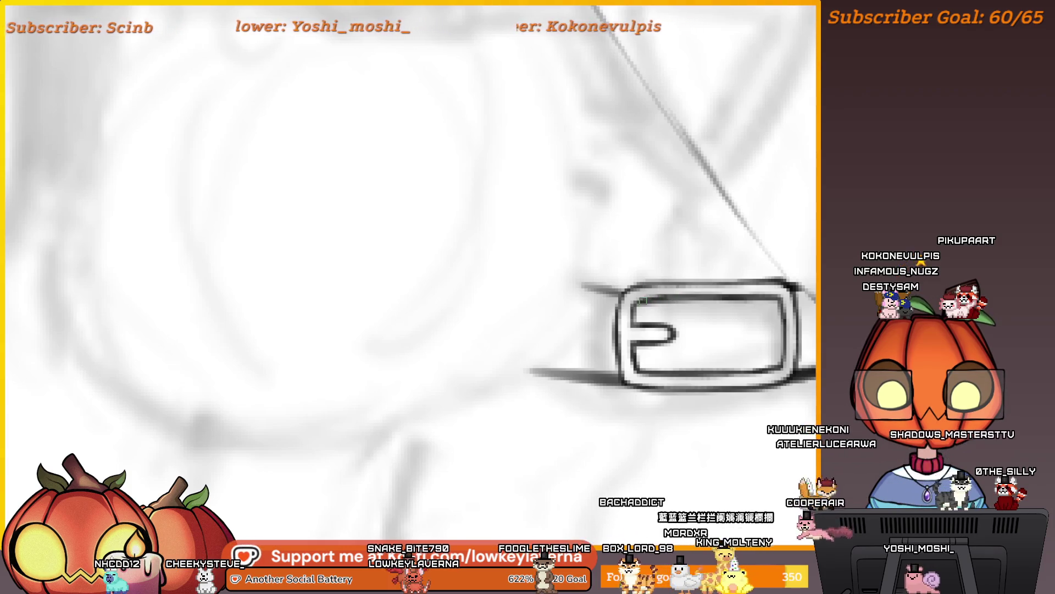
scroll(767, 279, "up", 1)
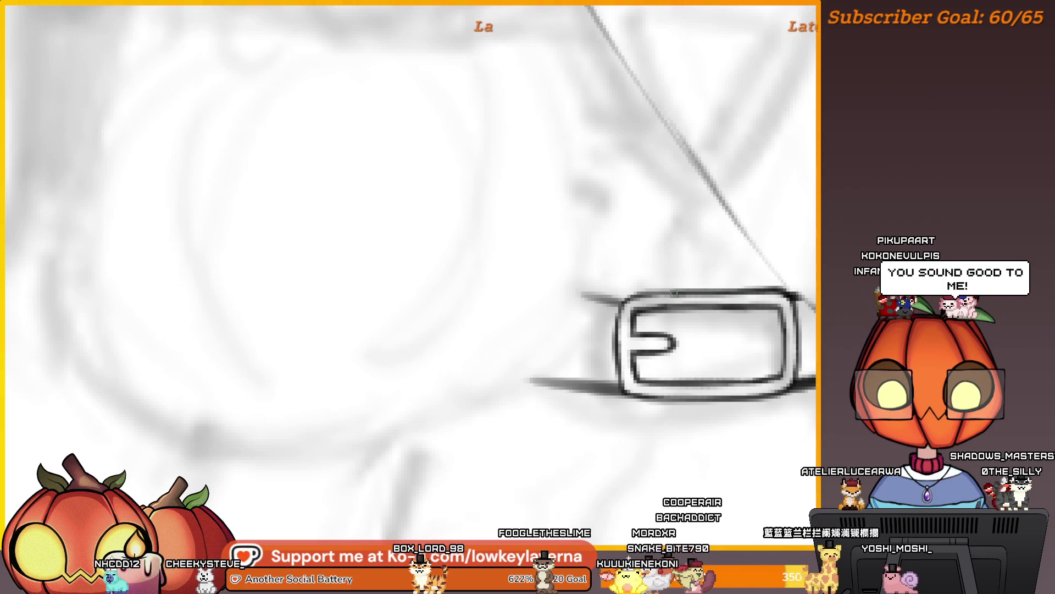
scroll(626, 366, "down", 1)
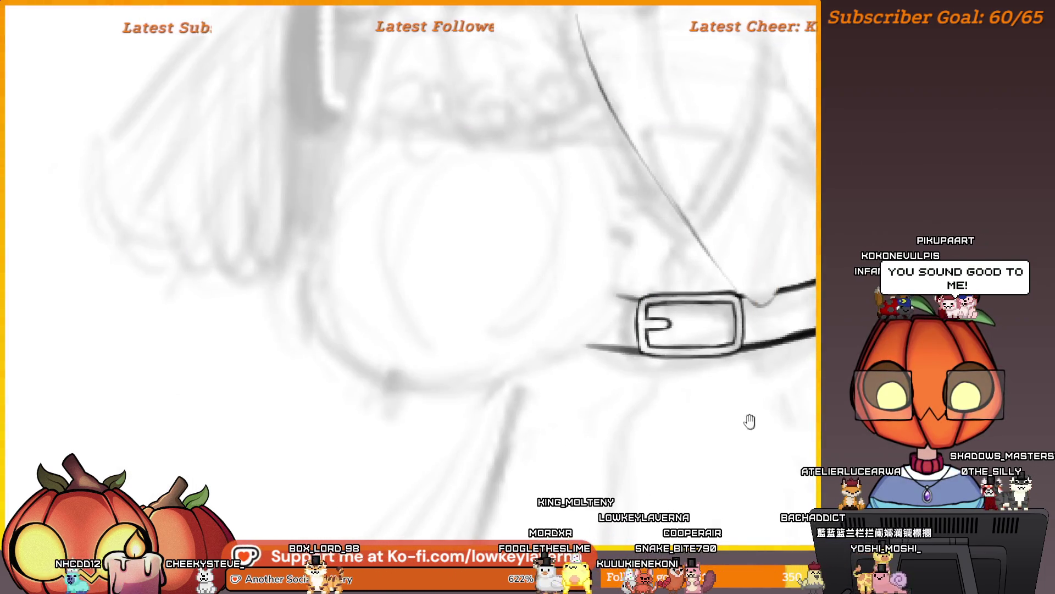
scroll(749, 419, "down", 1)
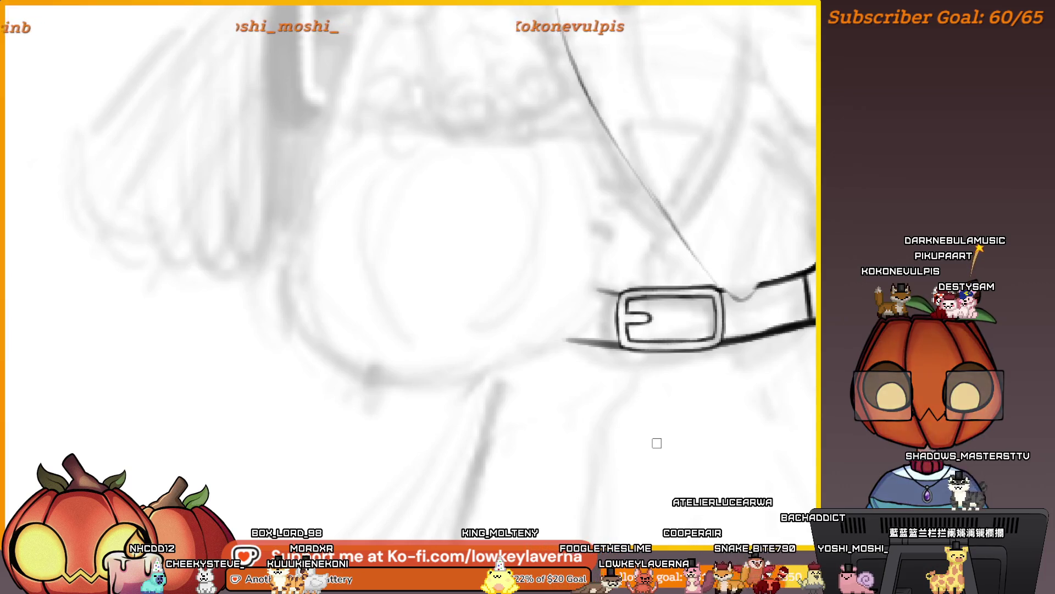
mouse_move(657, 443)
left_mouse_down()
mouse_move(61, 443)
mouse_move(495, 358)
mouse_move(589, 371)
left_mouse_up()
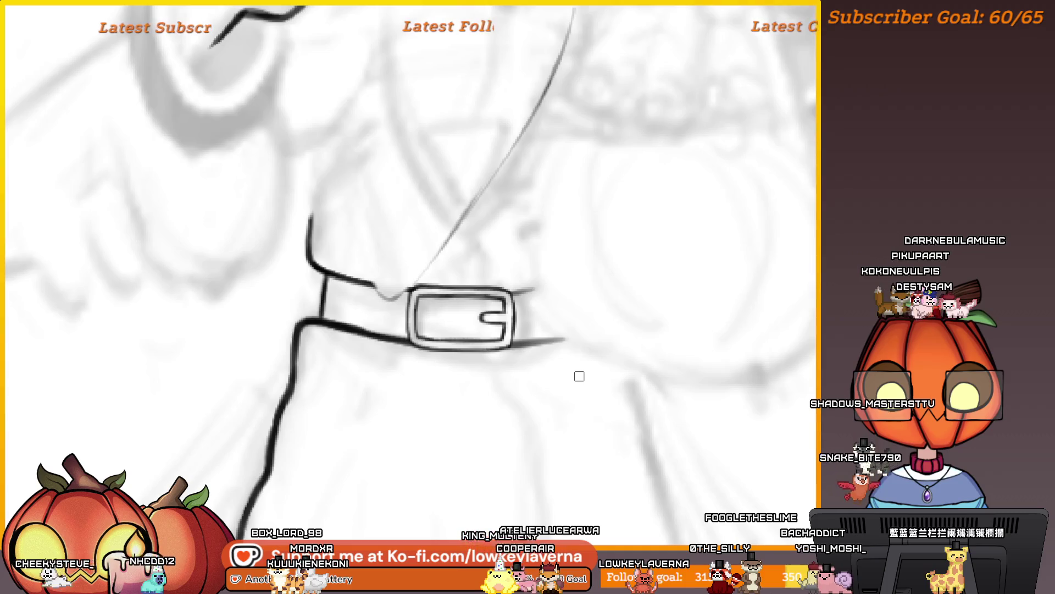
left_click_drag(549, 398, 633, 355)
key("ctrl+z")
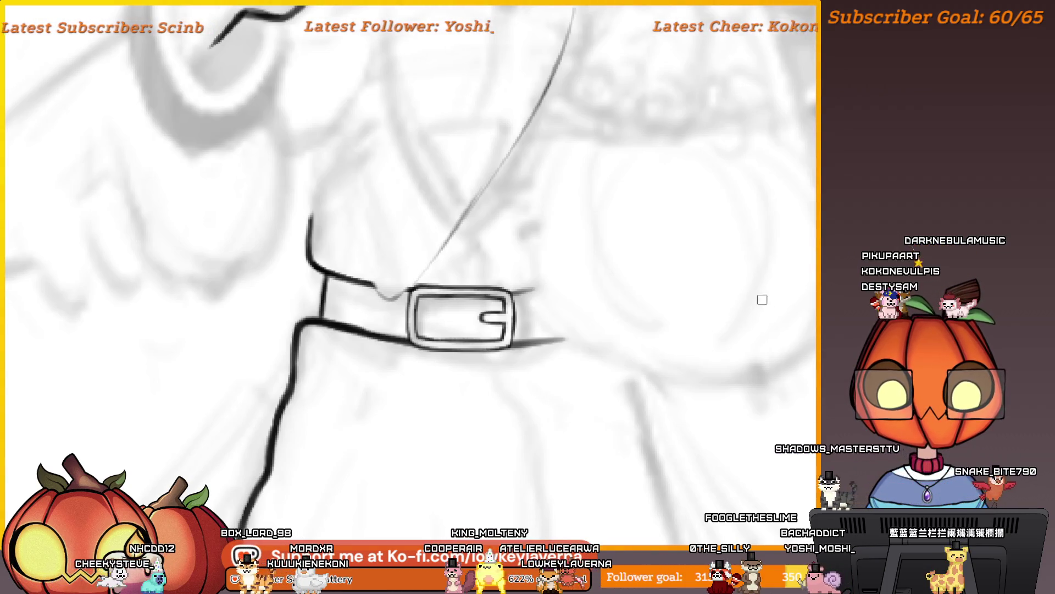
key("ctrl+z")
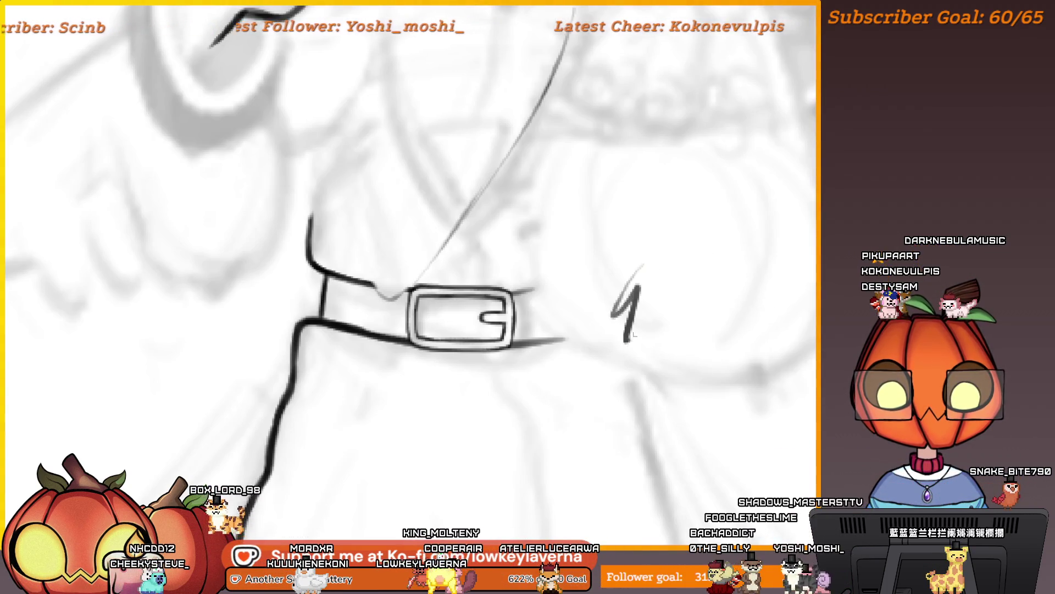
left_click_drag(634, 334, 731, 308)
key("ctrl+z")
mouse_move(506, 246)
left_mouse_down()
mouse_move(520, 364)
mouse_move(501, 321)
left_mouse_up()
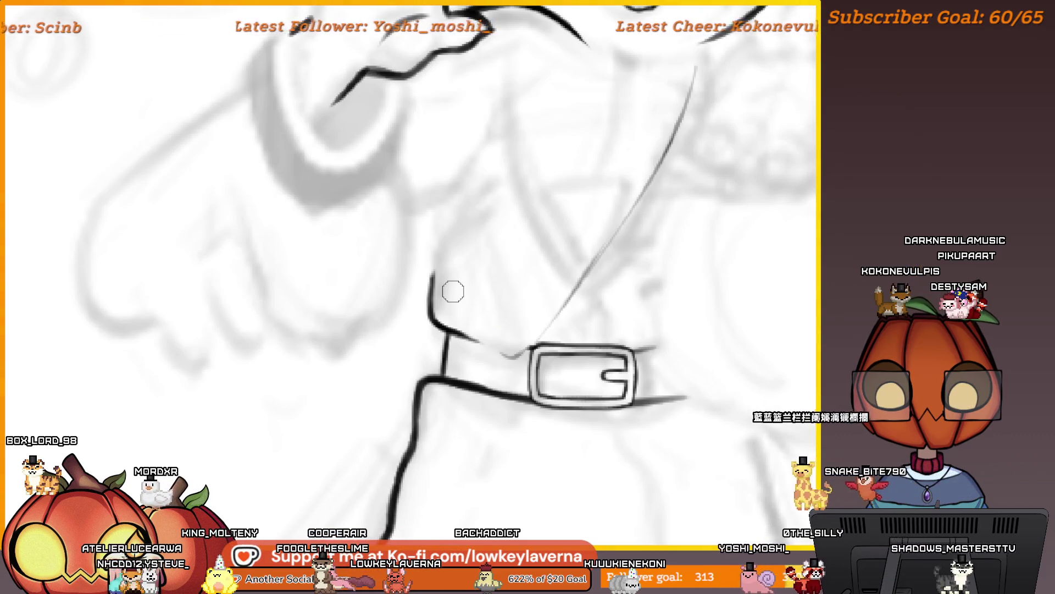
scroll(265, 291, "right", 5)
scroll(264, 291, "left", 5)
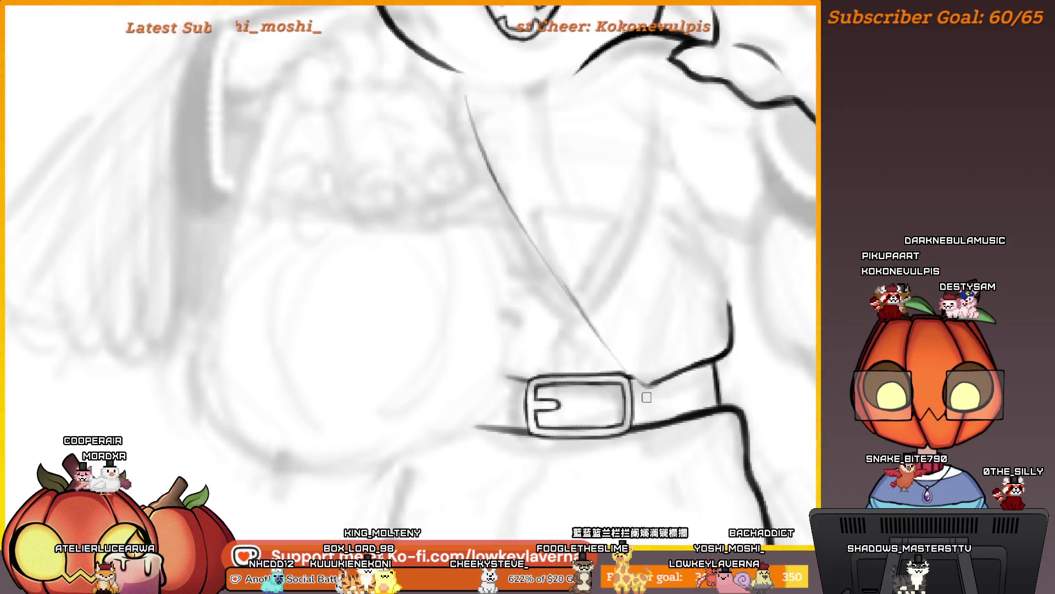
key("m")
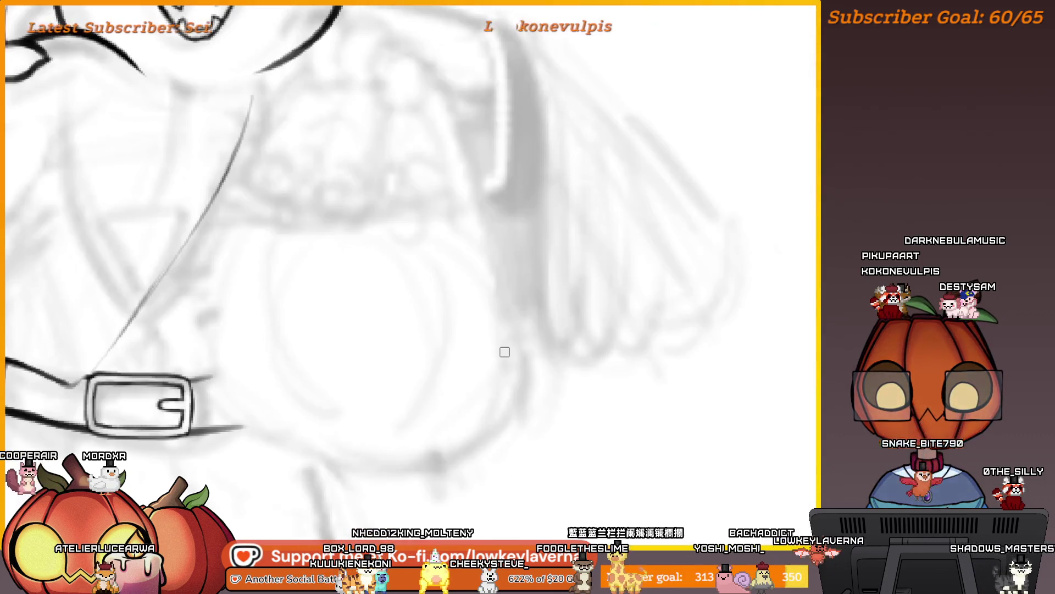
mouse_move(455, 284)
left_mouse_down()
mouse_move(506, 259)
mouse_move(484, 302)
mouse_move(534, 311)
mouse_move(519, 302)
left_mouse_up()
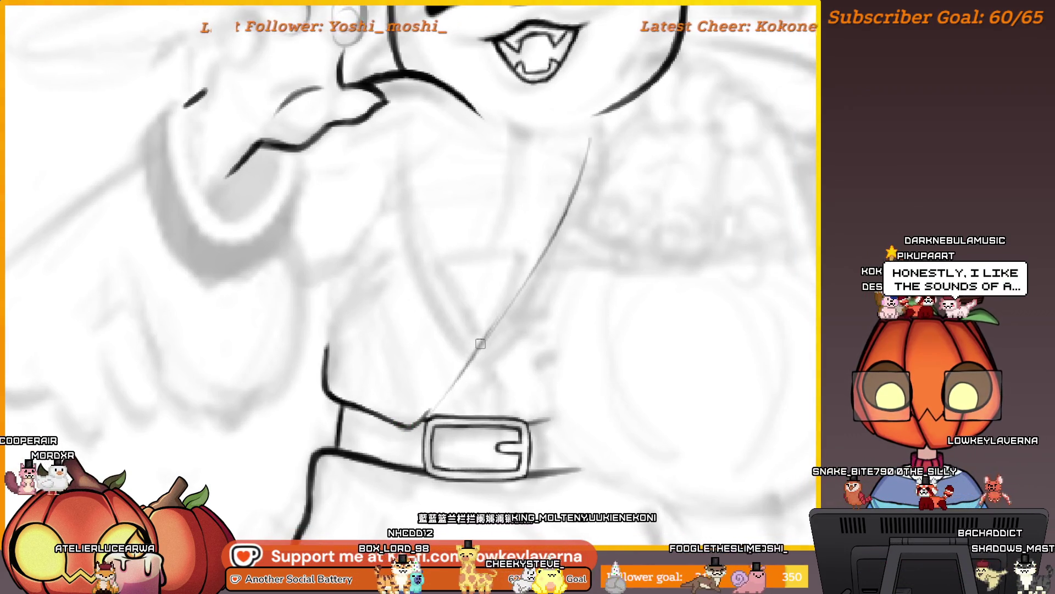
left_click_drag(401, 426, 383, 451)
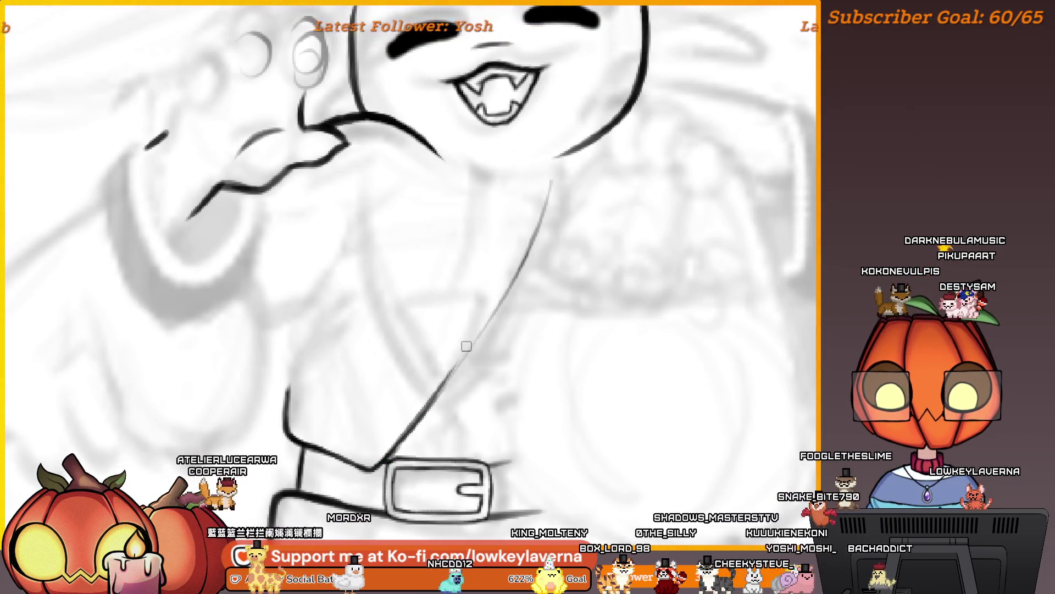
key("ctrl+0")
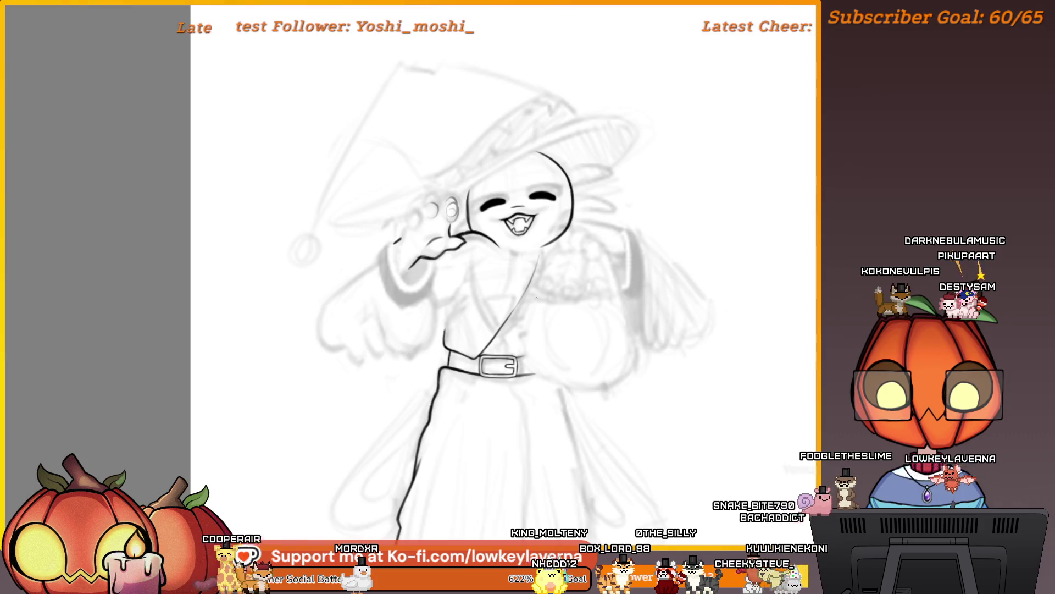
Ink a curve for the sleeve to the right of the belt
scroll(524, 379, "up", 5)
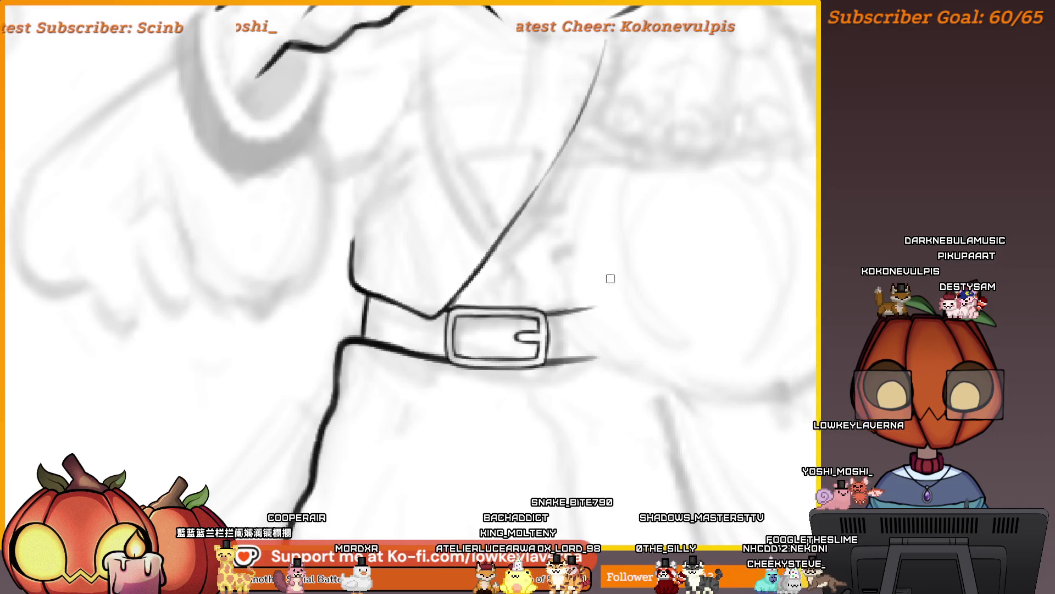
left_click_drag(303, 397, 455, 380)
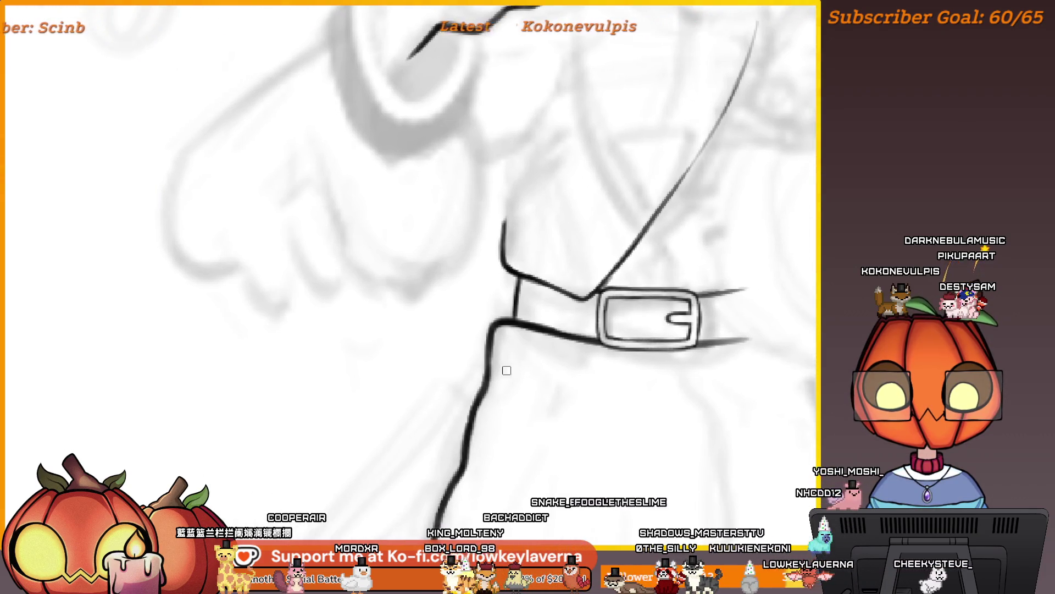
scroll(539, 287, "down", 5)
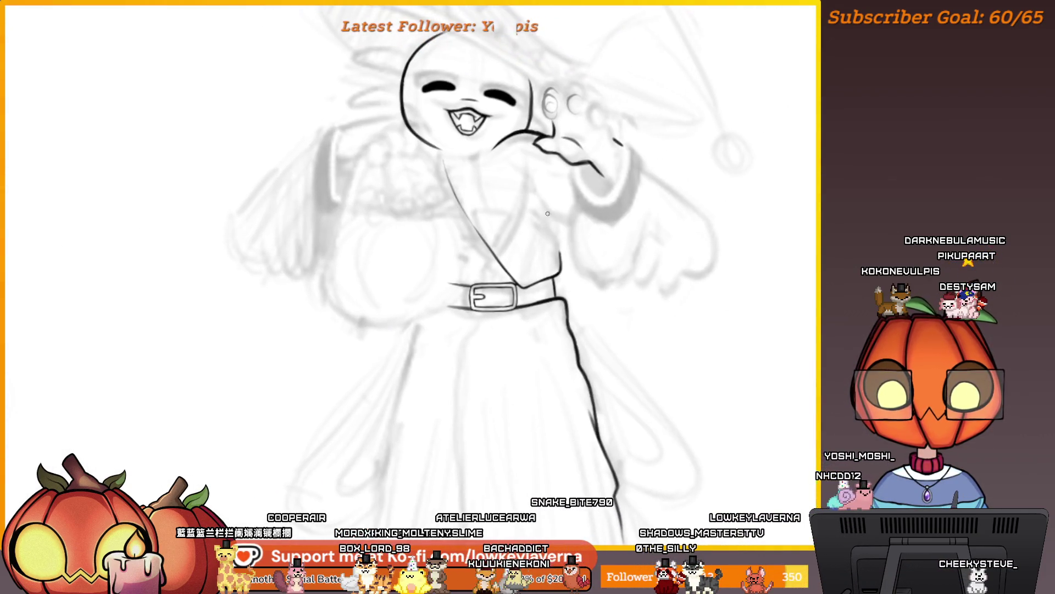
left_click_drag(481, 174, 494, 214)
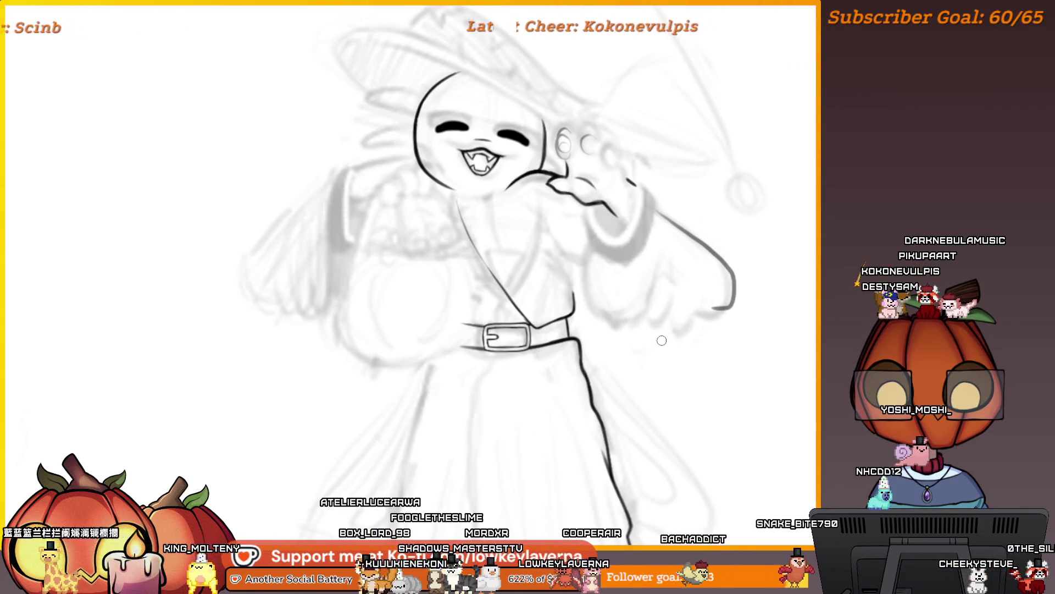
left_click_drag(674, 342, 671, 393)
Redraw the right arm's curved outline, compare it via undo/redo, then mirror the canvas
key("ctrl+z")
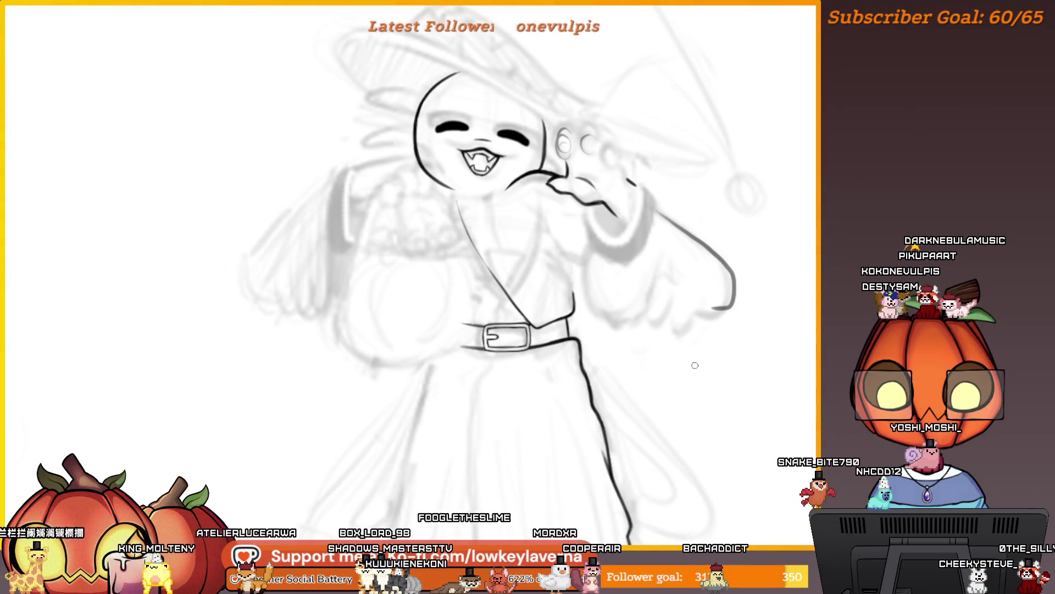
left_click_drag(657, 211, 730, 295)
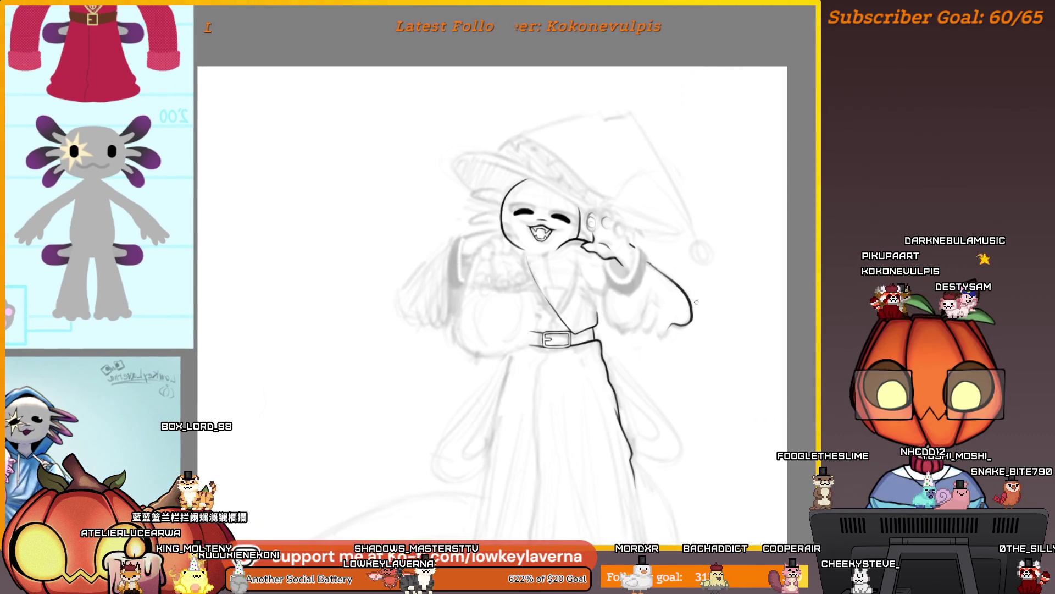
key("ctrl+z")
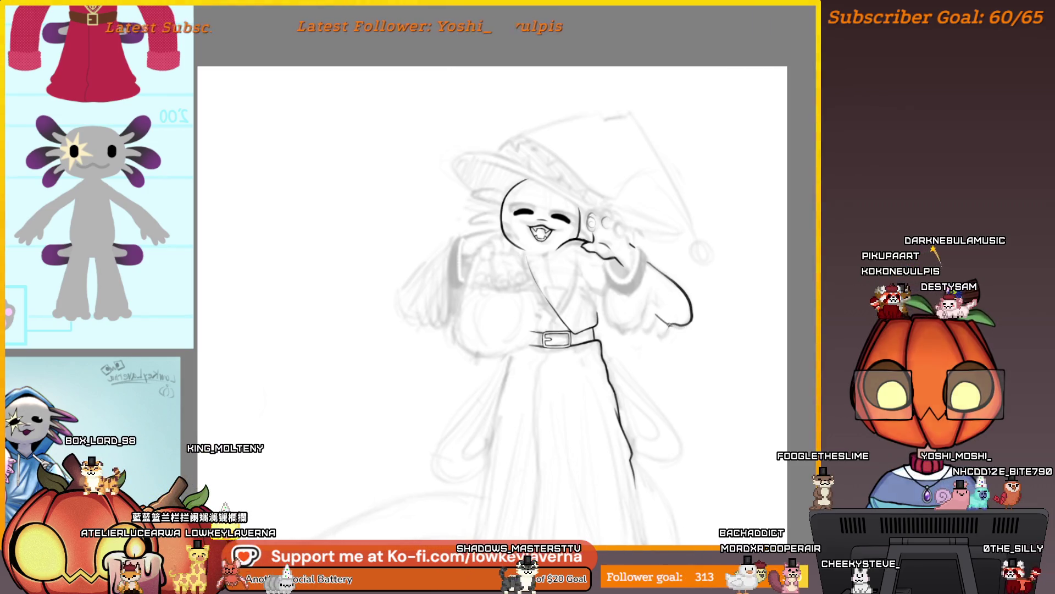
key("ctrl+y")
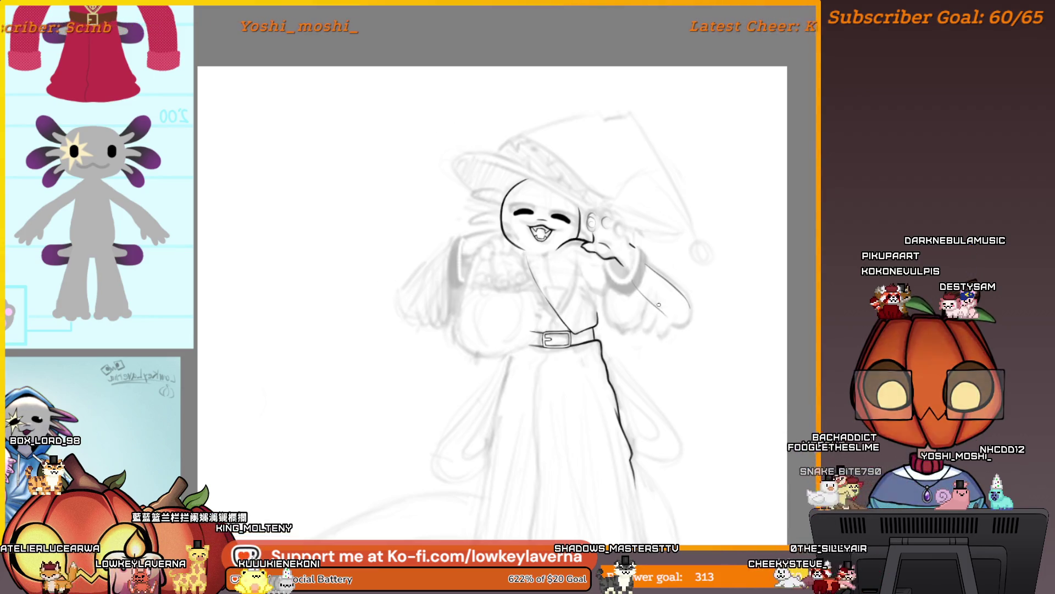
key("ctrl+z")
key("ctrl+y")
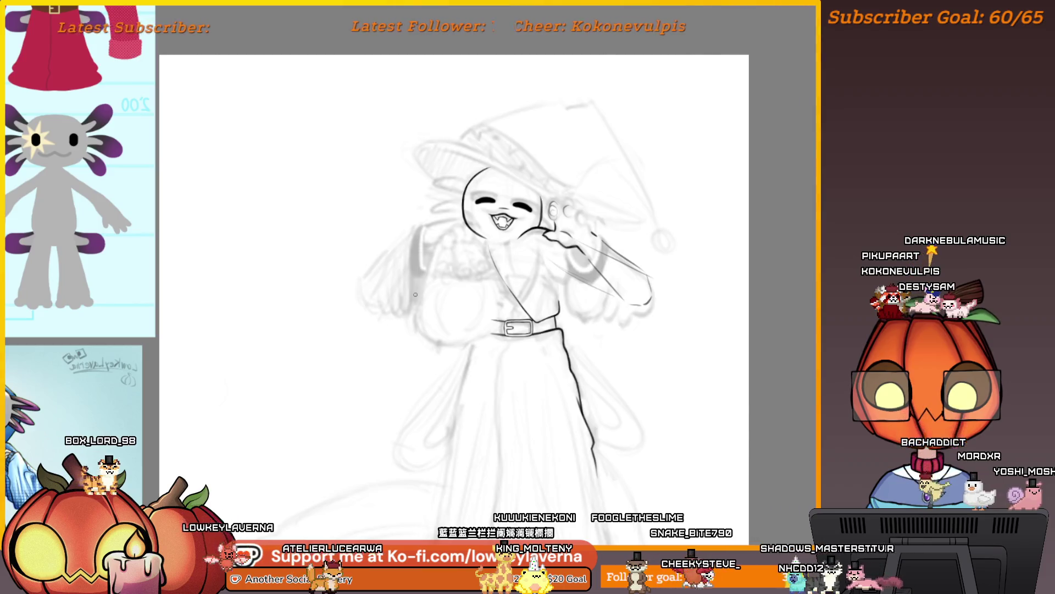
key("m")
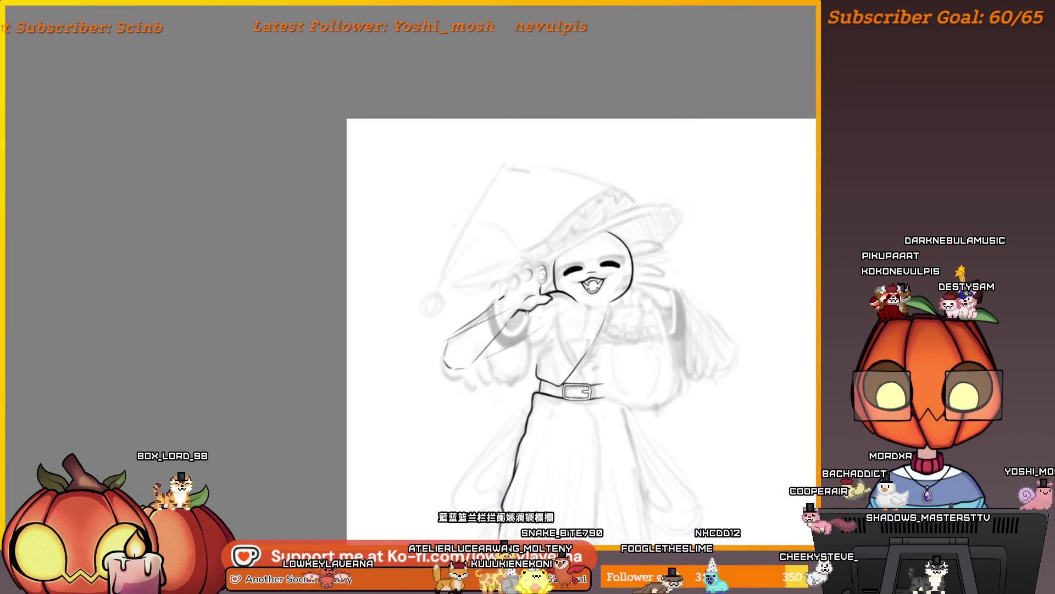
Zoom in on the face and torso and ink the forearm's lower outline
left_click_drag(527, 312, 499, 314)
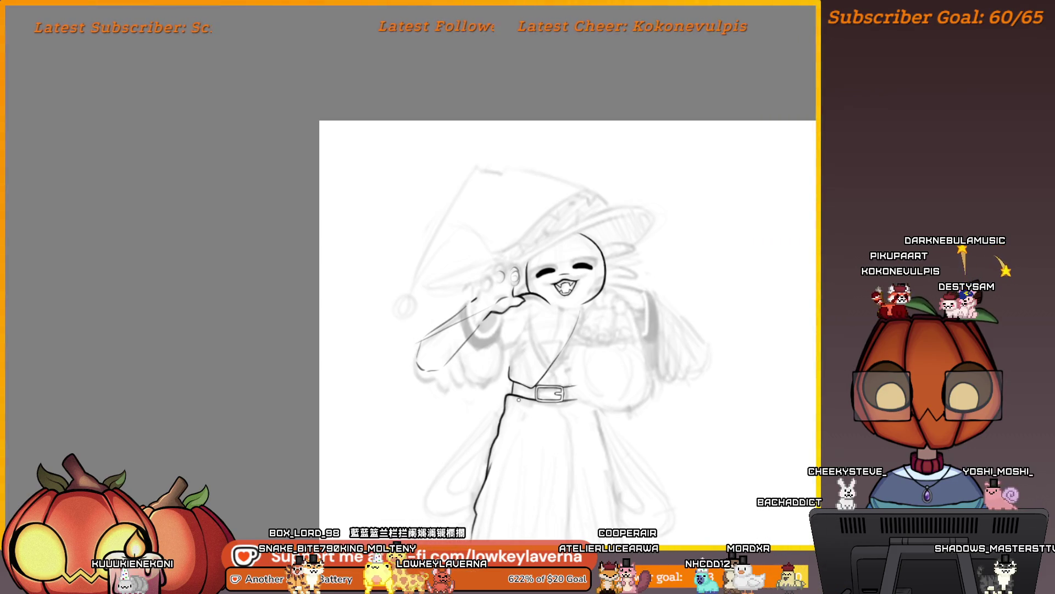
scroll(576, 268, "down", 3)
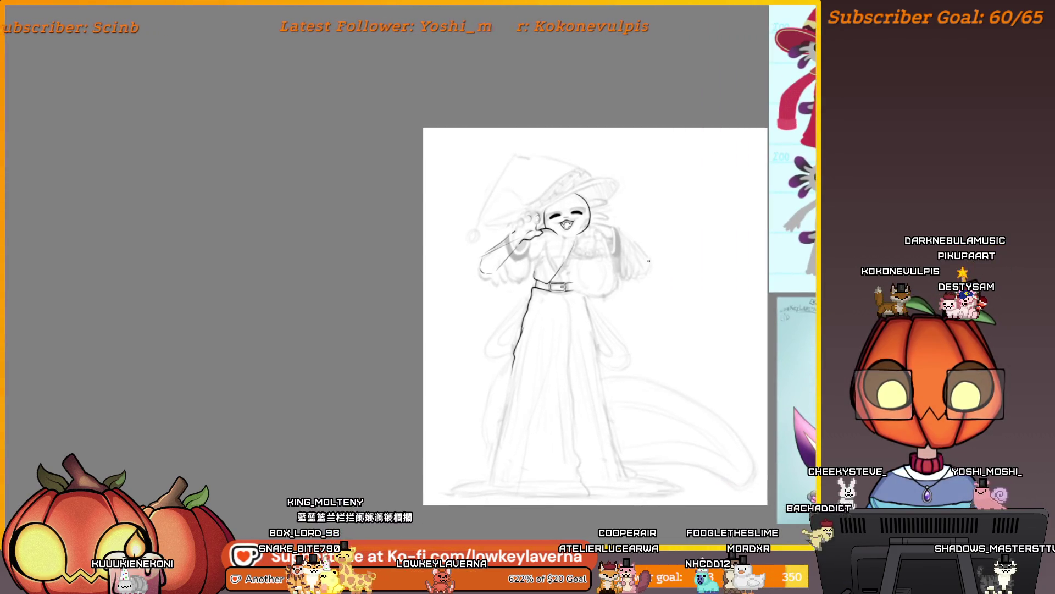
left_click(544, 261)
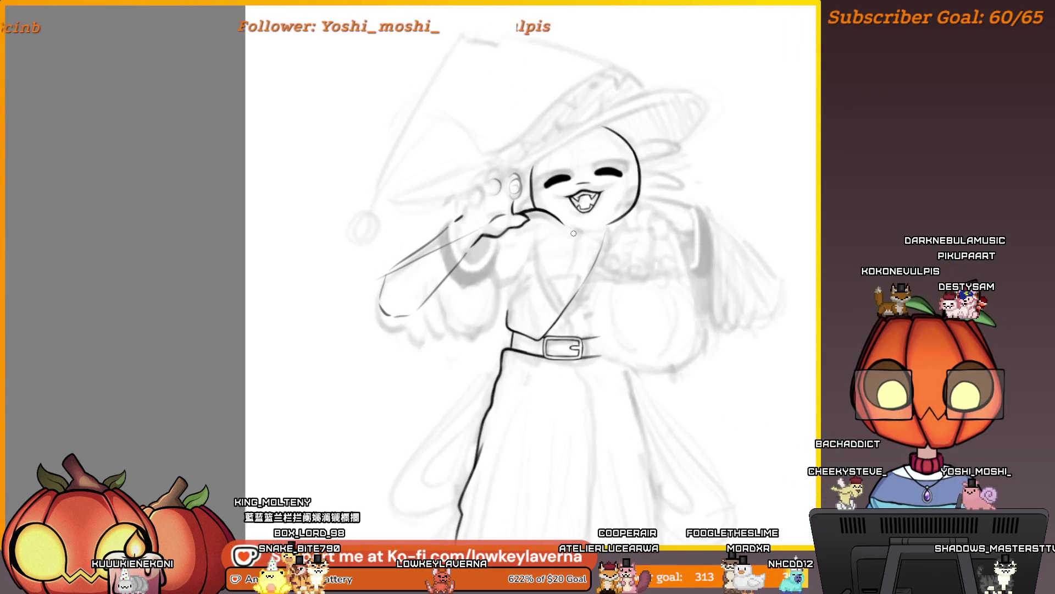
left_click_drag(541, 231, 546, 302)
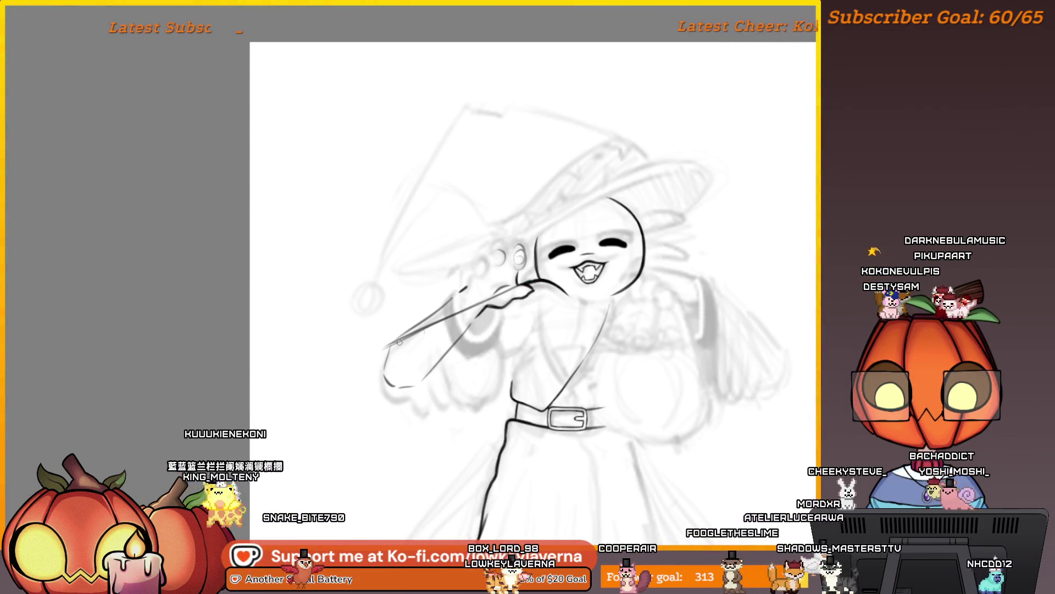
scroll(471, 323, "down", 1)
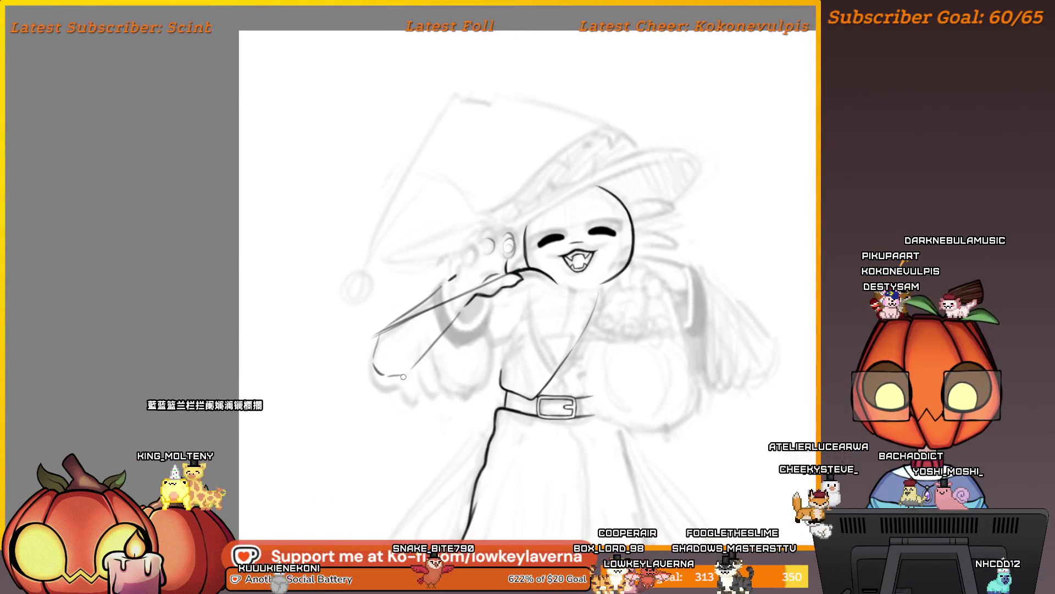
left_click_drag(412, 367, 494, 328)
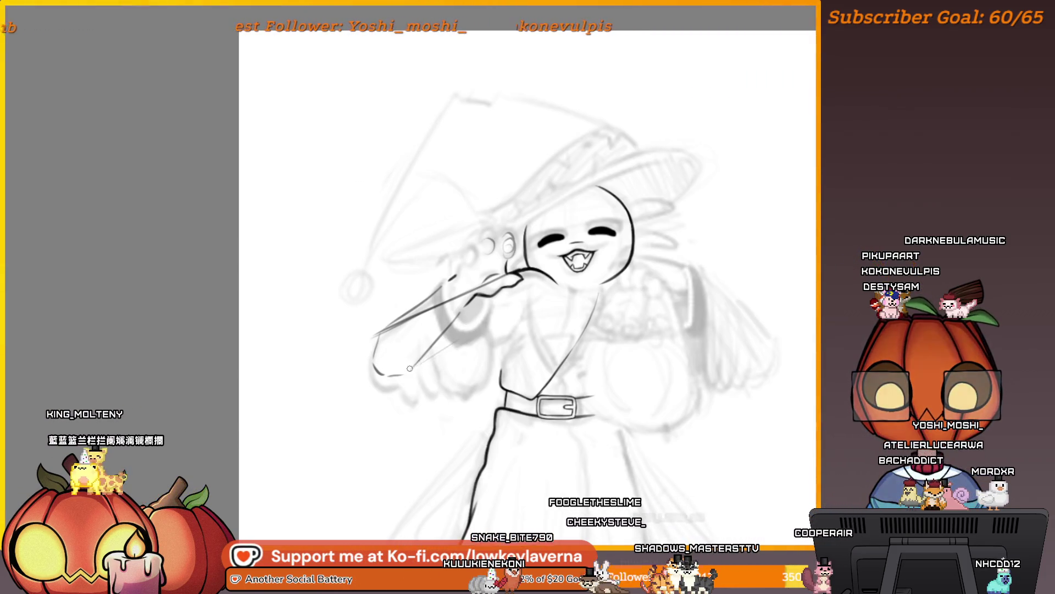
Undo the small stray stroke beside the head
left_click_drag(409, 367, 442, 354)
scroll(574, 275, "down", 3)
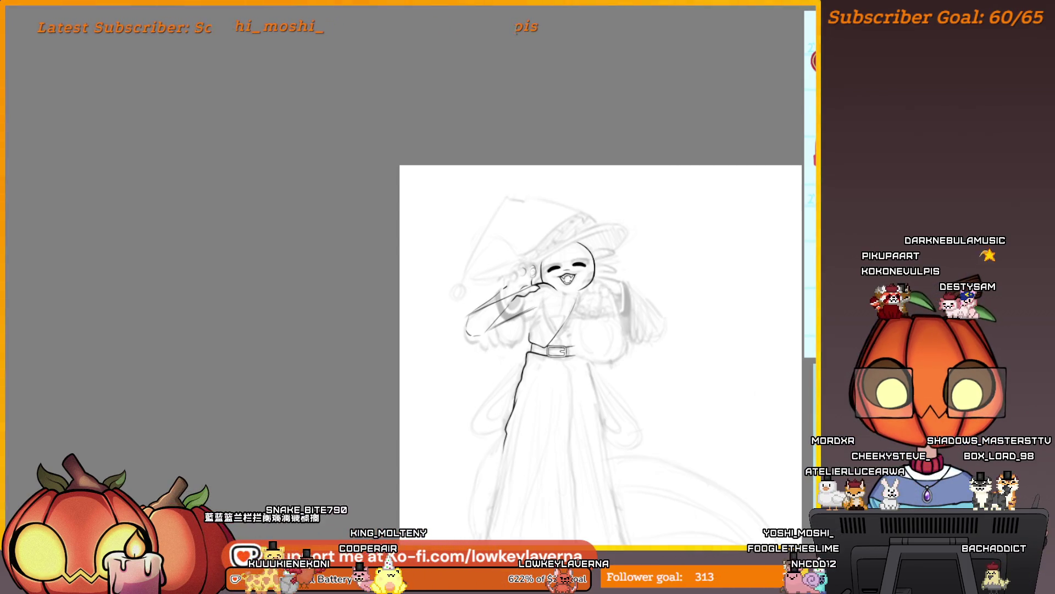
scroll(637, 308, "up", 5)
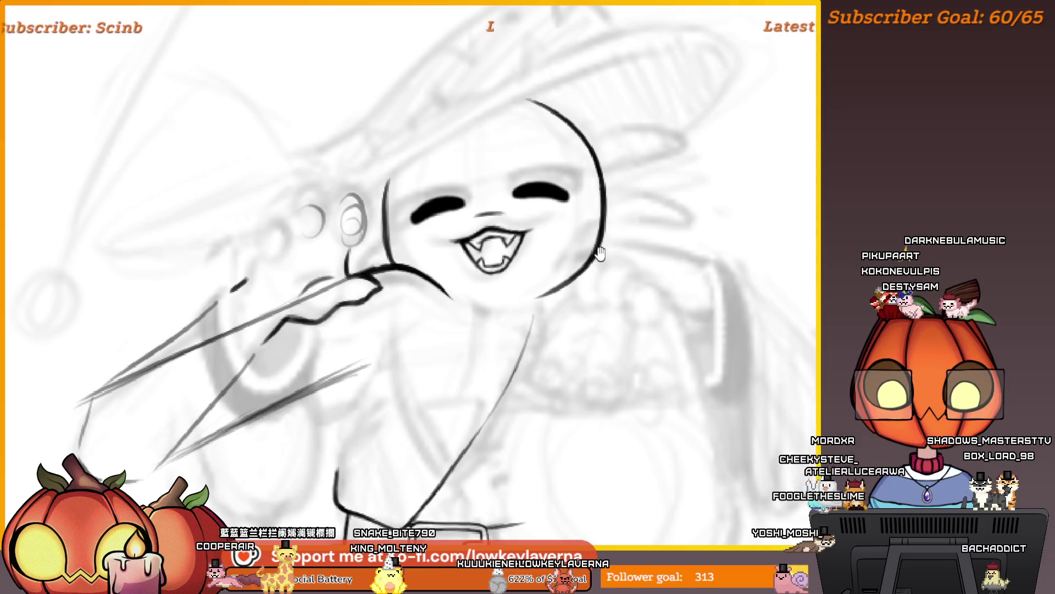
left_click_drag(599, 253, 583, 262)
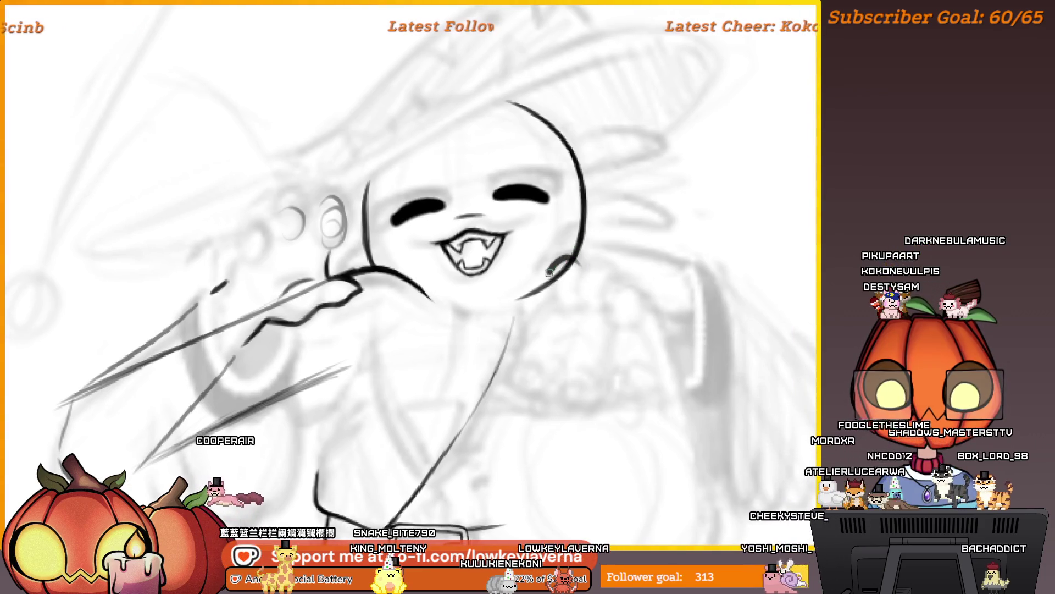
key("ctrl+z")
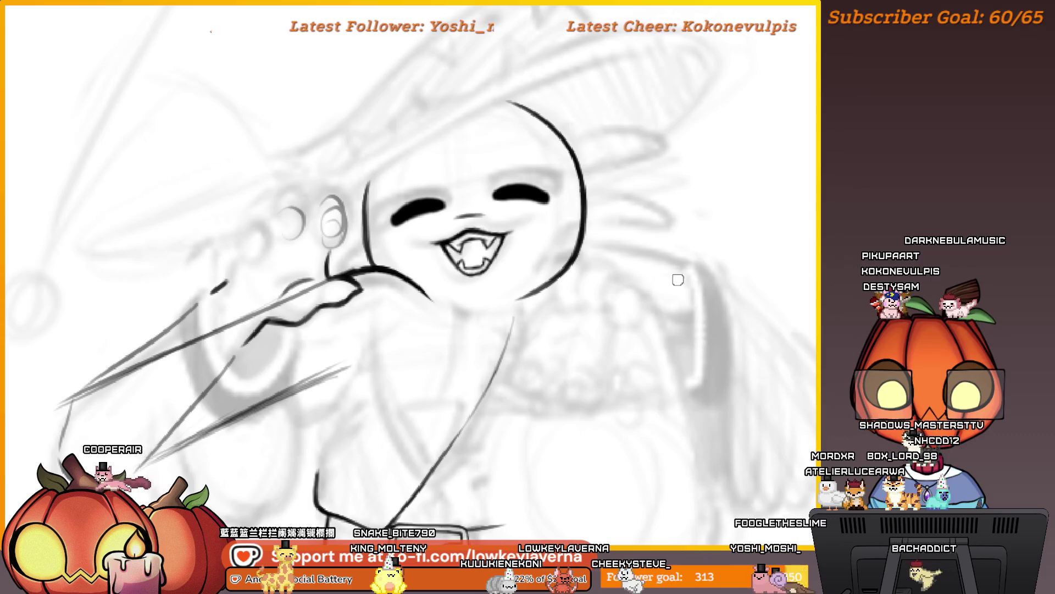
scroll(66, 299, "down", 2)
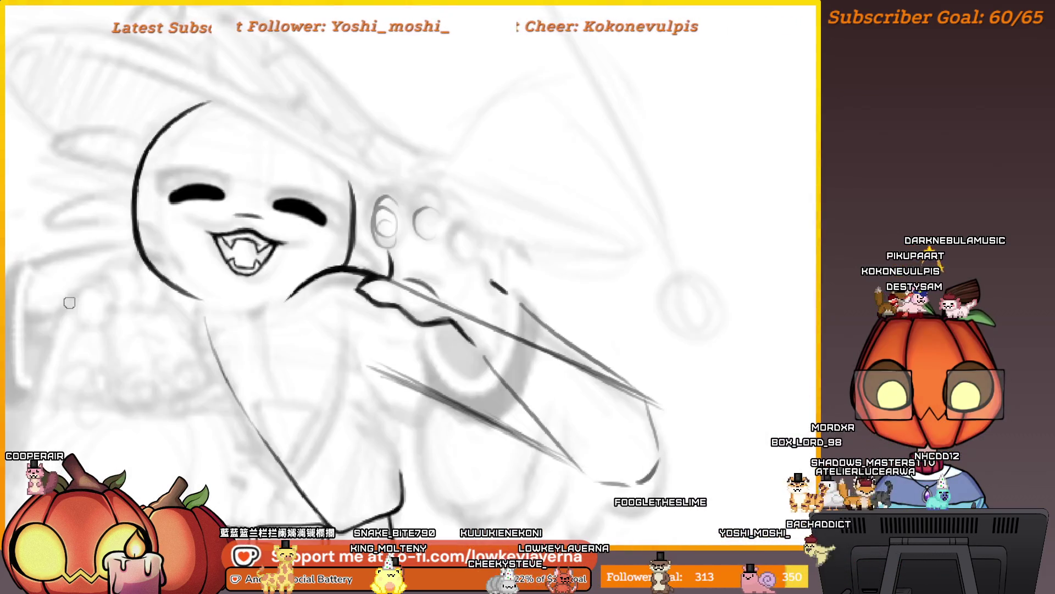
scroll(695, 329, "up", 4)
scroll(694, 330, "up", 3)
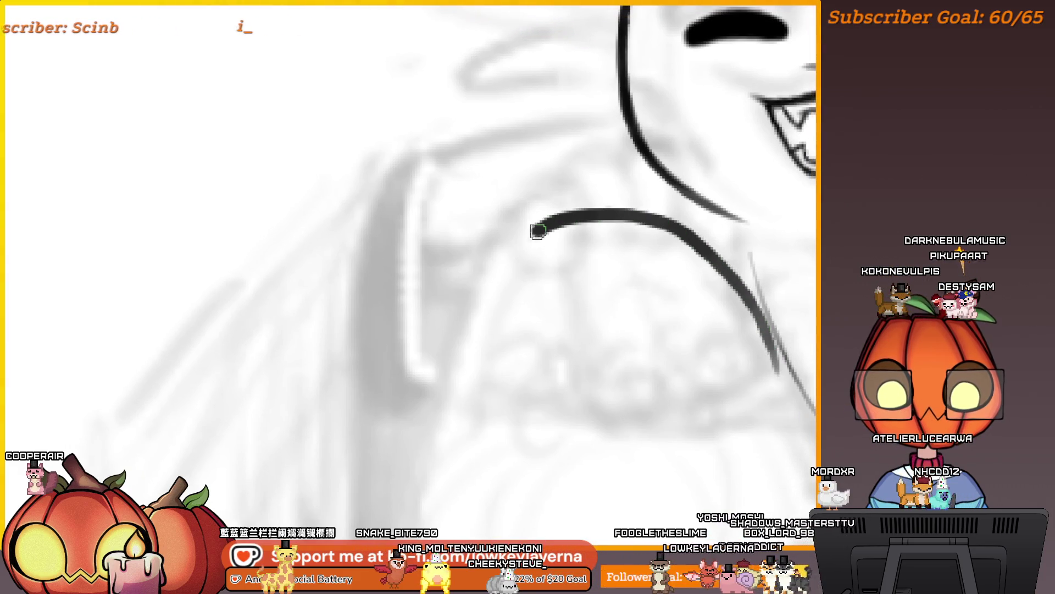
scroll(564, 320, "down", 3)
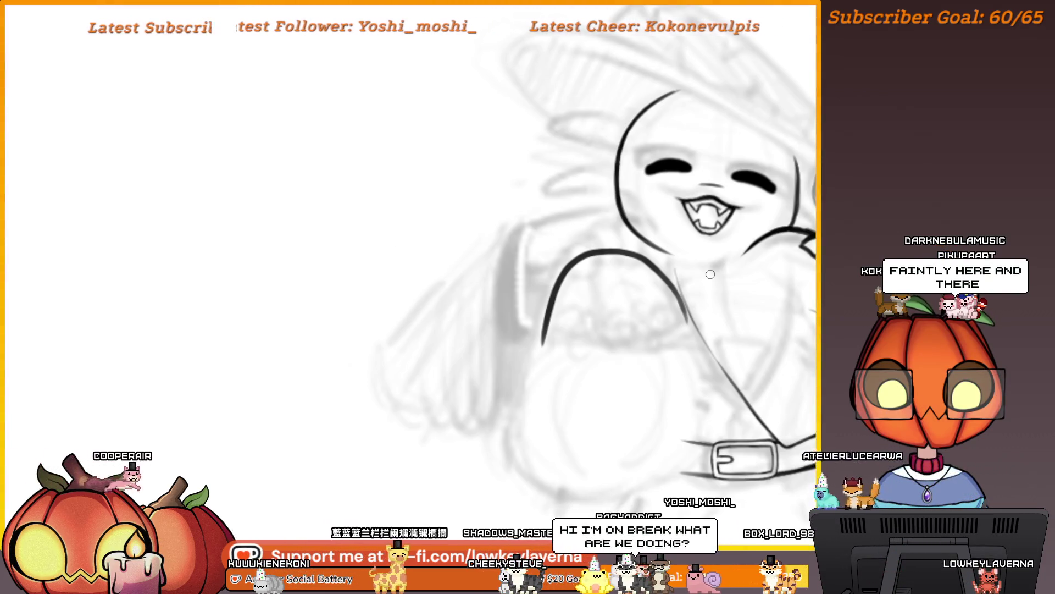
scroll(684, 290, "up", 3)
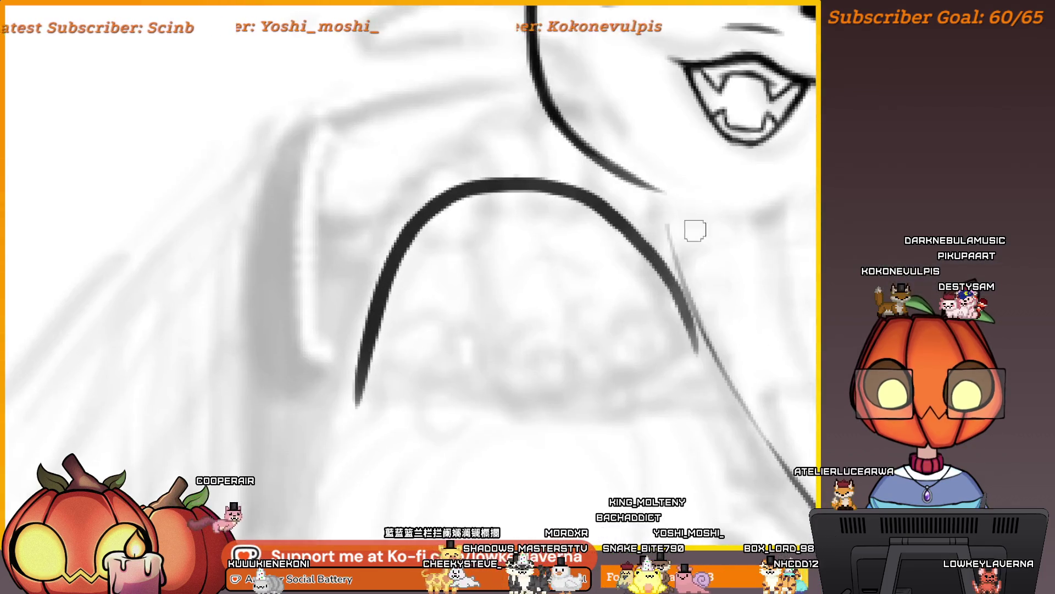
Draw the arched basket handle, discarding two earlier trial arcs
left_click_drag(692, 229, 766, 248)
key("ctrl+z")
mouse_move(761, 285)
left_mouse_down()
mouse_move(777, 263)
mouse_move(767, 292)
left_mouse_up()
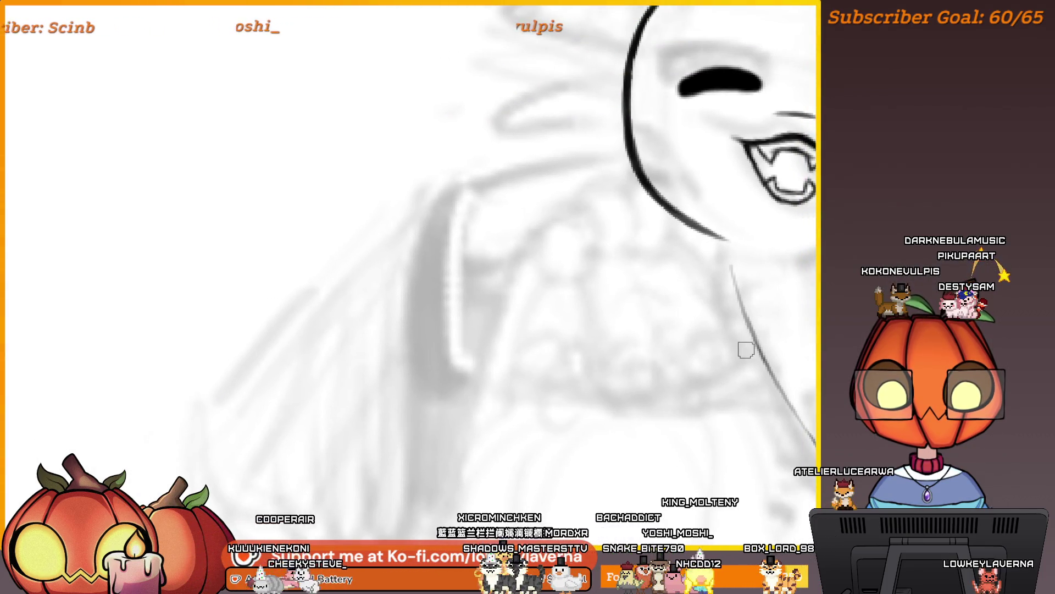
left_click_drag(761, 356, 756, 365)
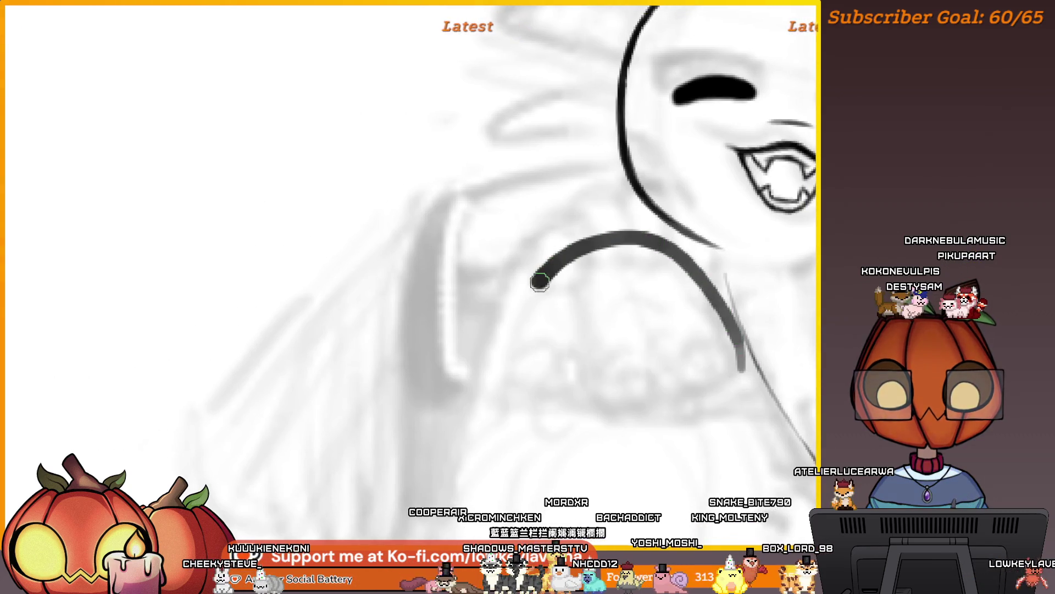
key("ctrl+z")
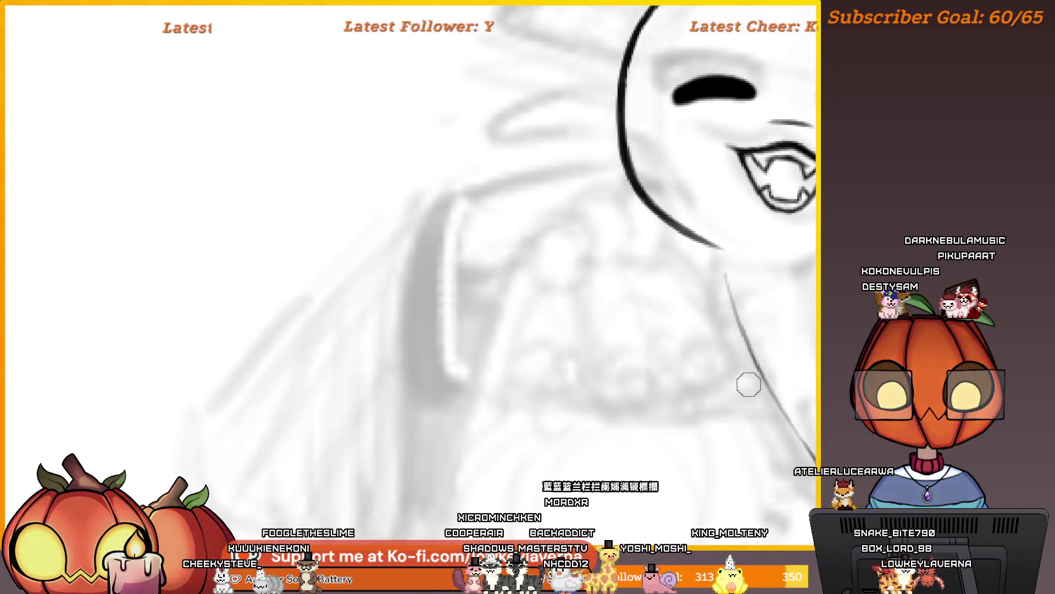
left_click_drag(749, 384, 725, 376)
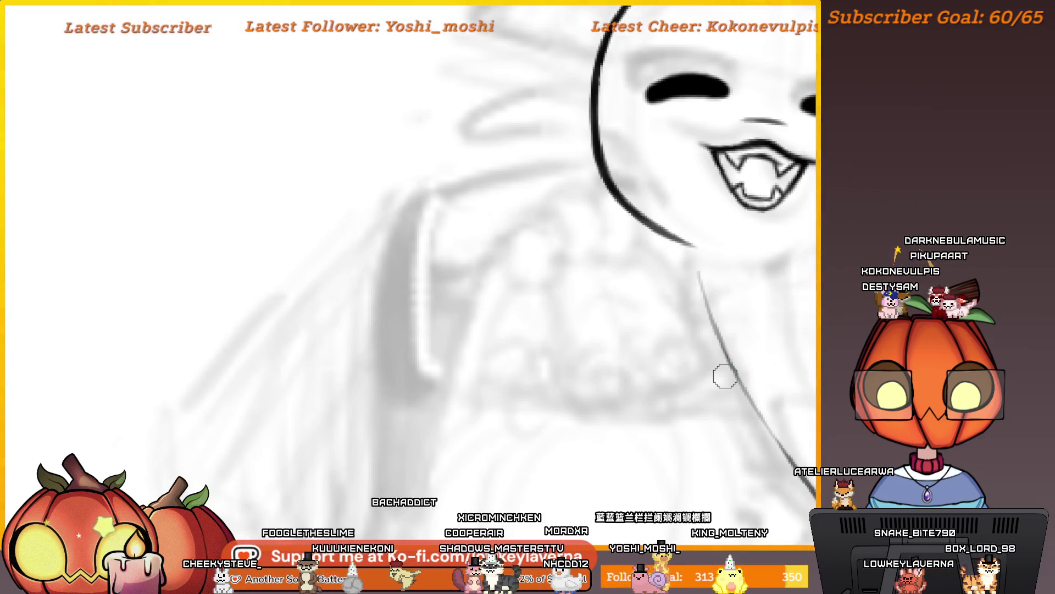
left_click_drag(644, 247, 458, 404)
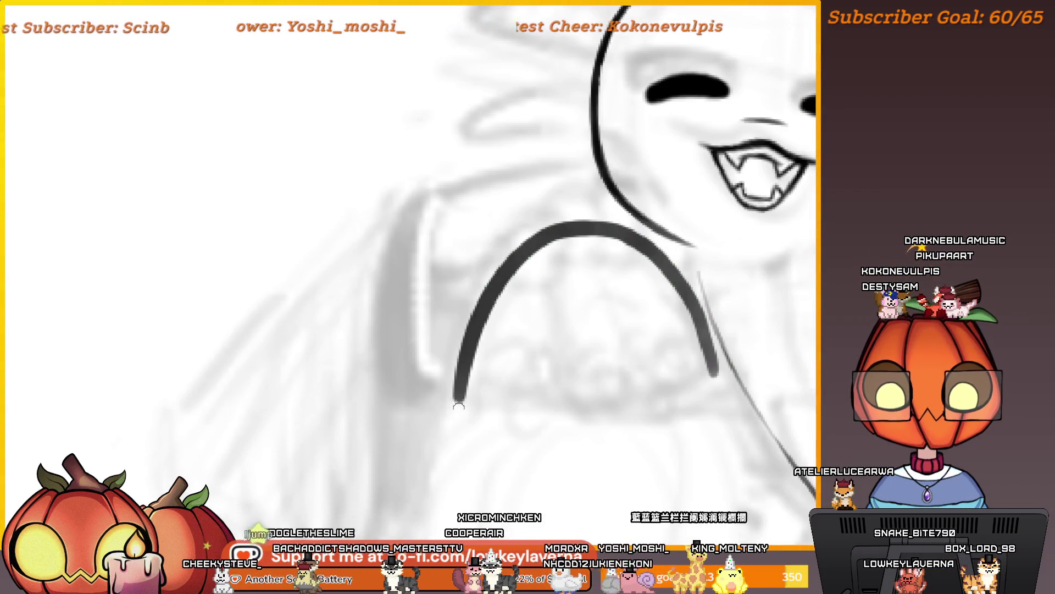
Erase a thin line along the arc's inside to make the handle hollow
mouse_move(697, 275)
left_mouse_down()
mouse_move(33, 279)
mouse_move(567, 223)
mouse_move(521, 220)
left_mouse_up()
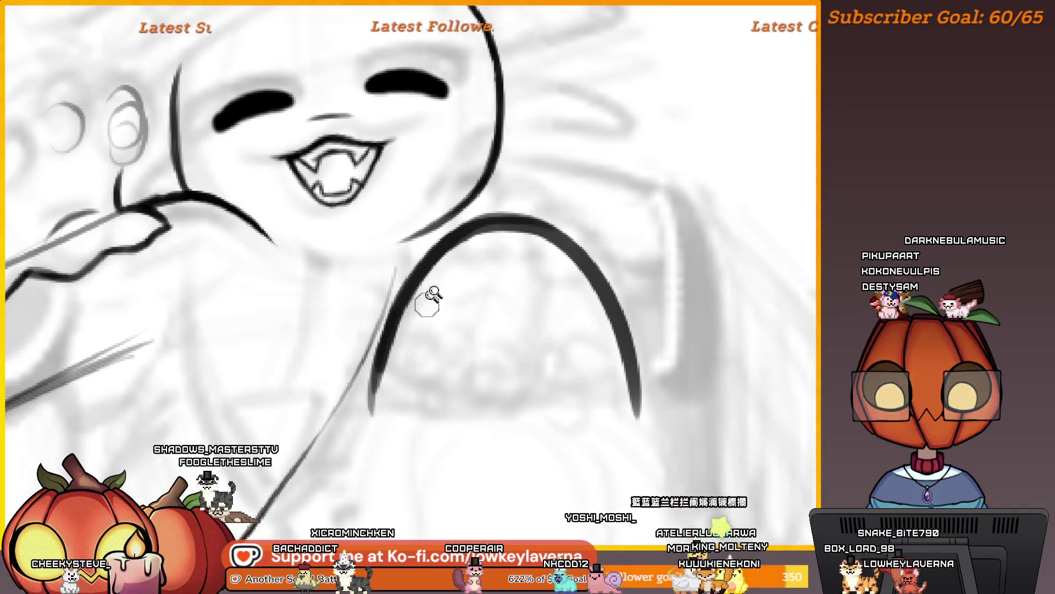
scroll(540, 273, "down", 5)
scroll(540, 273, "up", 5)
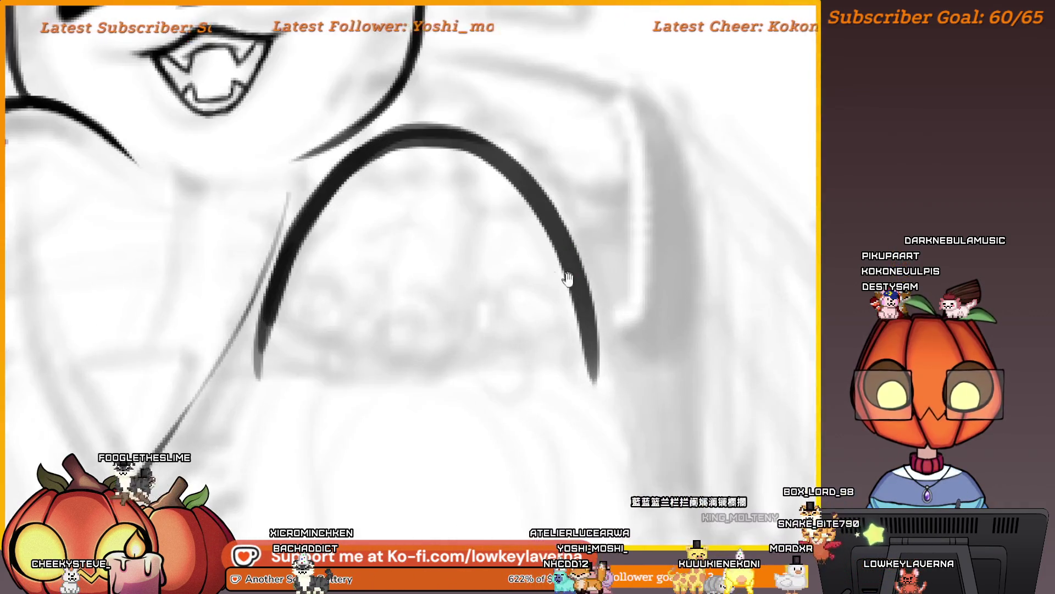
left_click_drag(679, 313, 670, 314)
left_click_drag(633, 263, 662, 379)
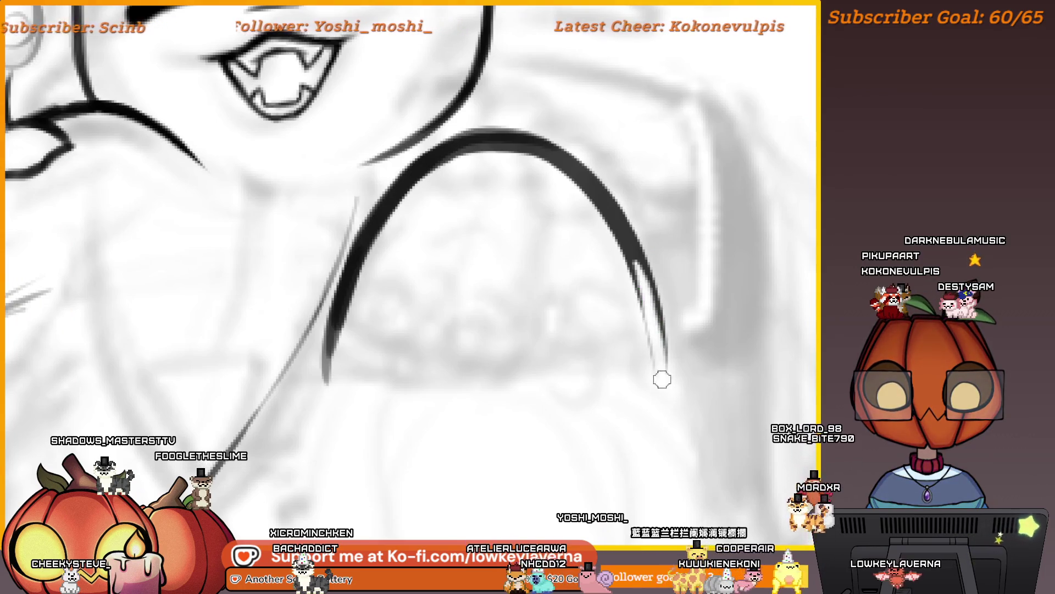
left_click_drag(644, 278, 603, 204)
scroll(625, 219, "up", 1)
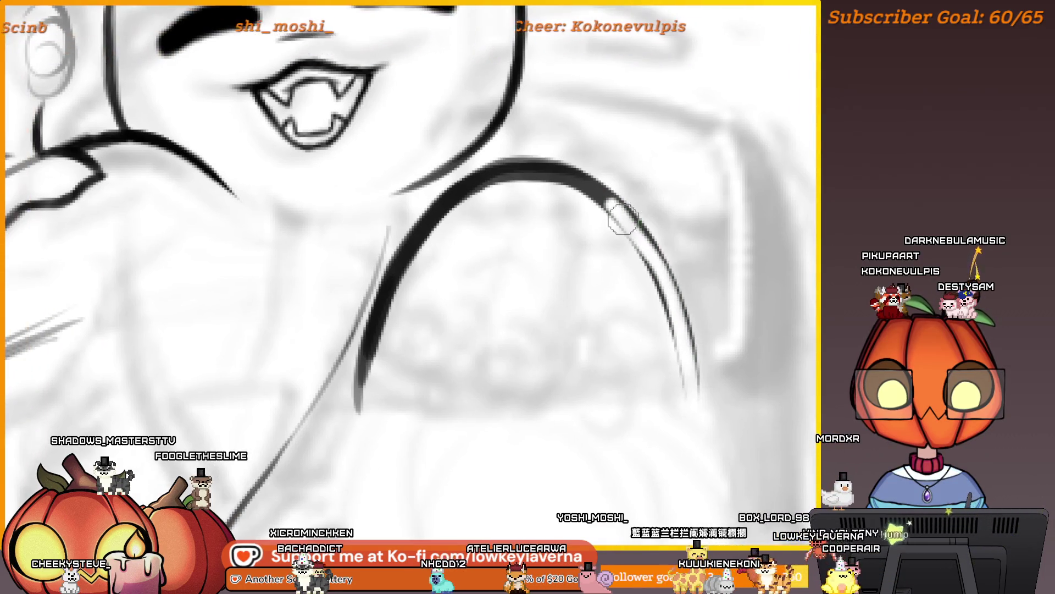
left_click_drag(528, 171, 455, 197)
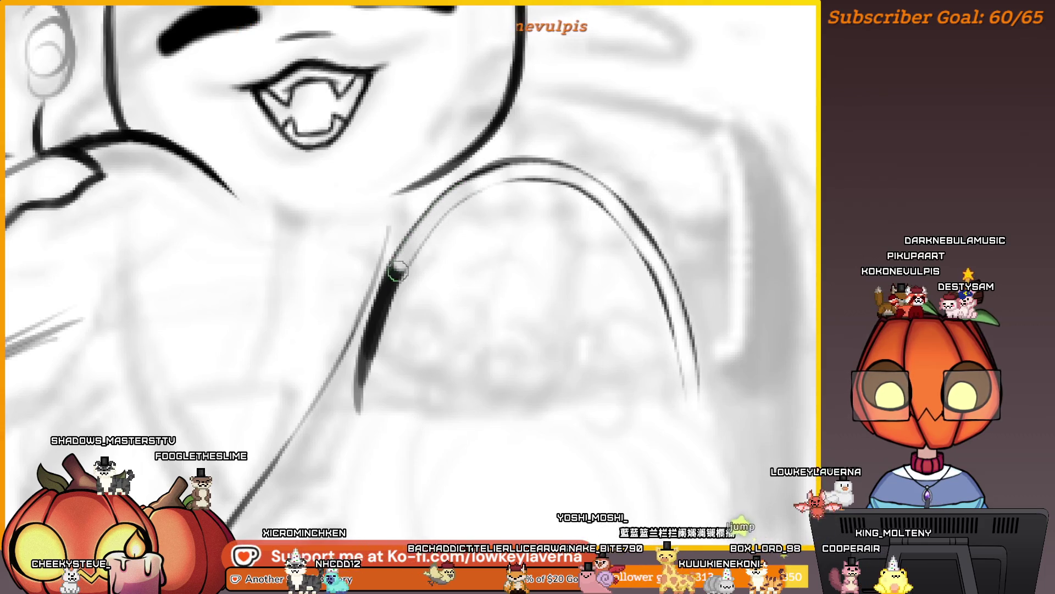
key("ctrl+0")
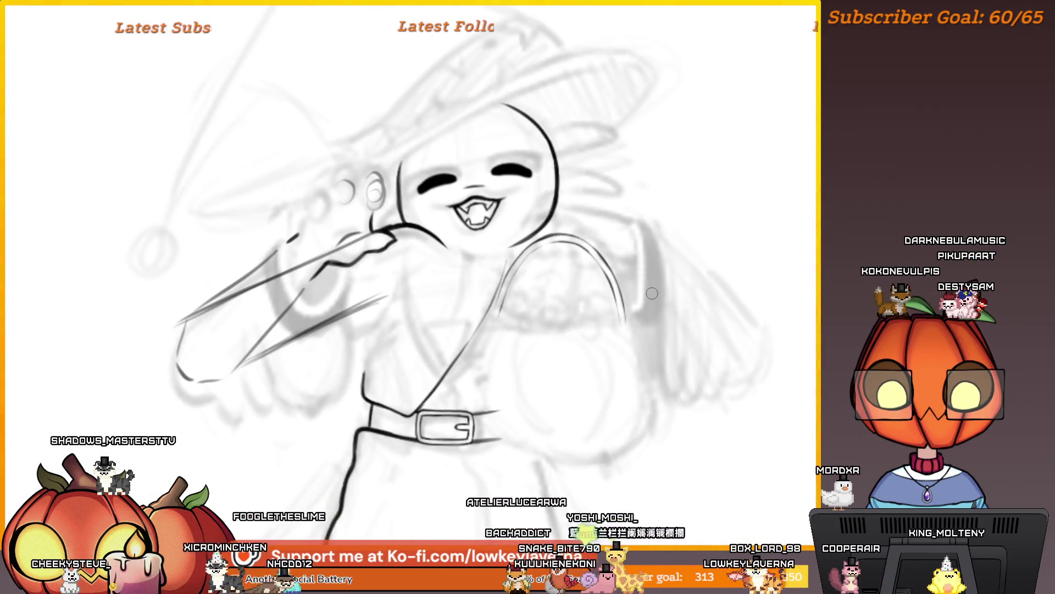
scroll(610, 313, "down", 2)
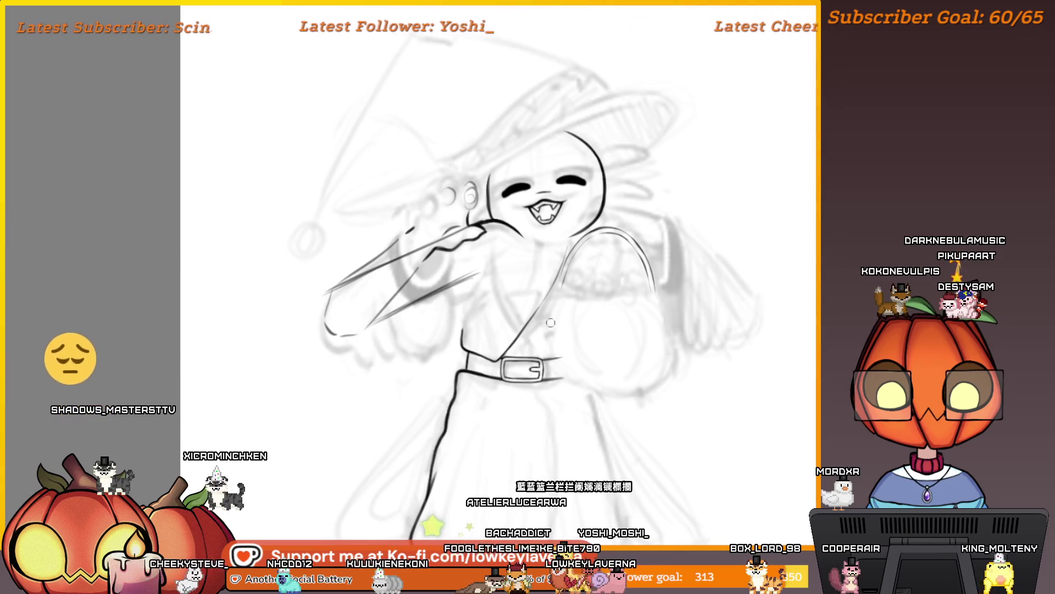
Try inking the puffy sleeve and fist fingers, then undo those strokes
mouse_move(610, 297)
left_mouse_down()
mouse_move(661, 278)
mouse_move(699, 352)
left_mouse_up()
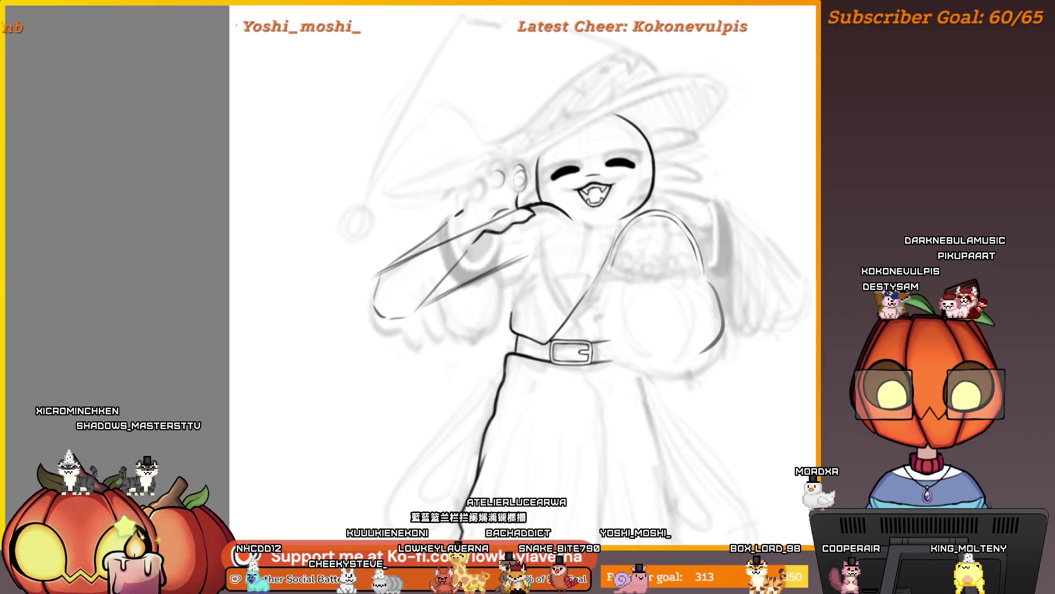
left_click_drag(715, 285, 712, 356)
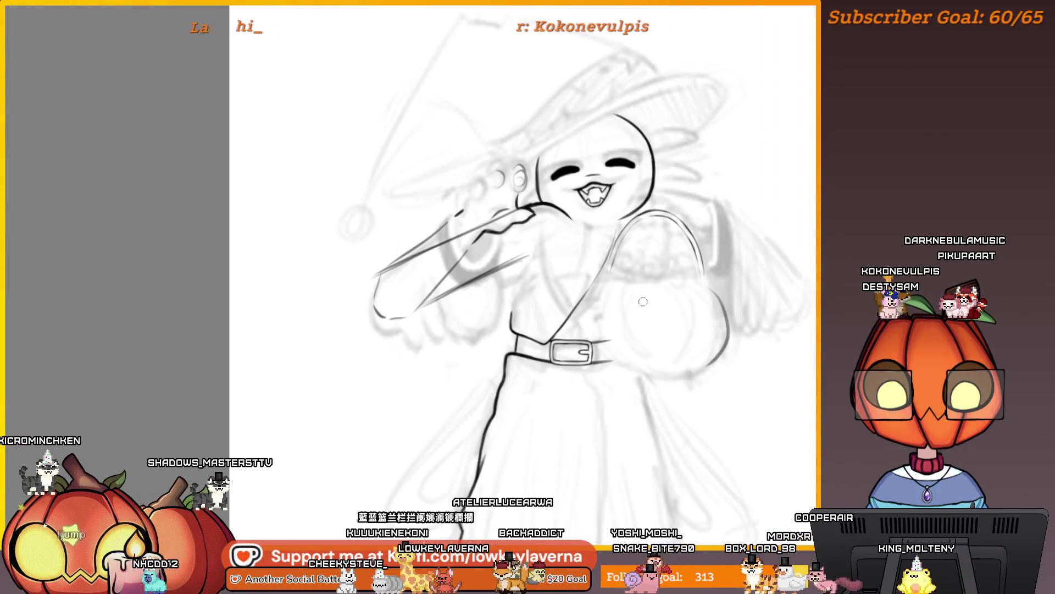
left_click_drag(610, 281, 624, 348)
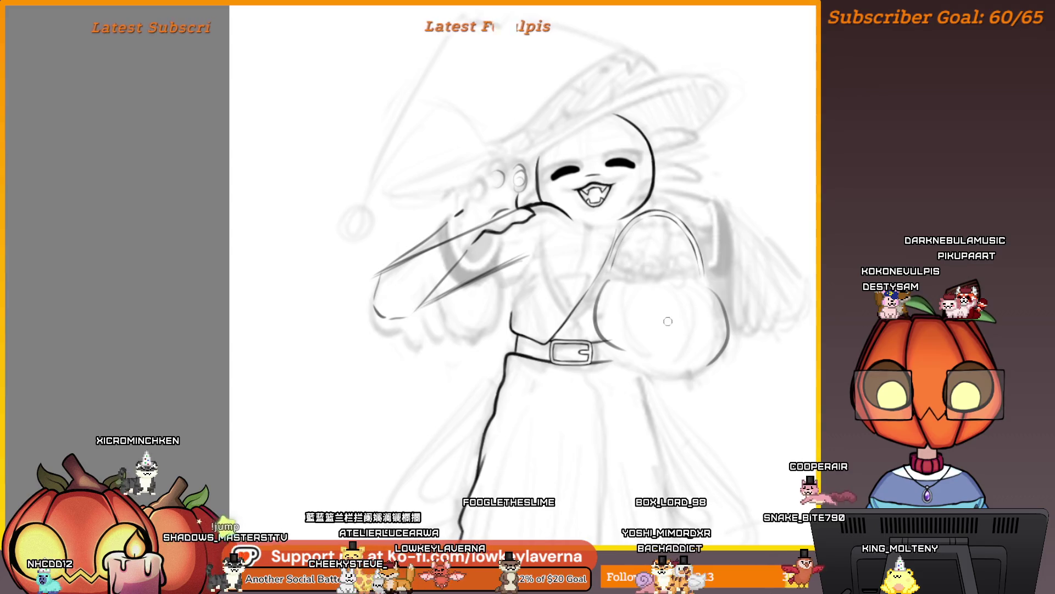
left_click_drag(618, 292, 632, 338)
mouse_move(649, 288)
left_mouse_down()
mouse_move(665, 341)
mouse_move(694, 336)
left_mouse_up()
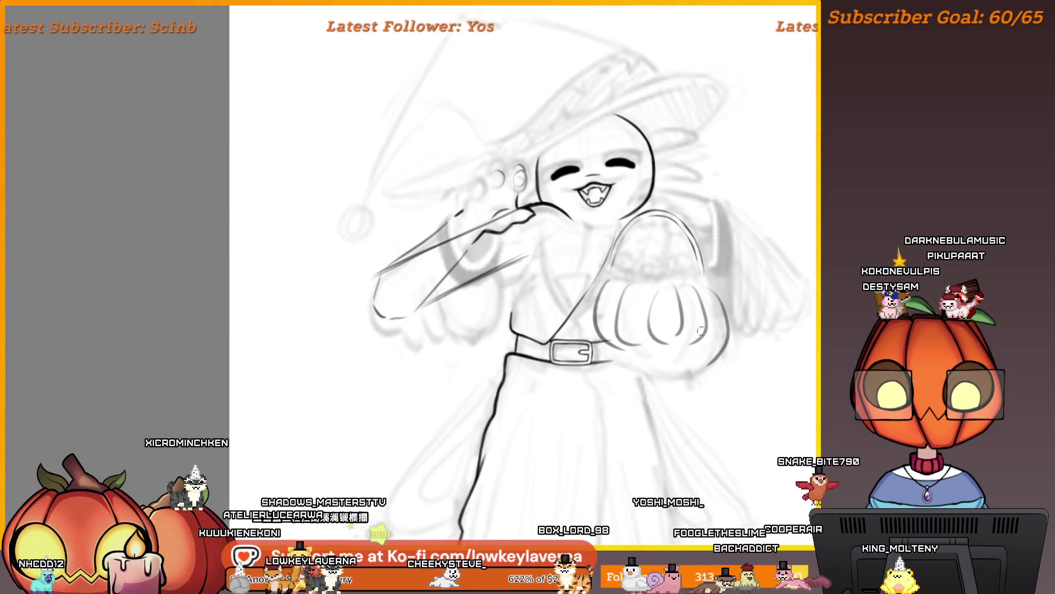
key("ctrl+z")
key("ctrl+z")
key("ctrl+z")
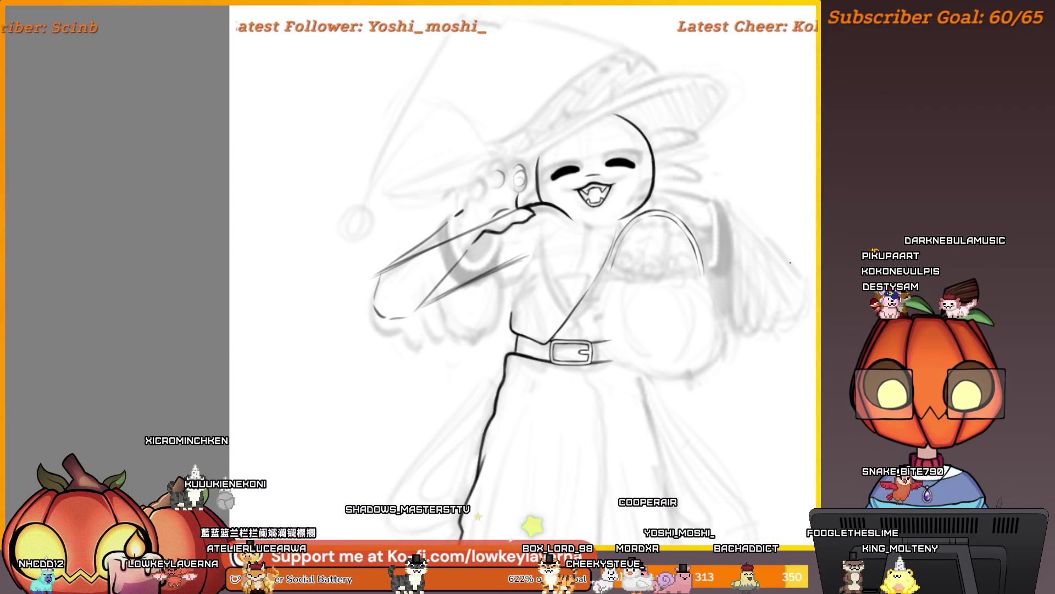
Add short fuzz strokes along the plush's right edge beside the basket
left_click_drag(791, 263, 763, 297)
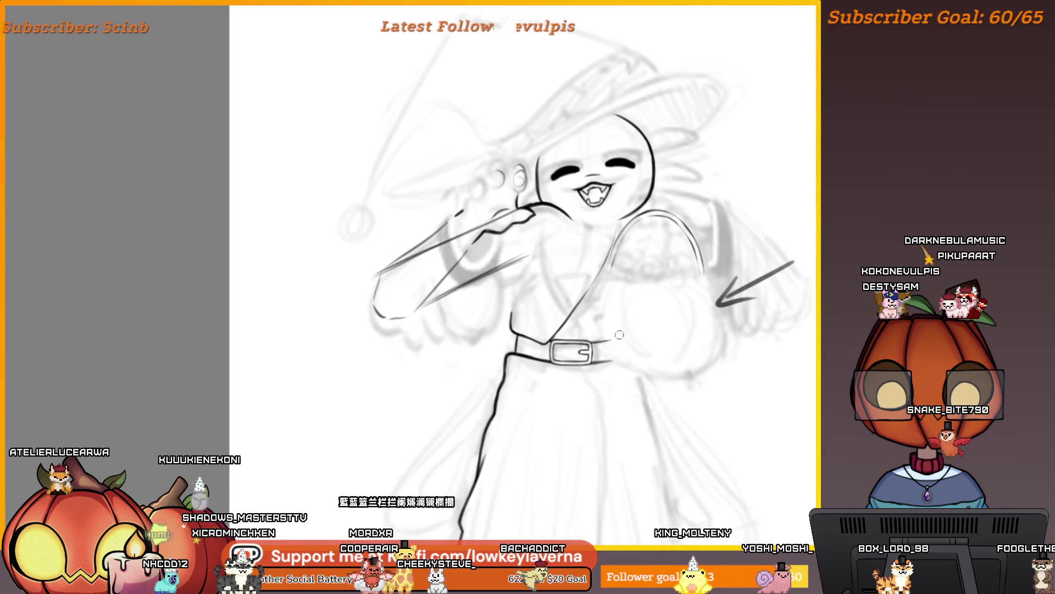
mouse_move(661, 415)
left_mouse_down()
mouse_move(700, 308)
mouse_move(694, 367)
mouse_move(737, 358)
mouse_move(726, 384)
mouse_move(664, 395)
left_mouse_up()
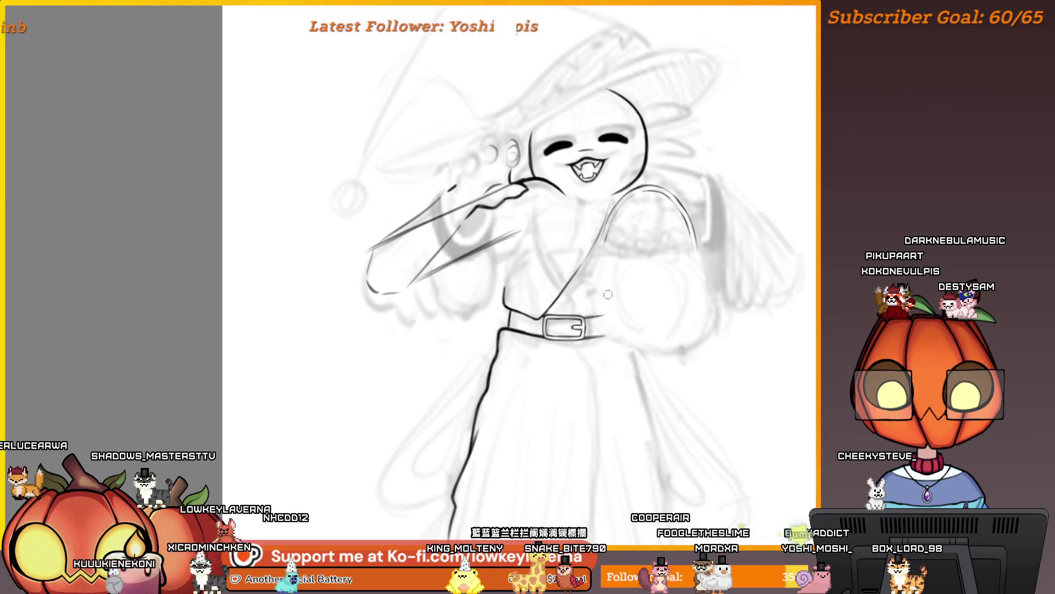
mouse_move(576, 288)
left_mouse_down()
mouse_move(596, 283)
mouse_move(607, 332)
left_mouse_up()
left_click_drag(726, 275, 714, 276)
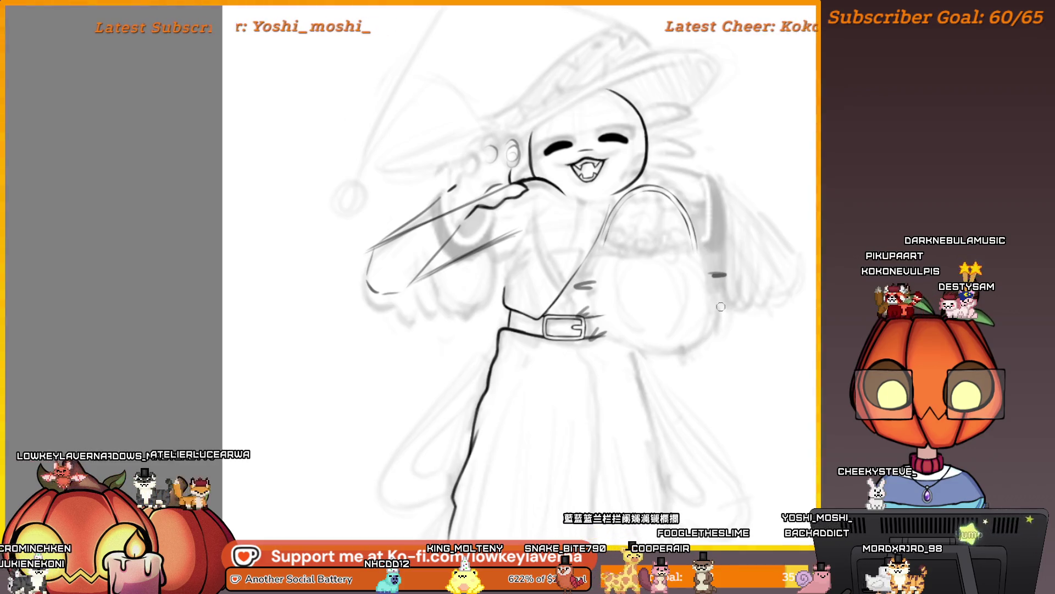
Add more fuzz strokes and dot the plush's two eyes
mouse_move(722, 313)
left_mouse_down()
mouse_move(733, 321)
mouse_move(715, 349)
left_mouse_up()
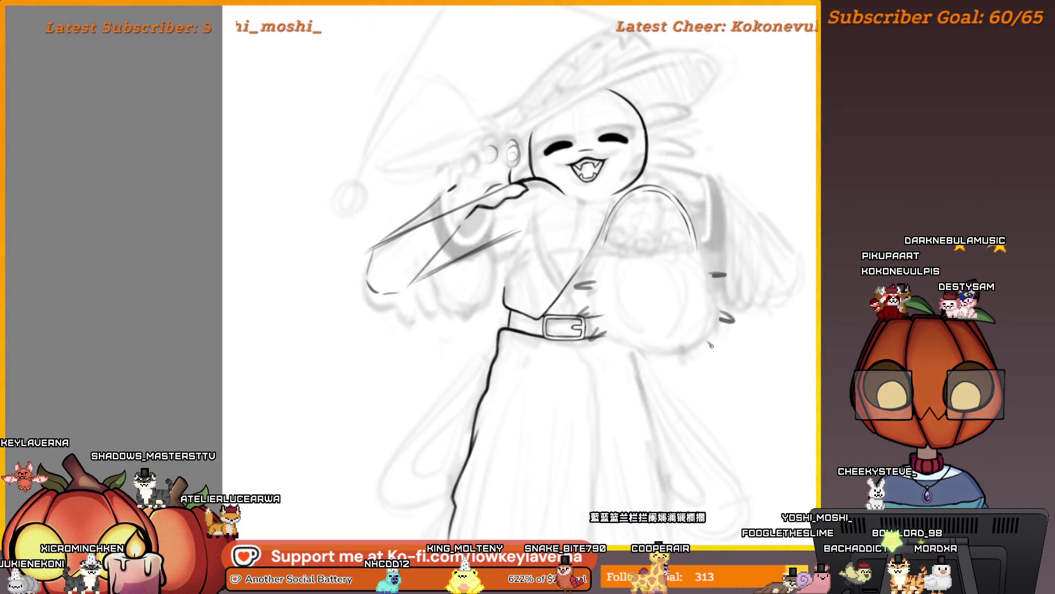
left_click(628, 292)
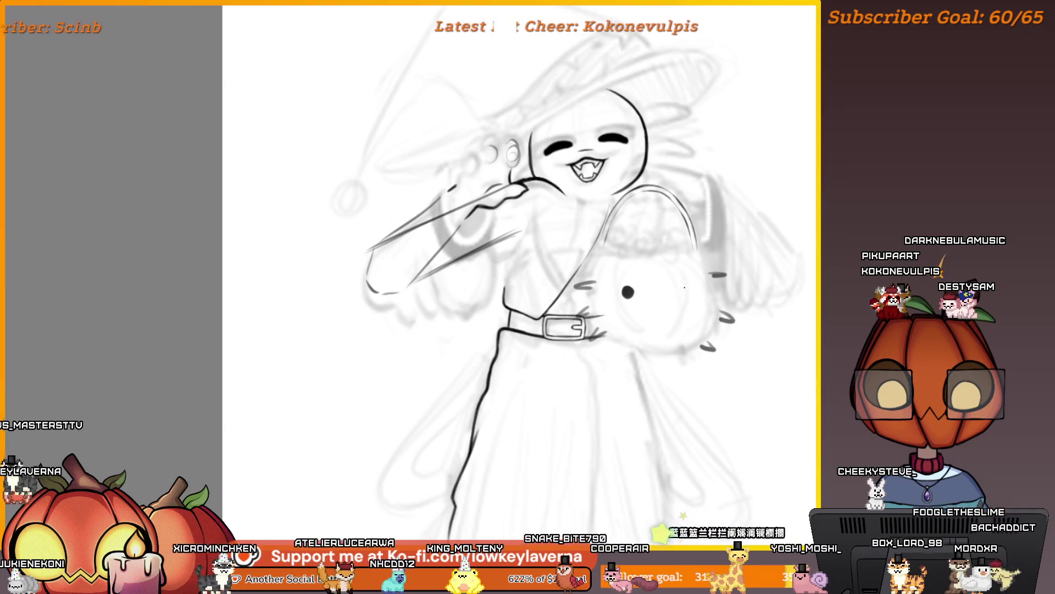
left_click(684, 289)
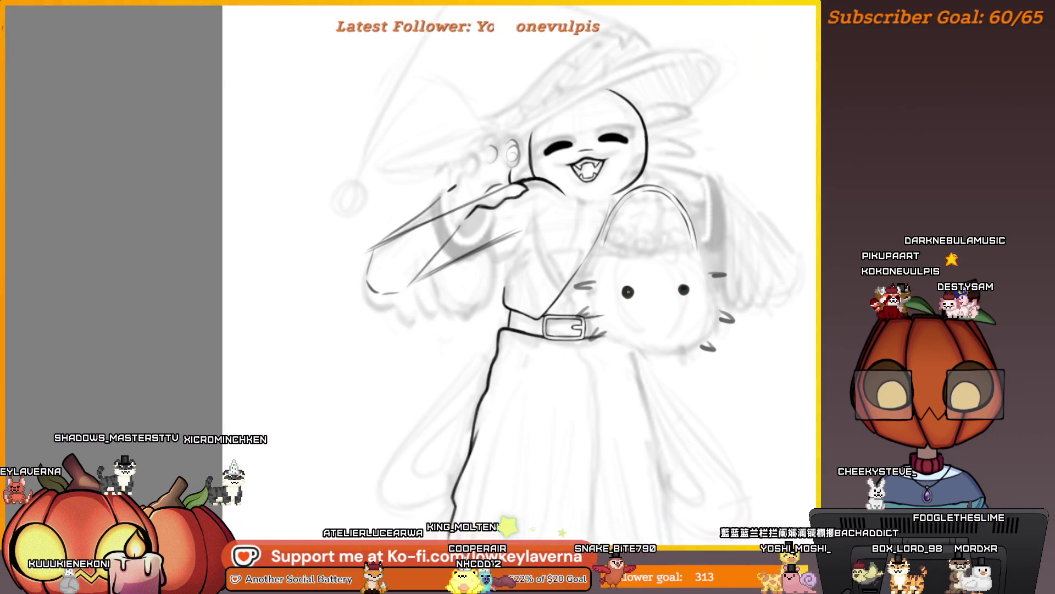
scroll(760, 309, "down", 3)
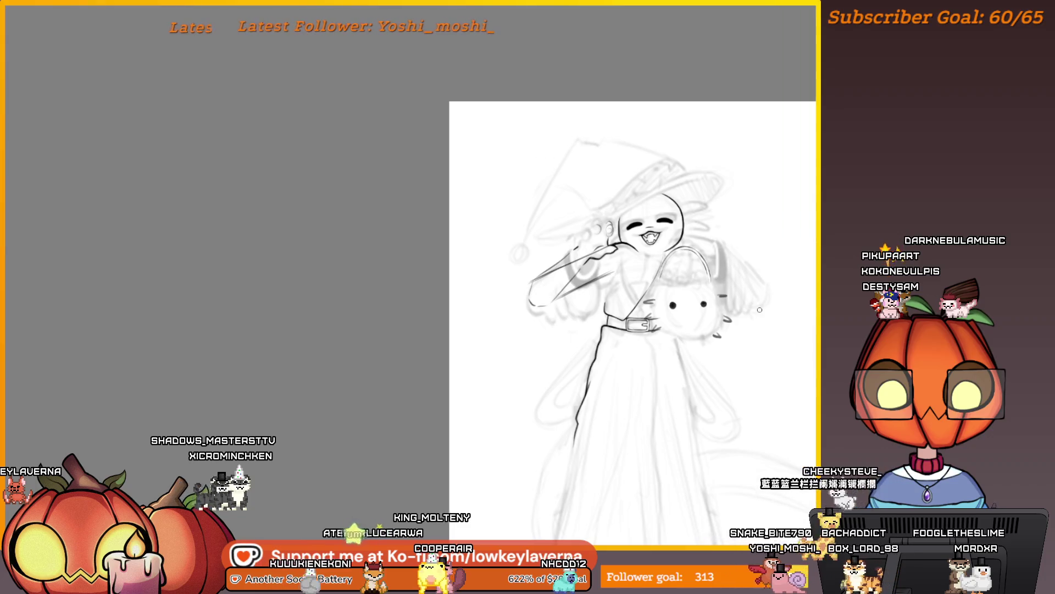
scroll(761, 310, "up", 4)
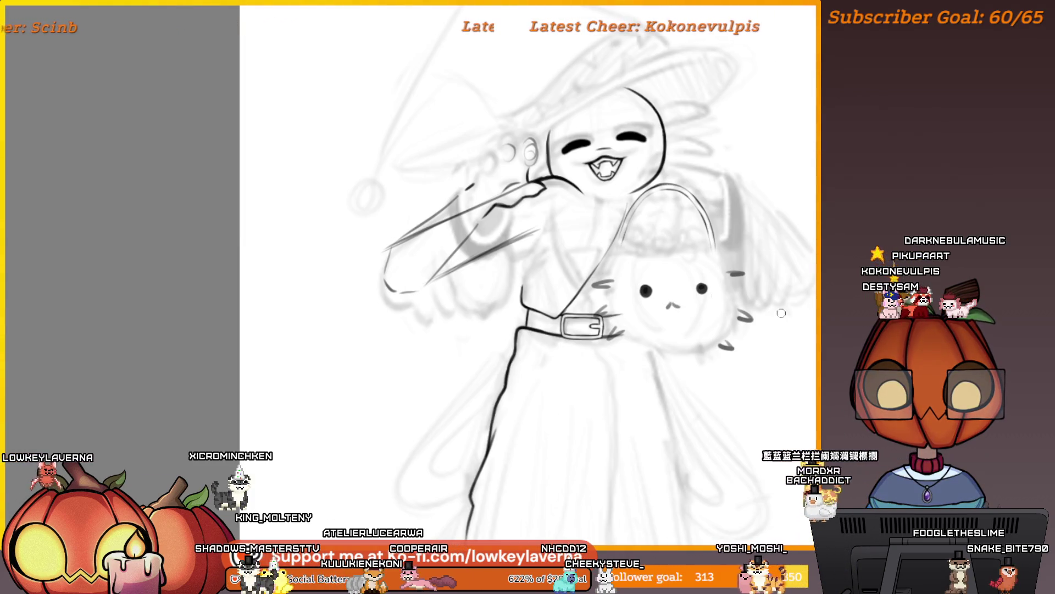
Zoom into the basket and belt, then zoom out to the whole figure beside the references
left_click_drag(796, 371, 773, 384)
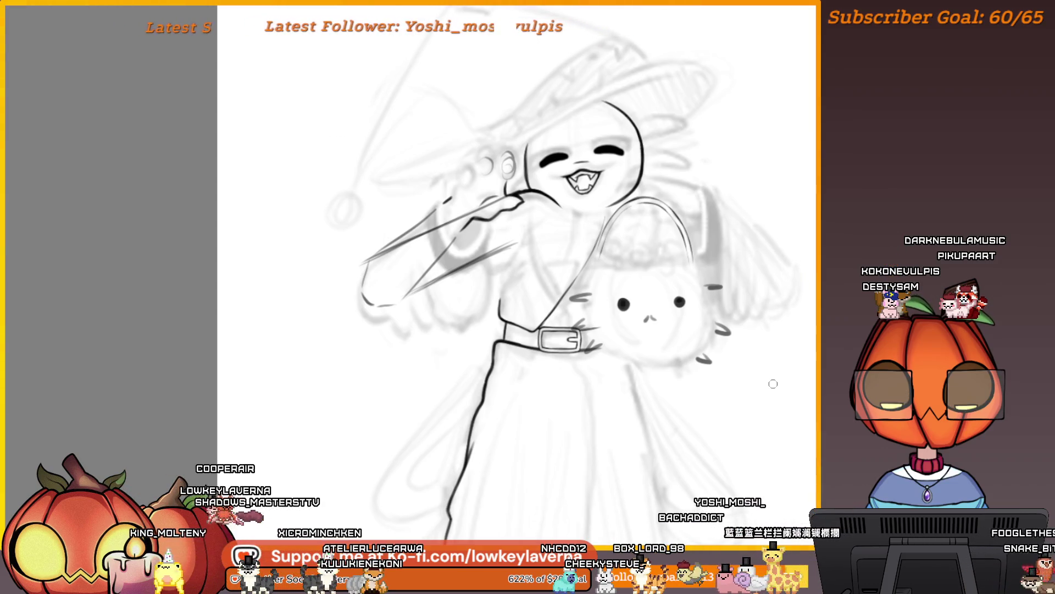
scroll(658, 292, "up", 2)
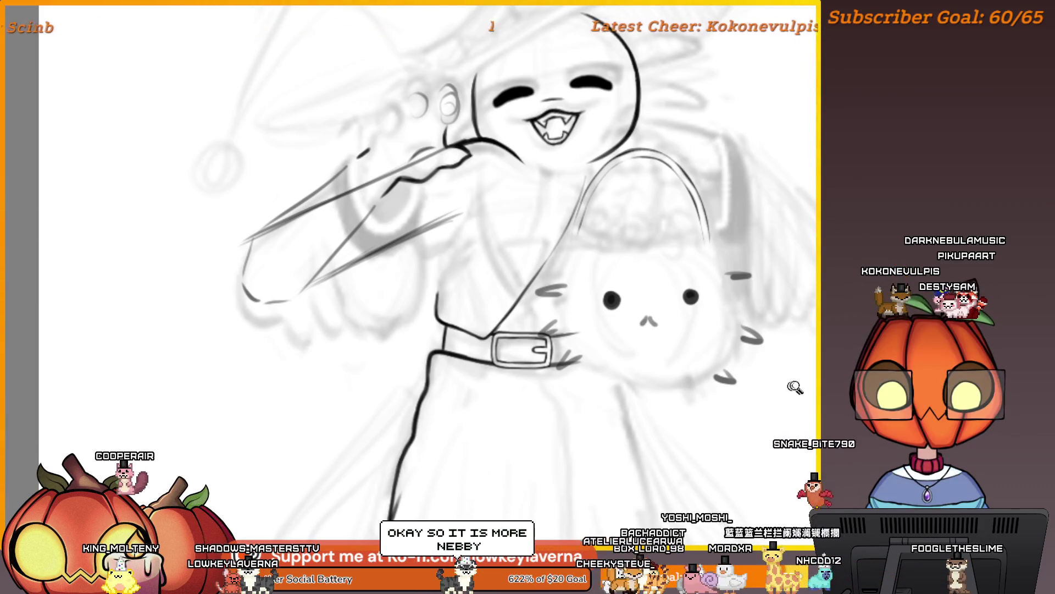
scroll(764, 418, "down", 2)
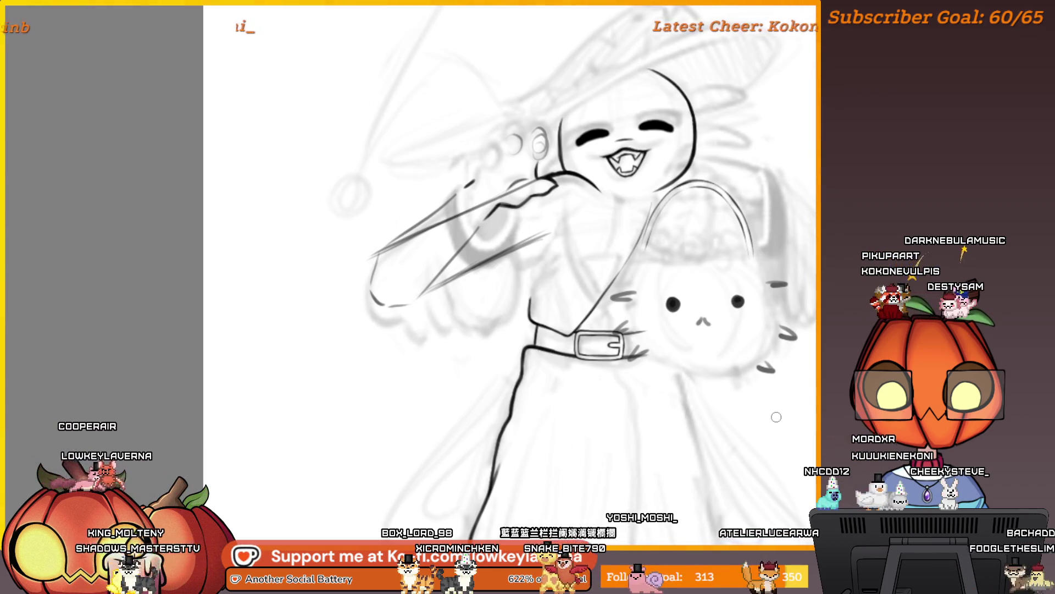
scroll(777, 416, "down", 2)
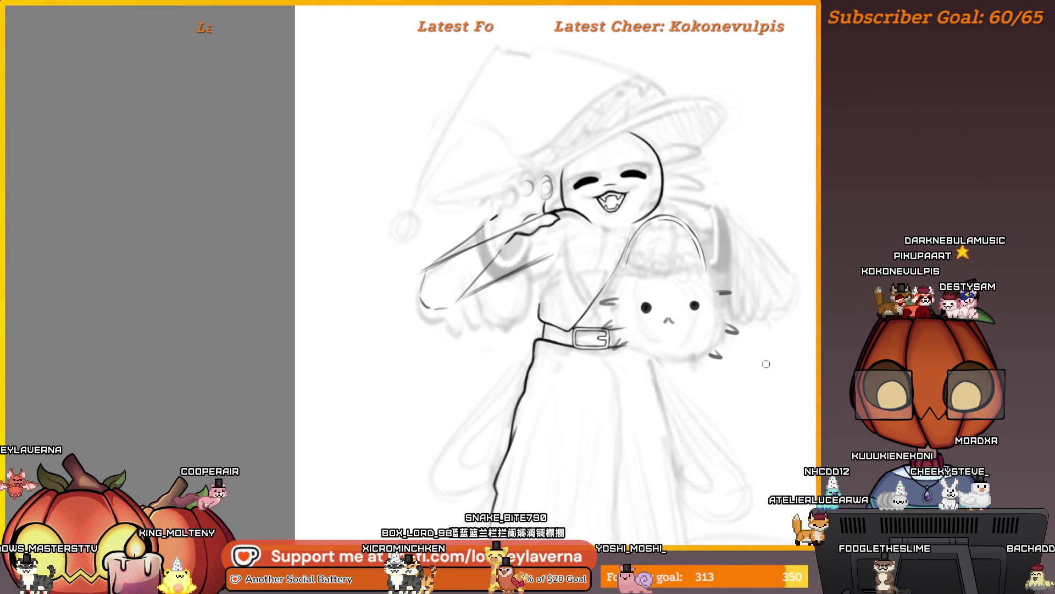
left_click(697, 268)
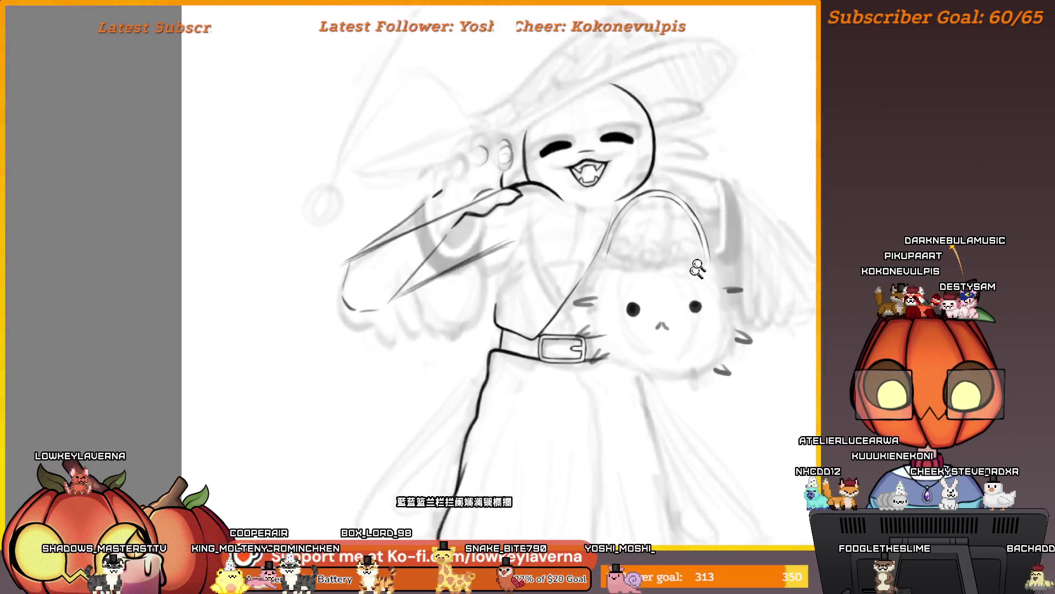
left_click(697, 268)
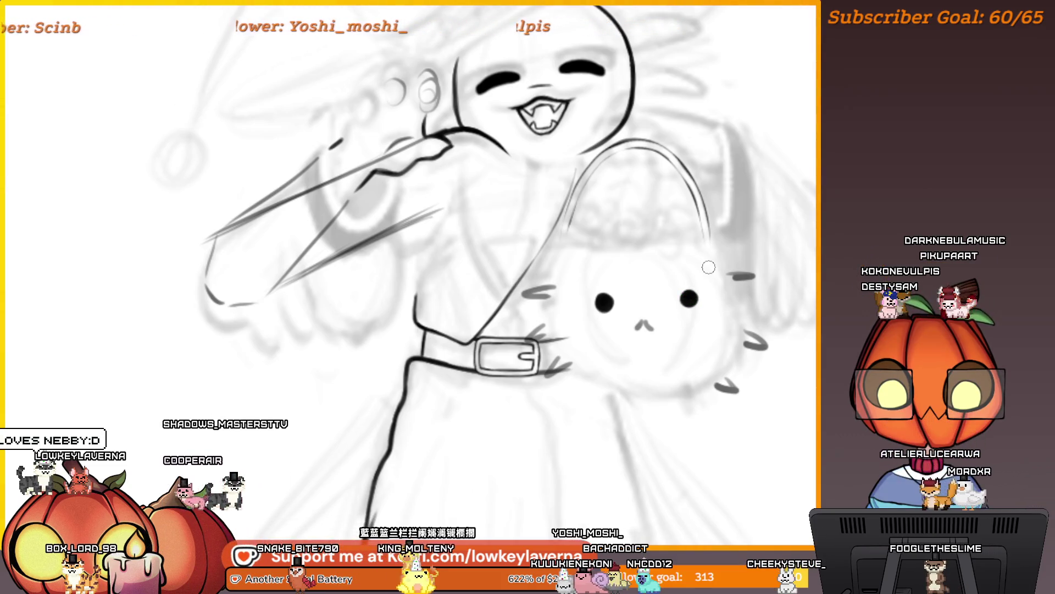
scroll(674, 376, "down", 2)
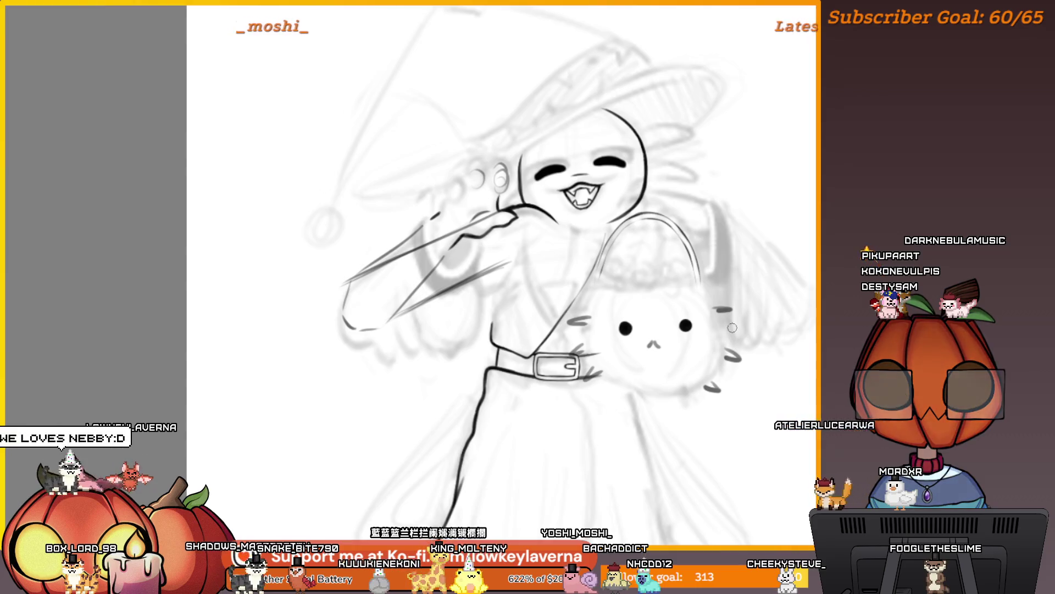
scroll(717, 326, "down", 1)
scroll(720, 321, "up", 4)
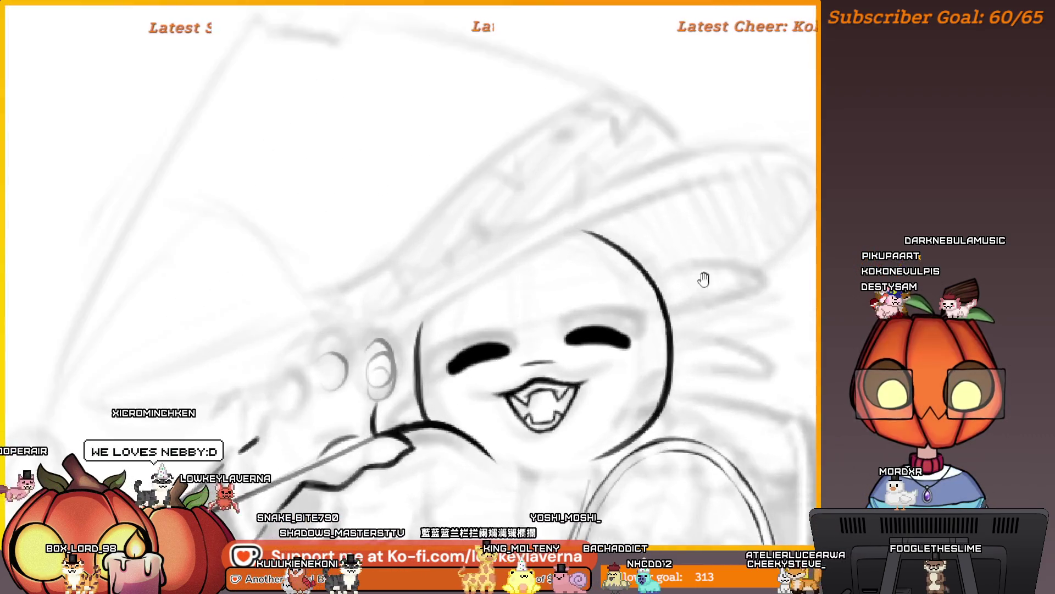
left_click_drag(728, 318, 692, 314)
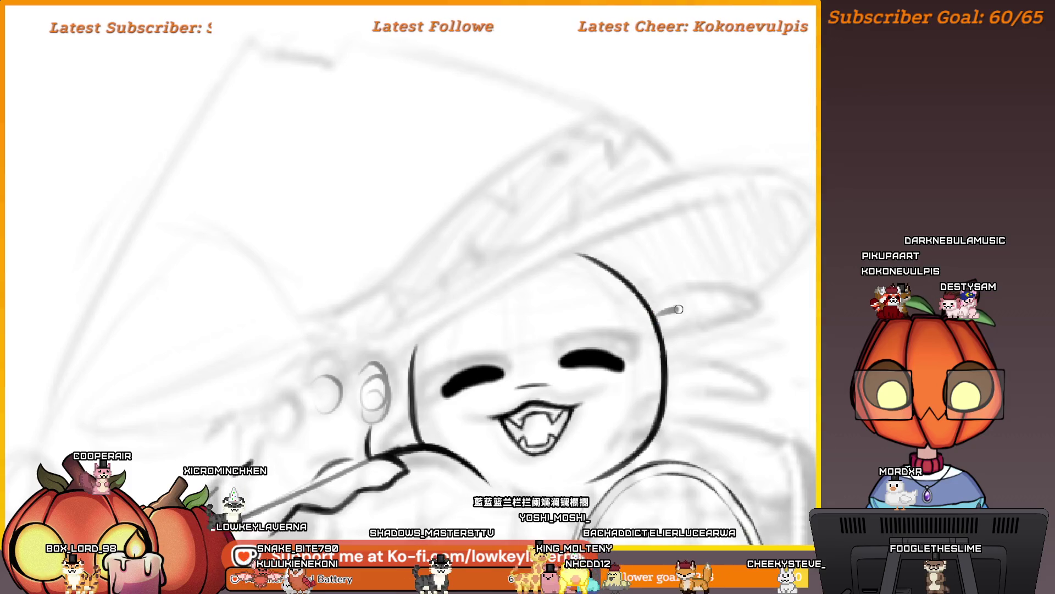
scroll(678, 309, "down", 4)
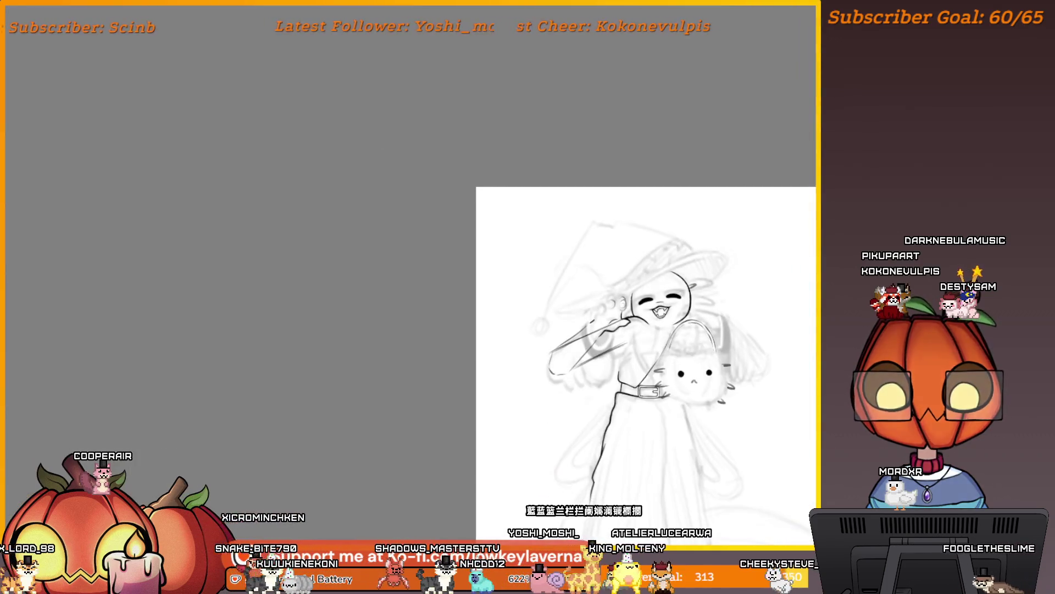
scroll(679, 309, "up", 1)
left_click_drag(770, 385, 507, 395)
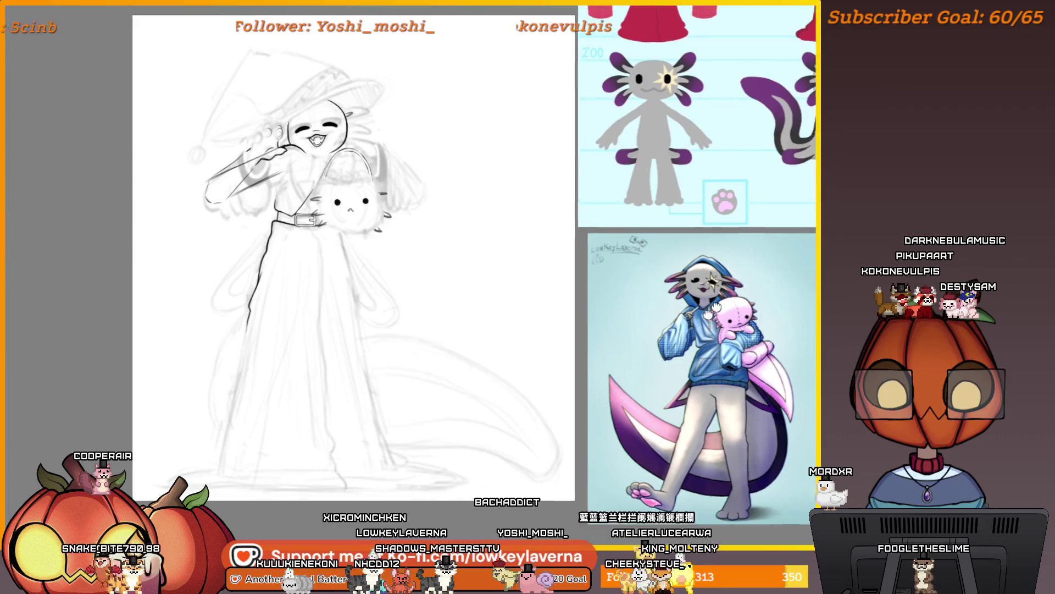
Mirror the canvas view horizontally with M and centre the flipped figure
scroll(711, 269, "up", 3)
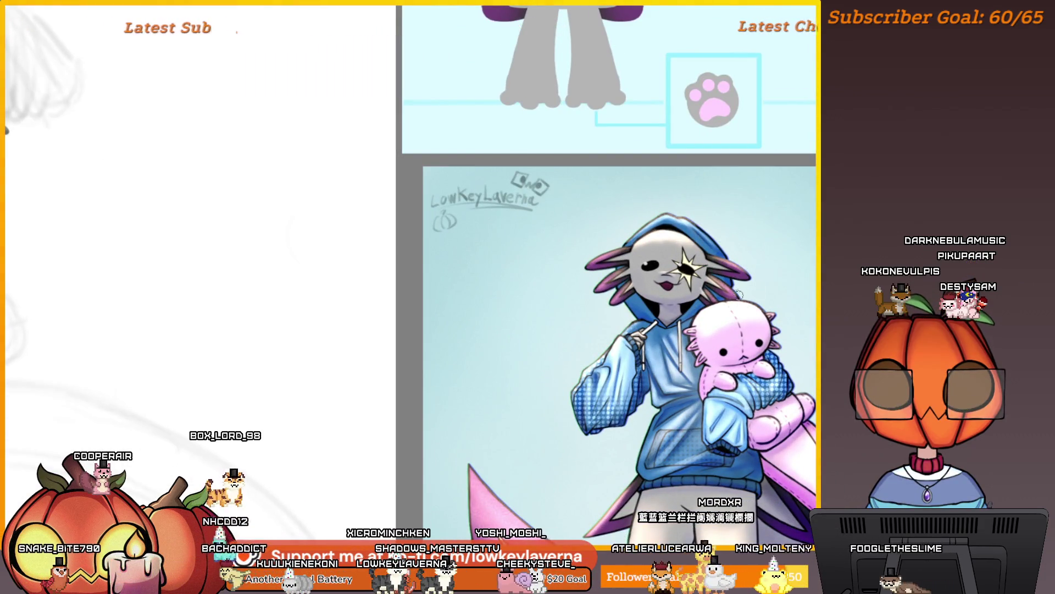
key("m")
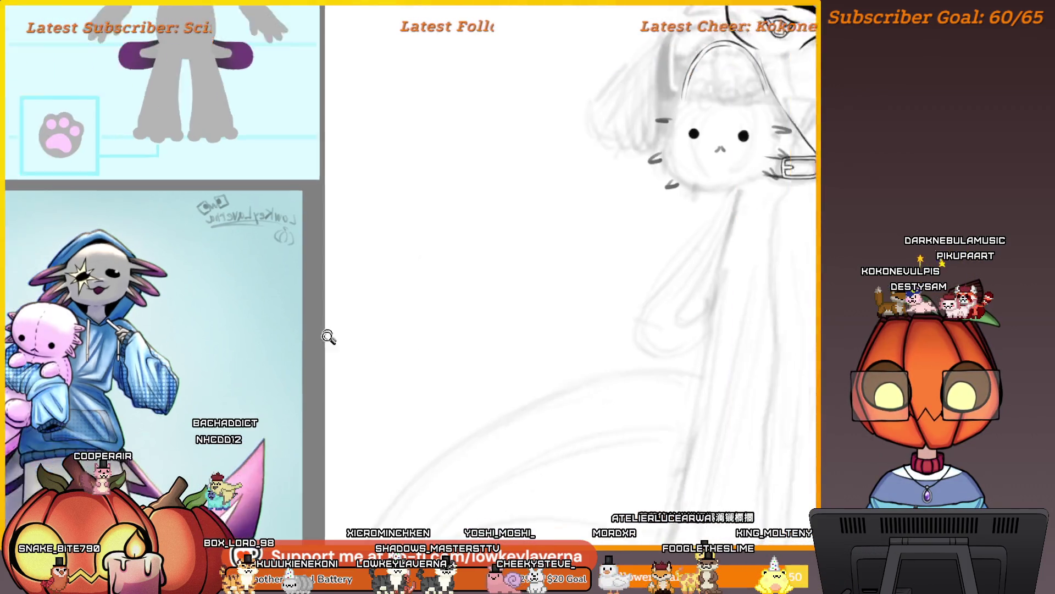
mouse_move(324, 337)
left_mouse_down()
mouse_move(355, 341)
mouse_move(381, 365)
left_mouse_up()
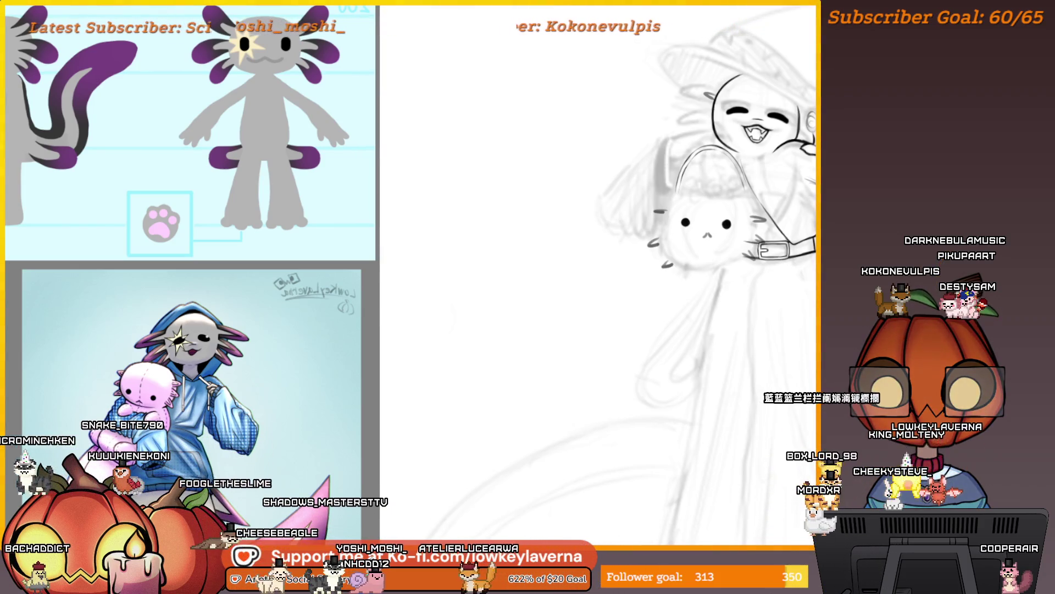
left_click_drag(799, 336, 634, 369)
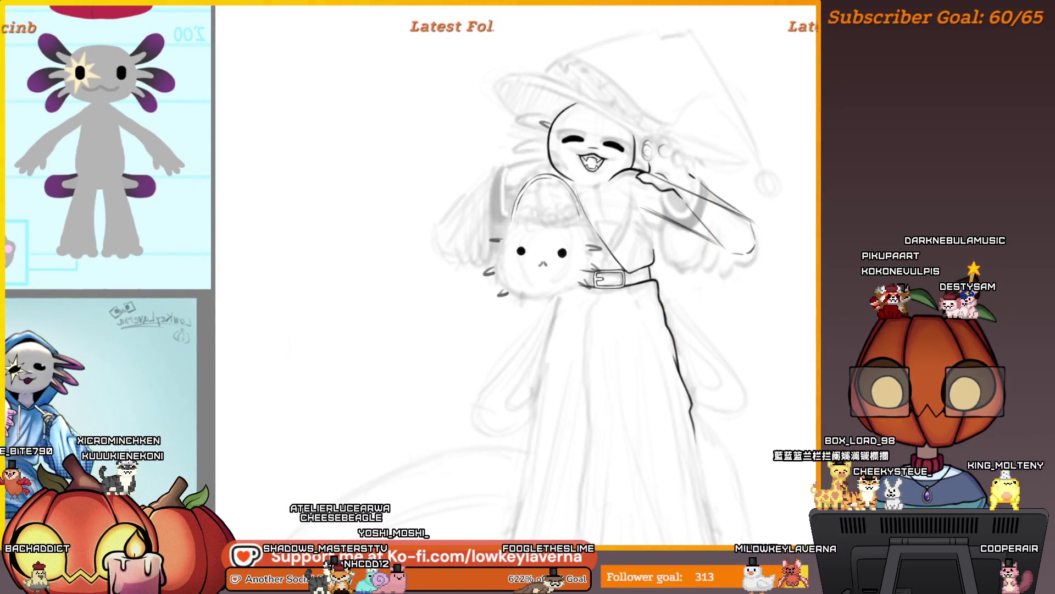
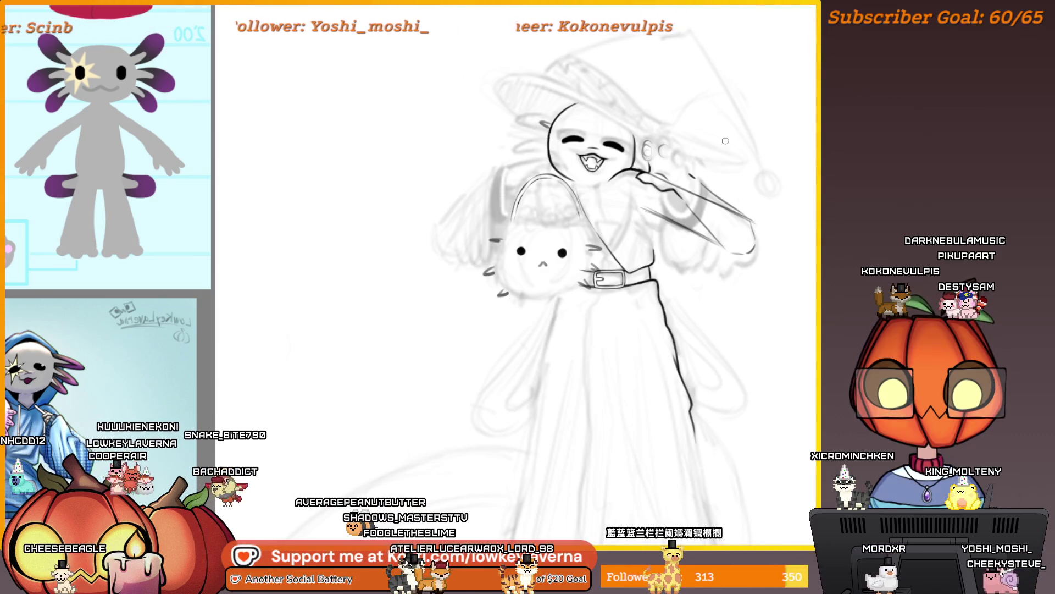
Mirror the view, zoom onto the face and ink the first dark whisker stroke
key("m")
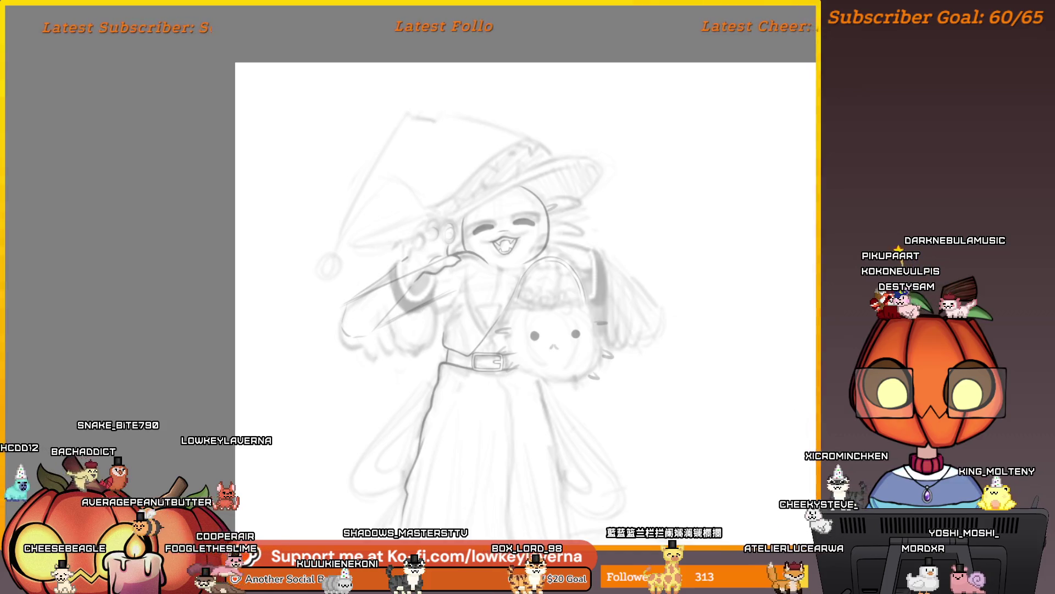
scroll(613, 82, "up", 5)
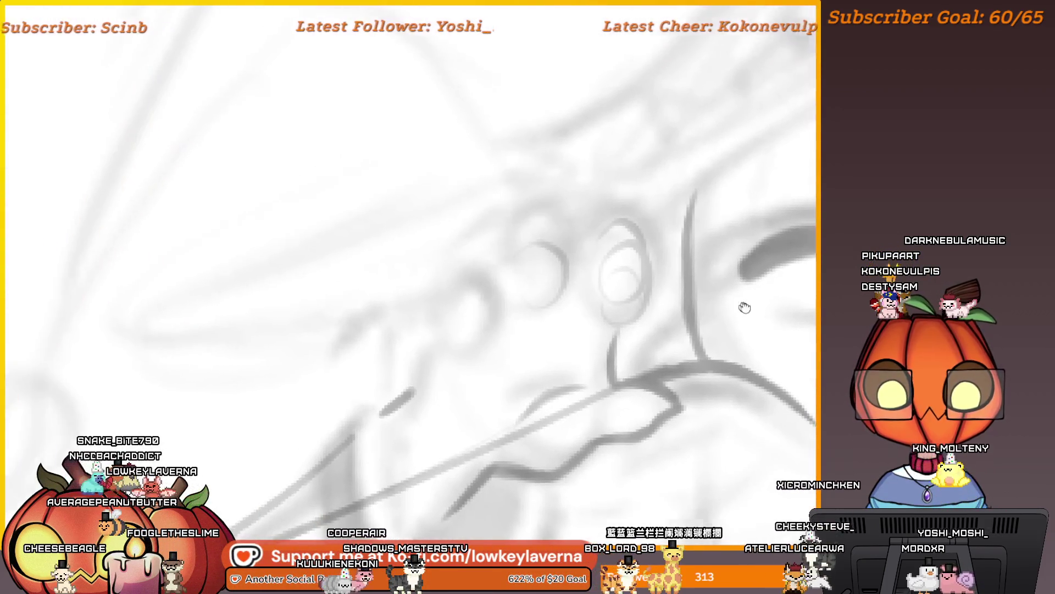
left_click_drag(744, 307, 741, 332)
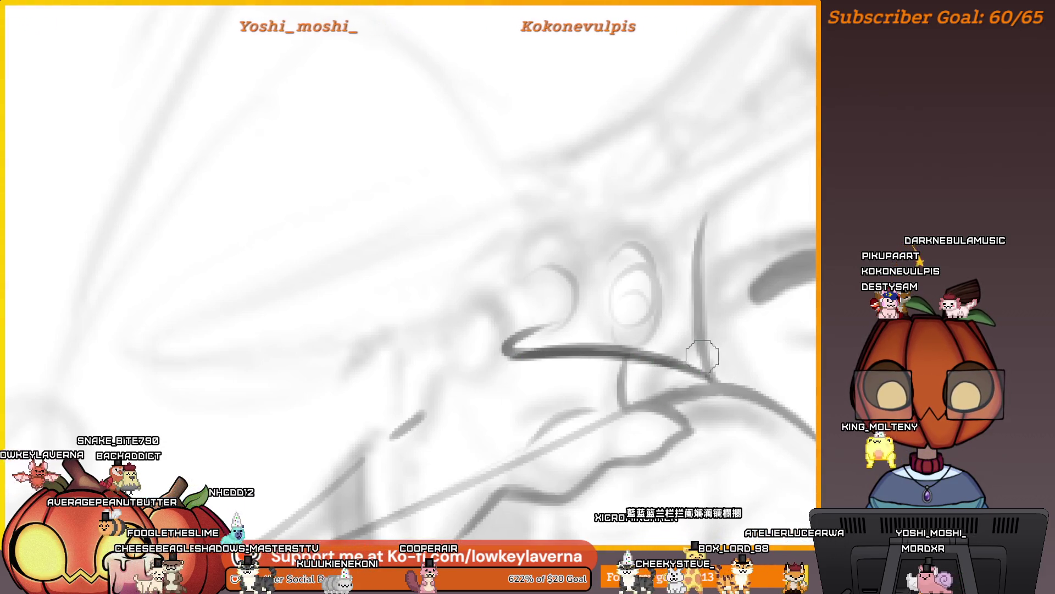
left_click_drag(519, 329, 658, 318)
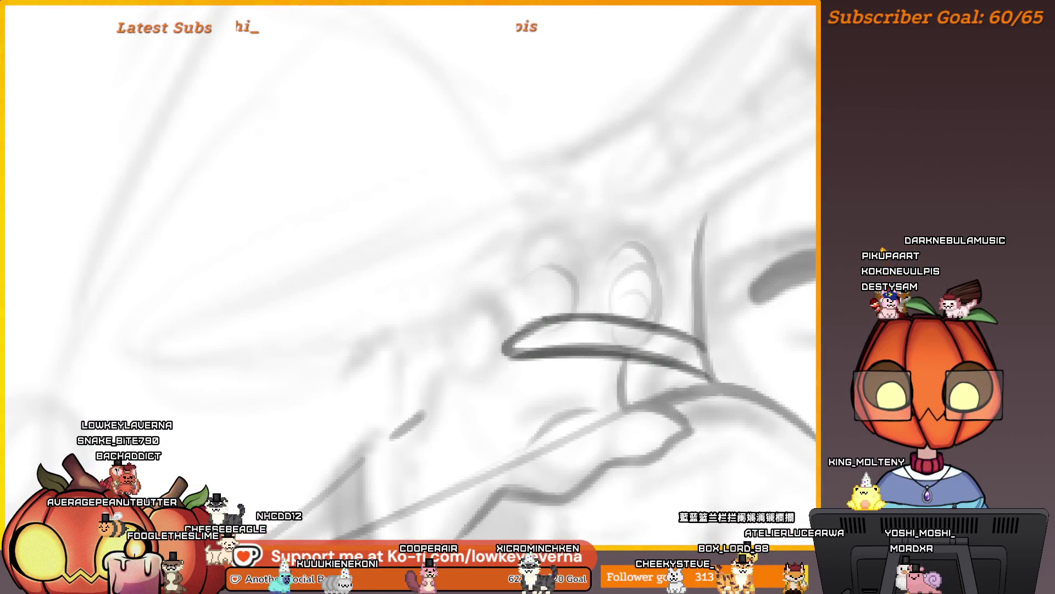
Ink another whisker stroke beside the face and recentre the drawing
scroll(337, 375, "down", 3)
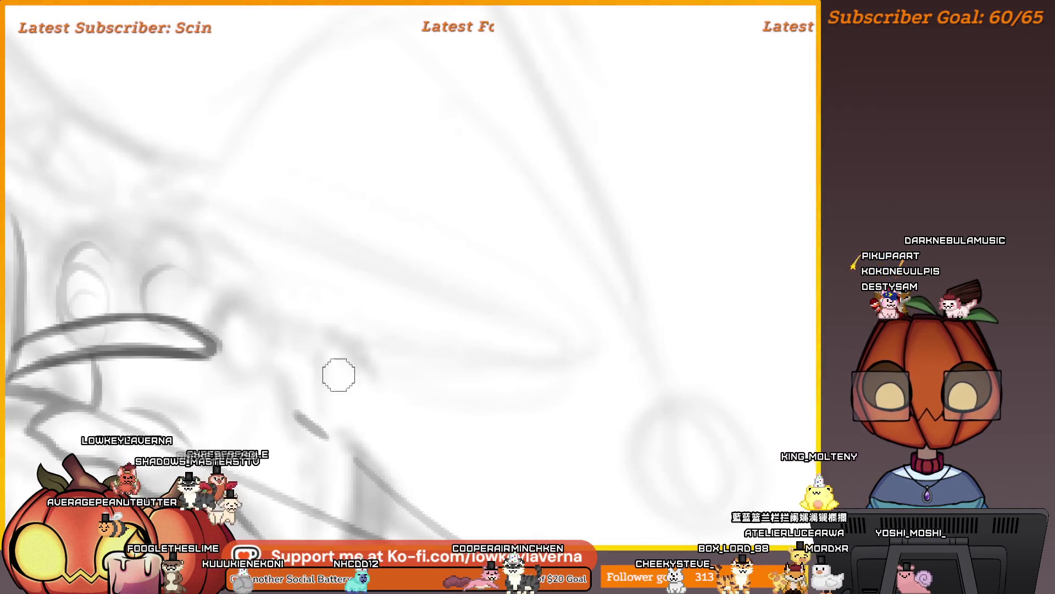
mouse_move(337, 374)
left_mouse_down()
mouse_move(730, 336)
mouse_move(755, 357)
left_mouse_up()
mouse_move(622, 386)
left_mouse_down()
mouse_move(715, 364)
mouse_move(796, 366)
left_mouse_up()
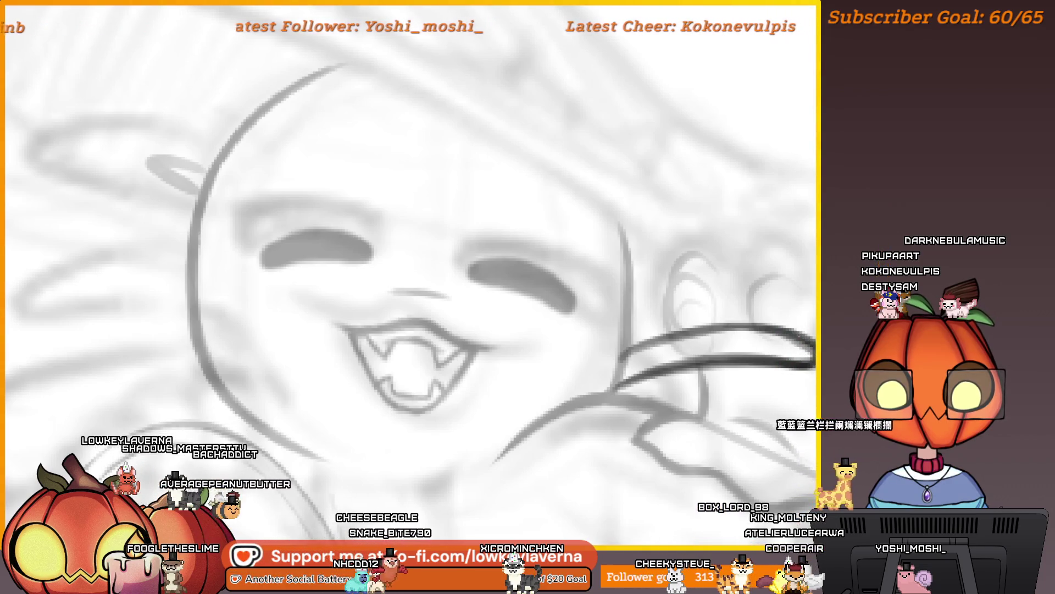
mouse_move(702, 327)
left_mouse_down()
mouse_move(715, 340)
mouse_move(704, 358)
mouse_move(787, 335)
mouse_move(732, 365)
mouse_move(762, 341)
left_mouse_up()
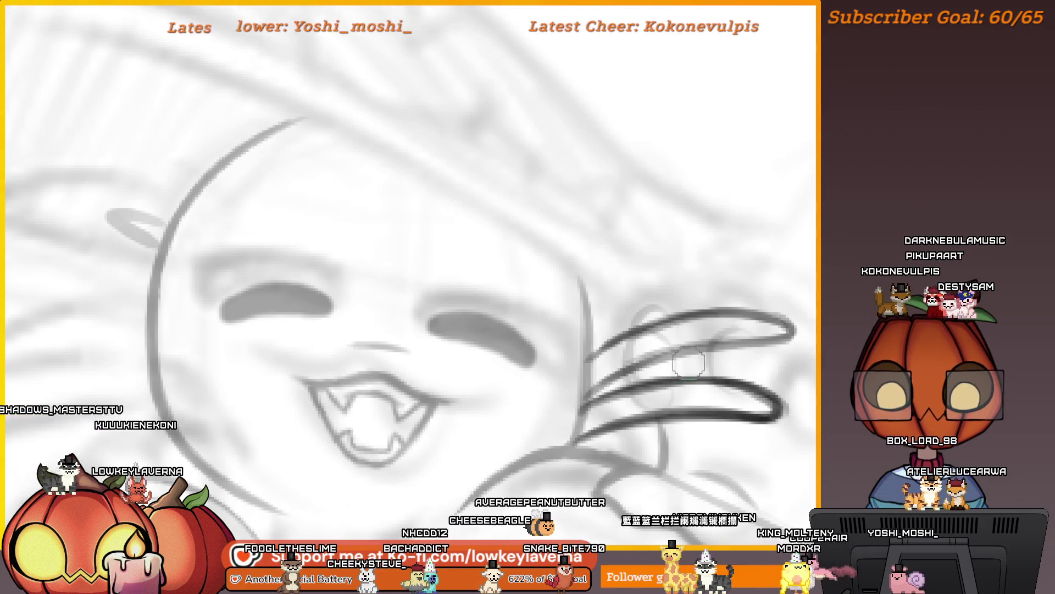
scroll(688, 363, "down", 5)
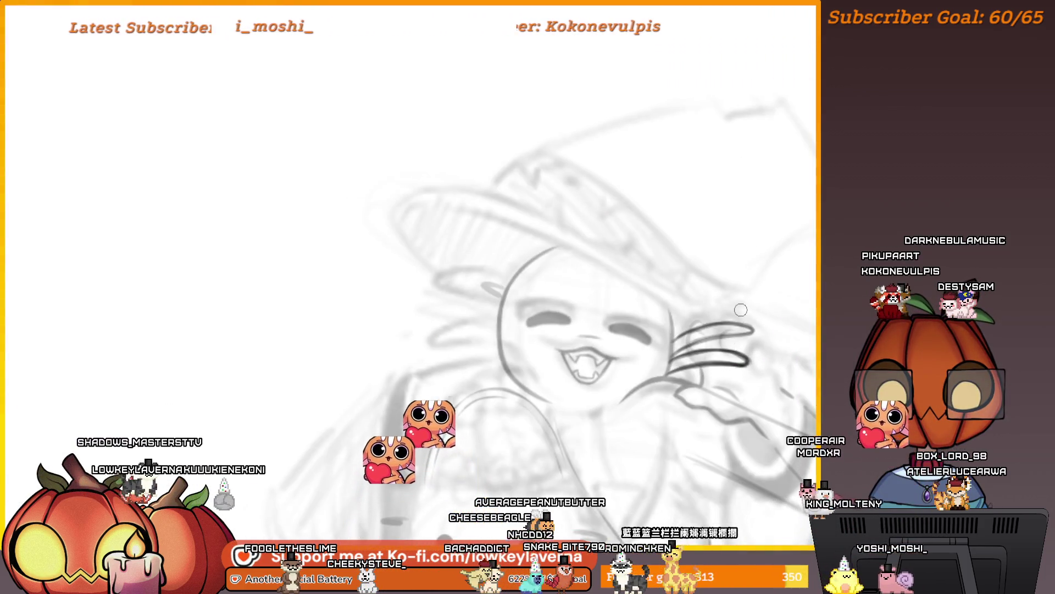
mouse_move(738, 334)
left_mouse_down()
mouse_move(306, 345)
mouse_move(659, 302)
mouse_move(665, 360)
left_mouse_up()
scroll(682, 297, "up", 5)
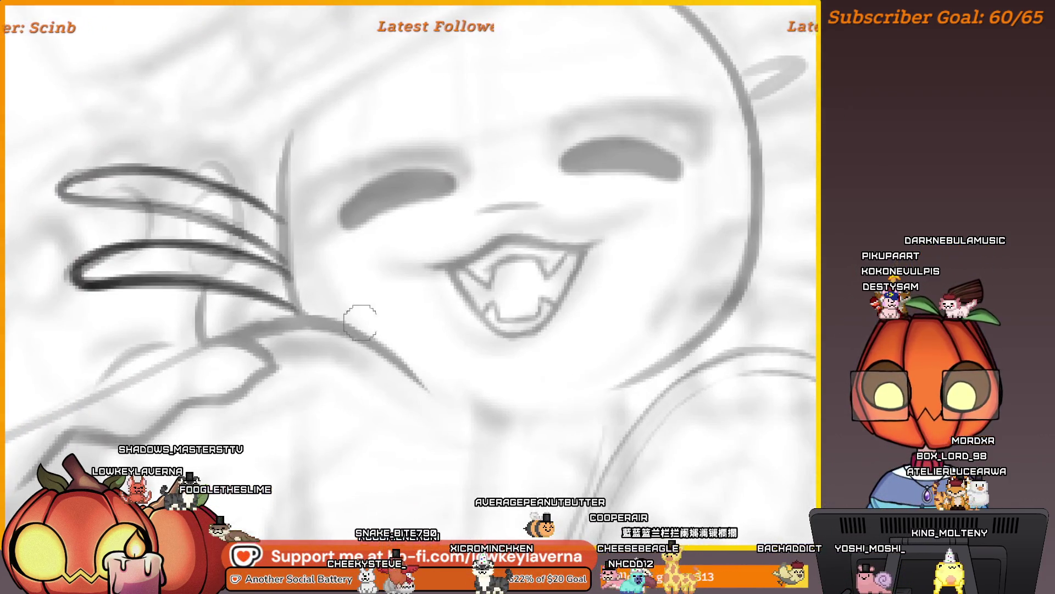
scroll(360, 322, "down", 2)
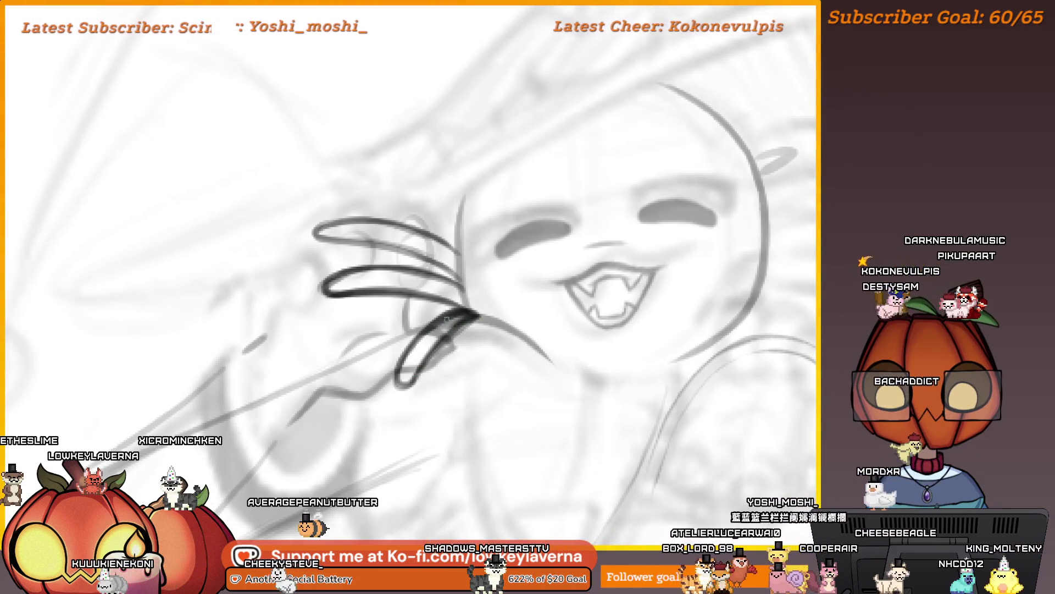
scroll(527, 294, "down", 3)
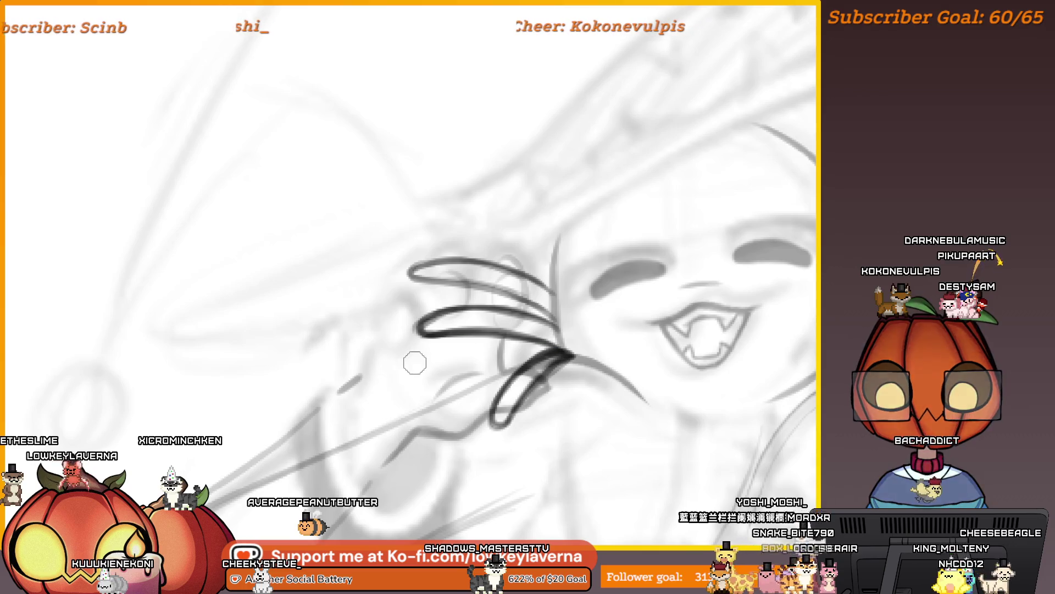
scroll(613, 331, "down", 2)
left_click_drag(613, 330, 519, 347)
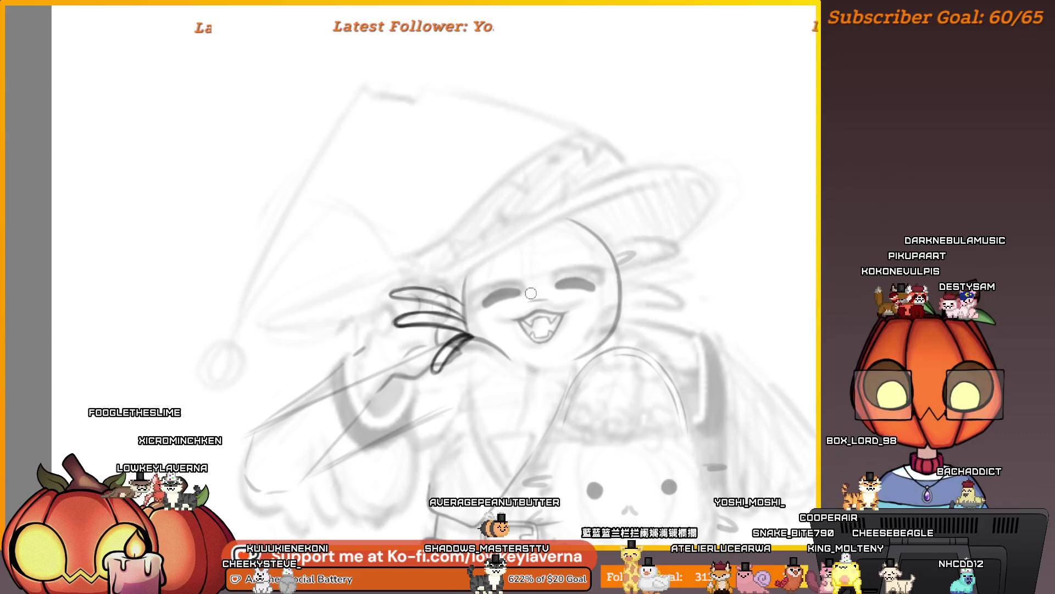
Flip the view back and scale the inked whiskers down slightly
key("m")
scroll(376, 326, "up", 4)
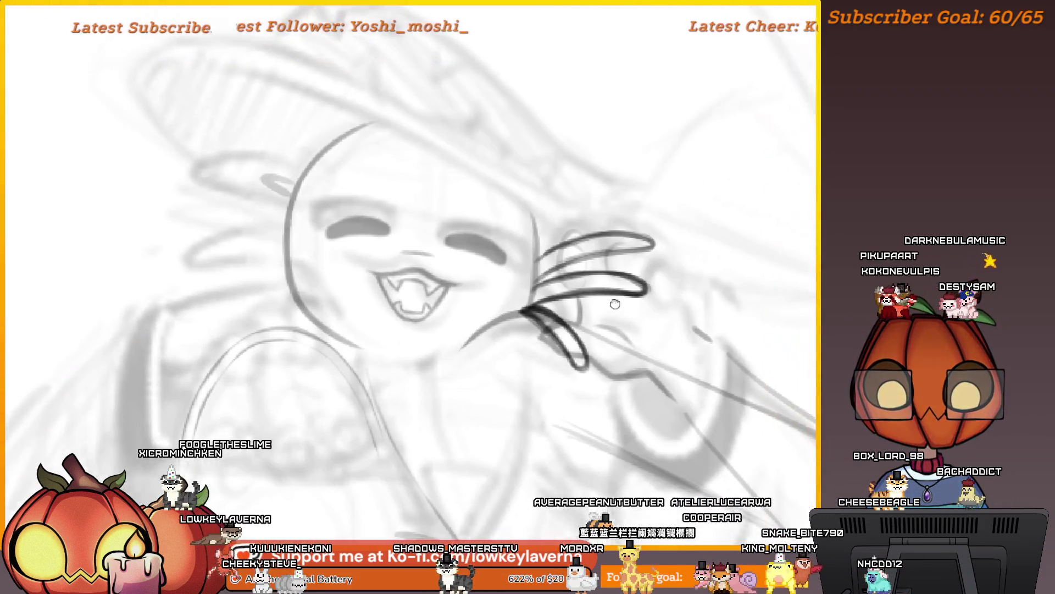
left_click_drag(615, 304, 606, 309)
key("ctrl+t")
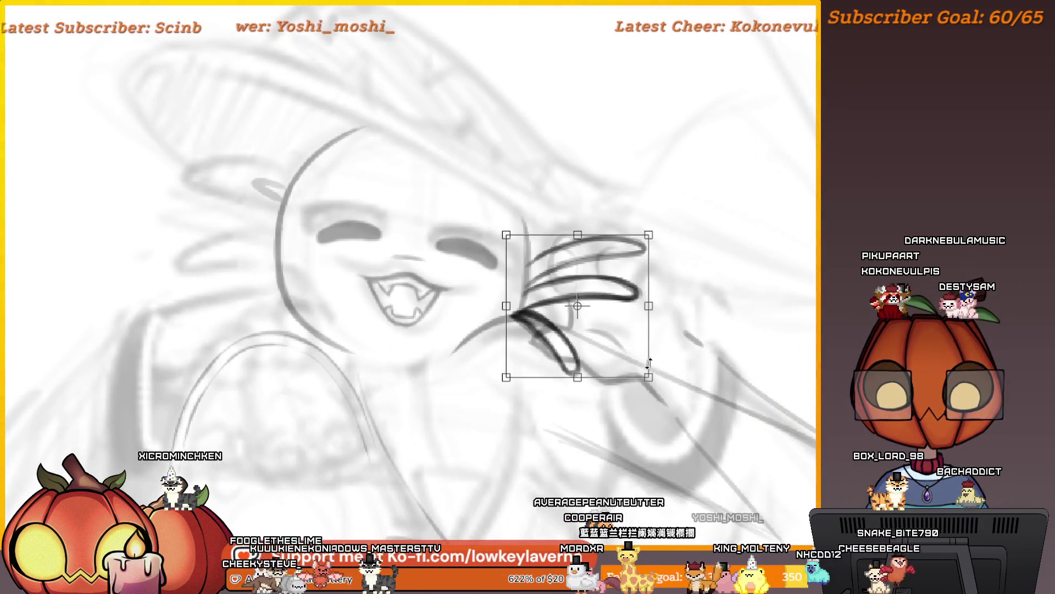
left_click_drag(649, 363, 640, 356)
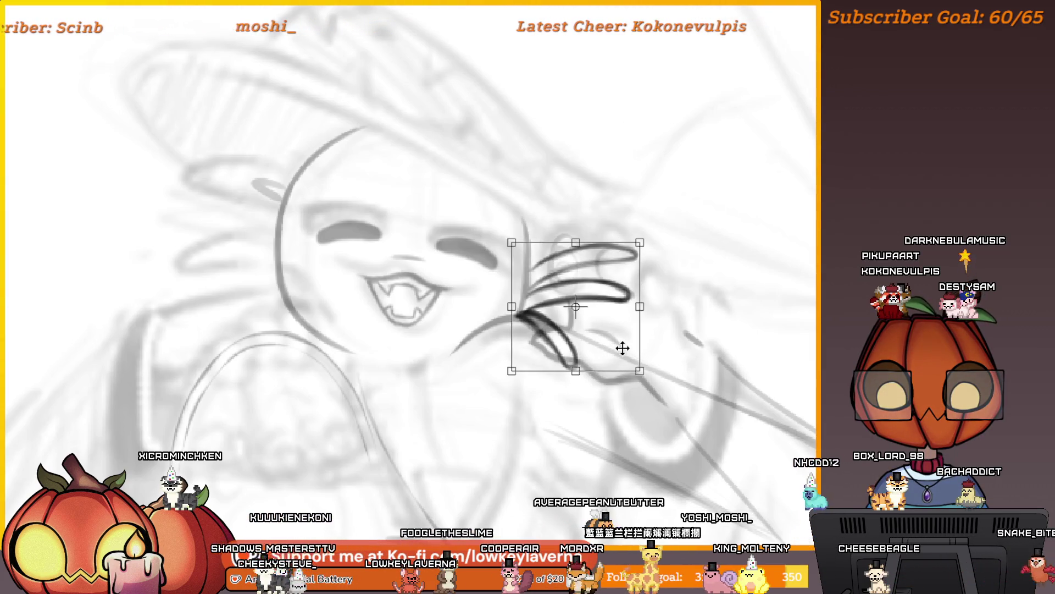
left_click_drag(684, 267, 637, 215)
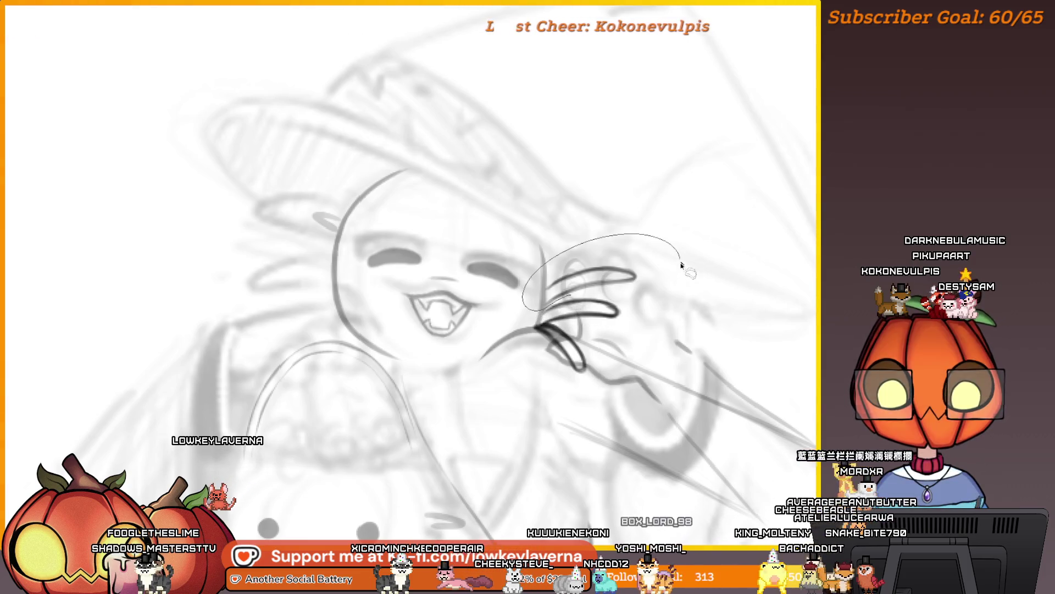
Tilt the whiskers slightly counter-clockwise, then copy and paste a duplicate of them
key("ctrl+t")
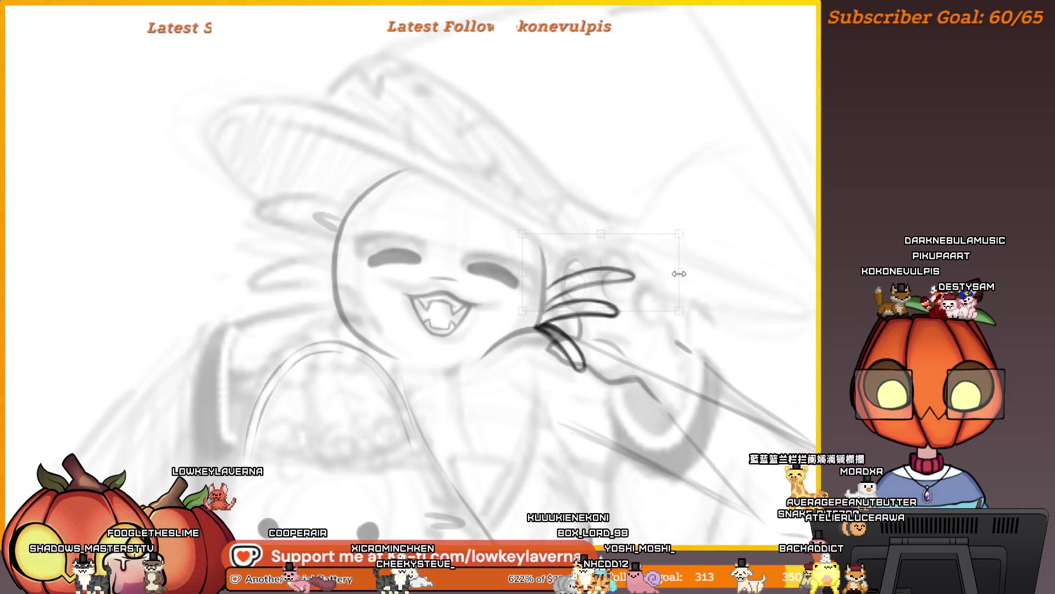
mouse_move(695, 258)
left_mouse_down()
mouse_move(712, 254)
mouse_move(649, 266)
left_mouse_up()
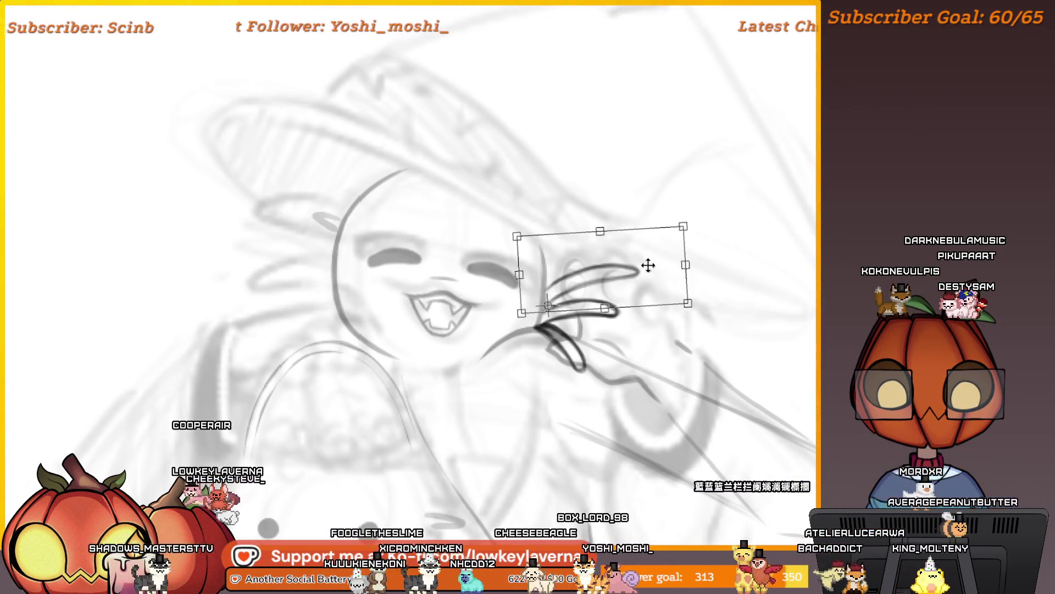
scroll(648, 266, "down", 3)
key("ctrl+c")
key("ctrl+v")
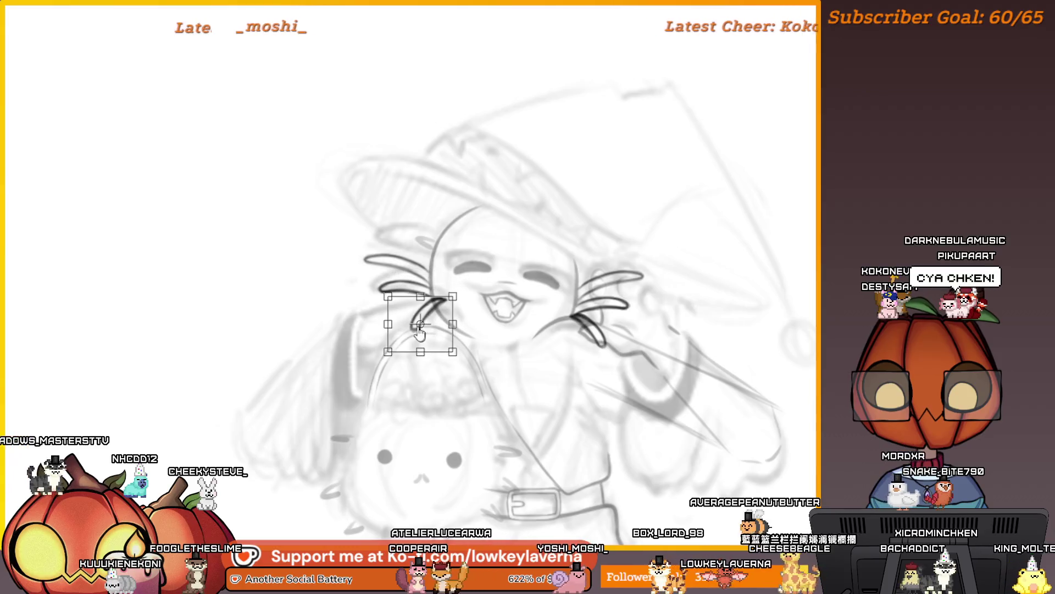
Flip the pasted whiskers to the other side and rotate them to follow the face
key("Return")
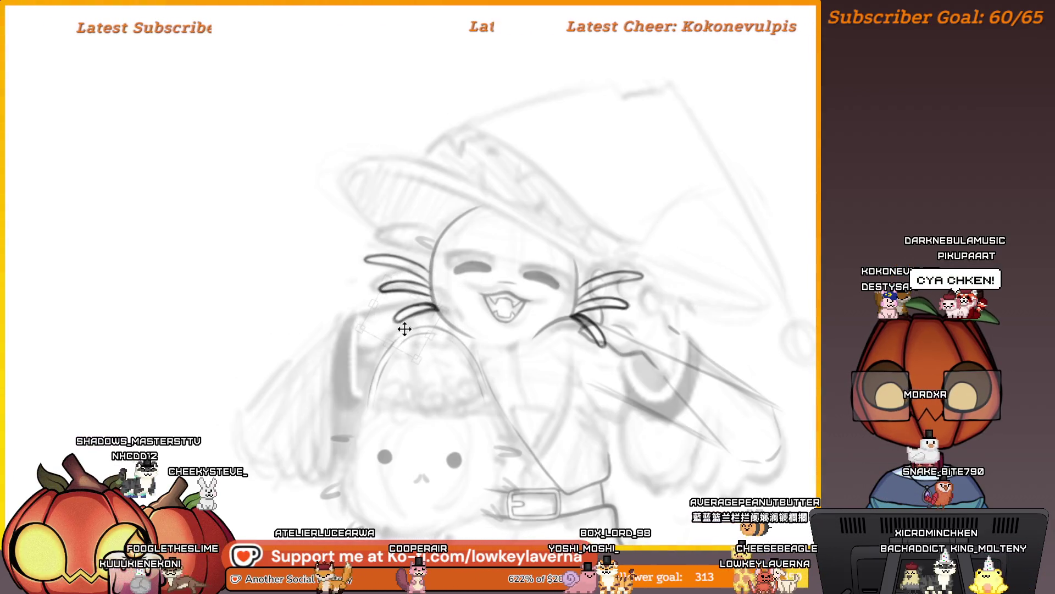
key("ctrl+t")
left_click_drag(405, 325, 502, 262)
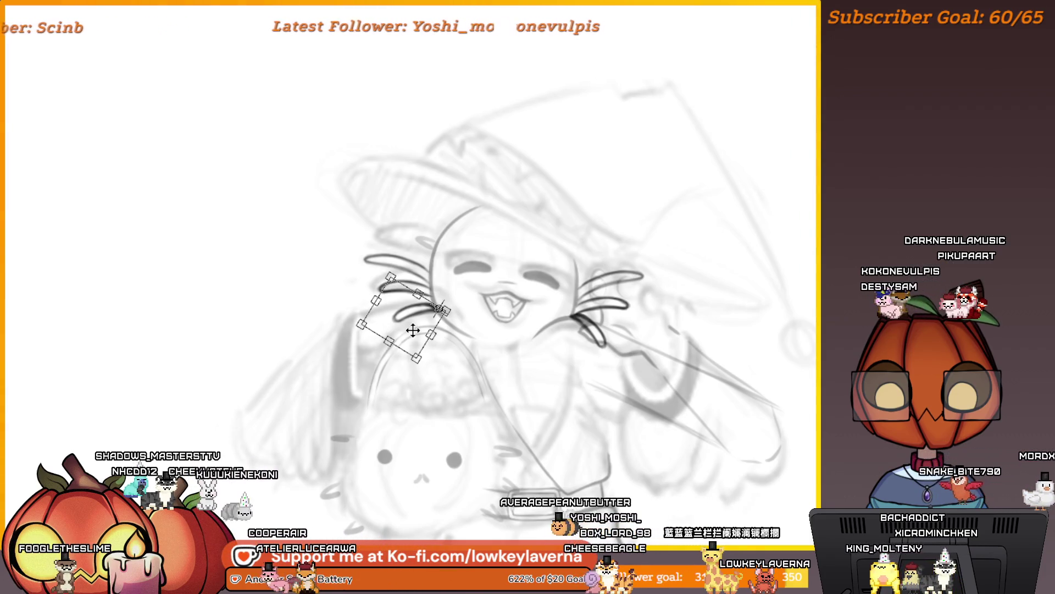
key("h")
mouse_move(417, 334)
left_mouse_down()
mouse_move(685, 292)
mouse_move(702, 306)
mouse_move(632, 311)
left_mouse_up()
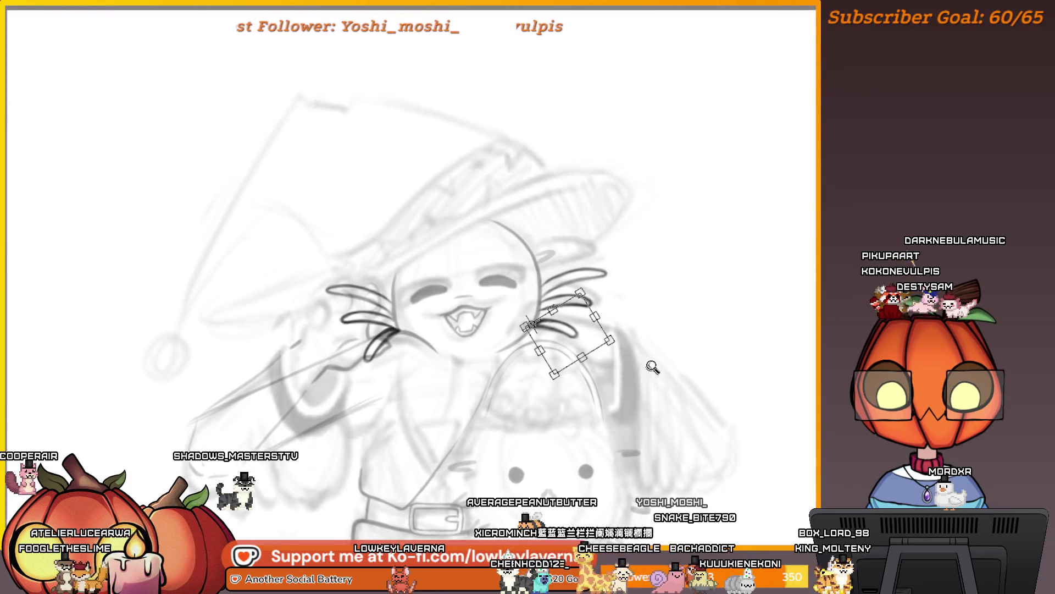
mouse_move(641, 416)
left_mouse_down()
mouse_move(625, 410)
mouse_move(618, 379)
left_mouse_up()
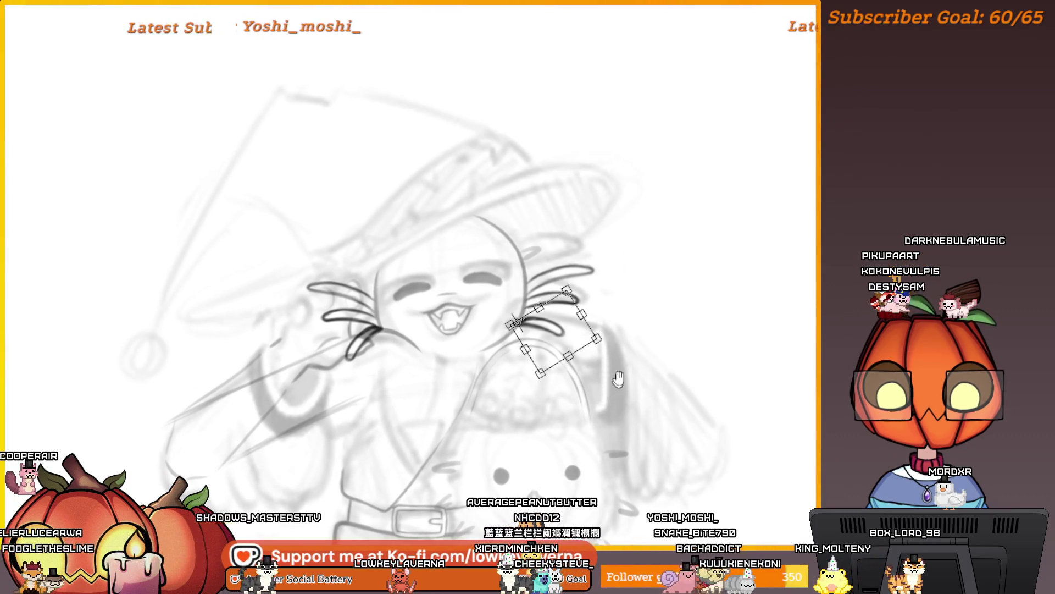
key("Return")
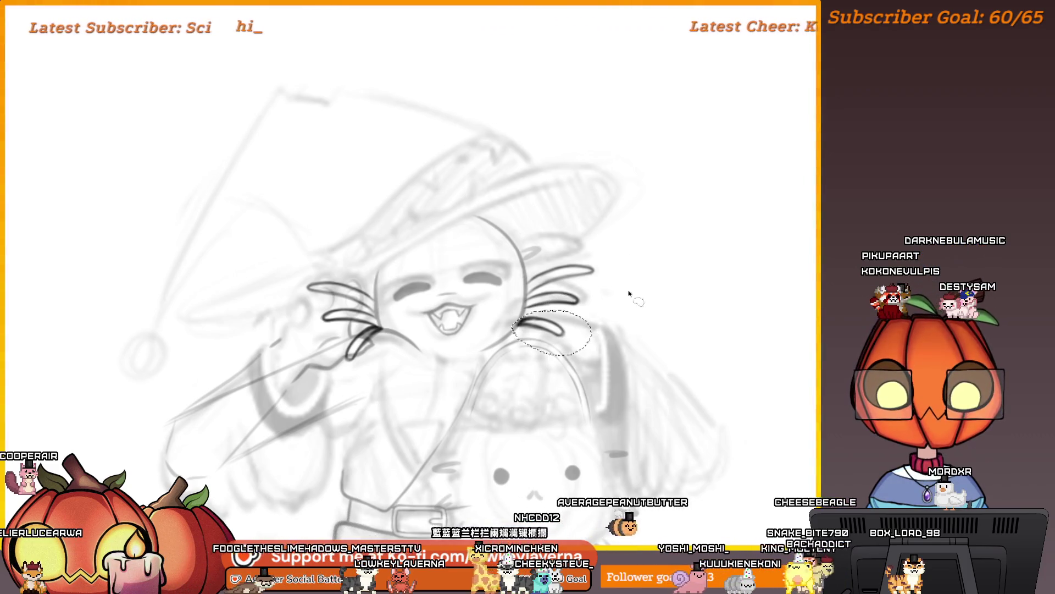
Lasso the upper right whisker and apply a transform adjustment to it
left_click_drag(549, 312, 577, 314)
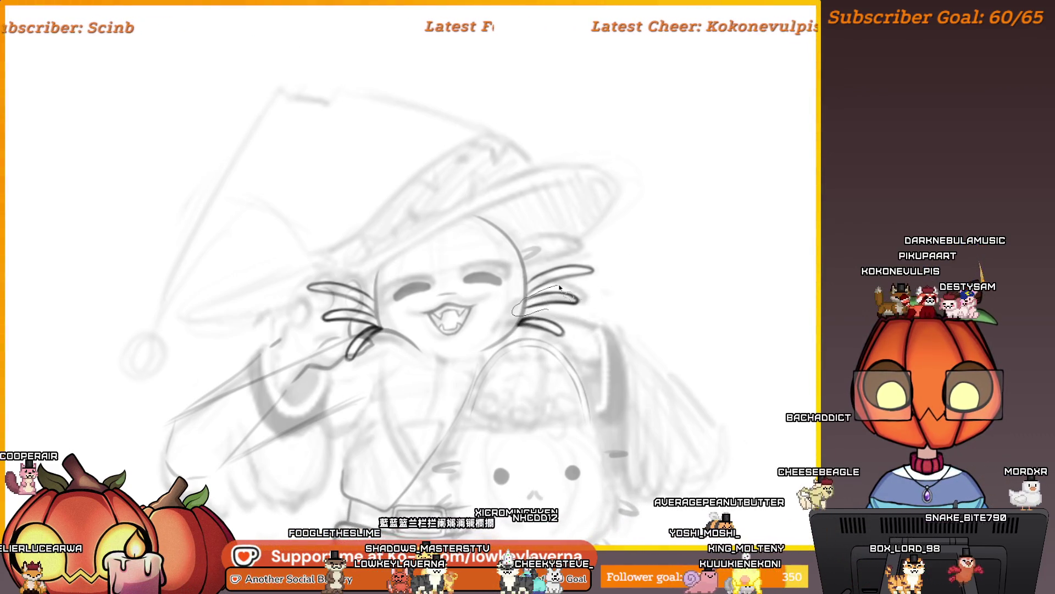
key("ctrl+t")
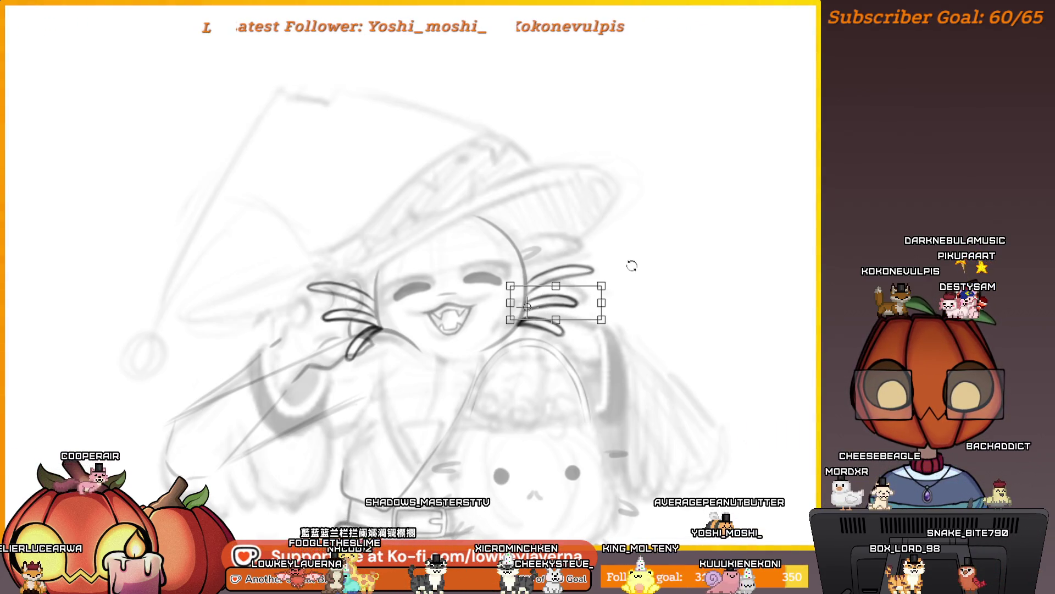
key("Return")
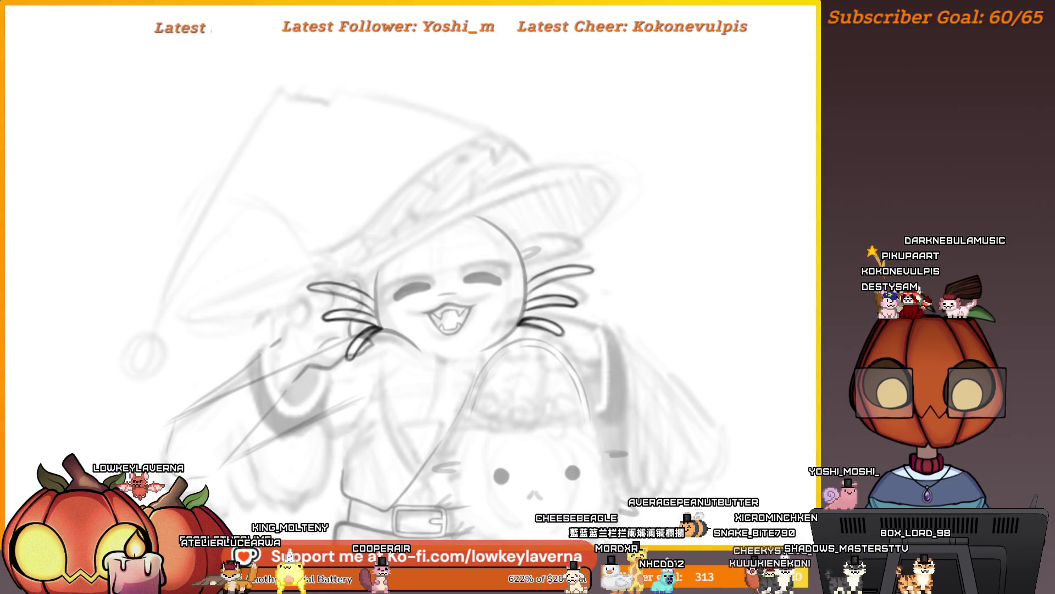
Flip the view and zoom in close on the whisker loops beside the face
key("m")
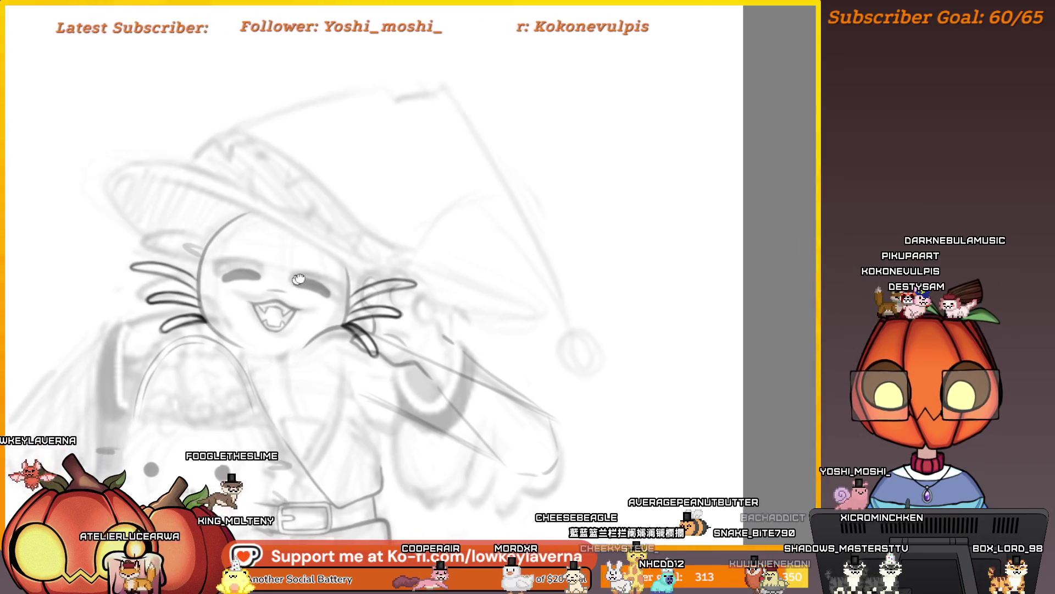
mouse_move(298, 279)
left_mouse_down()
mouse_move(681, 258)
mouse_move(452, 353)
mouse_move(604, 350)
mouse_move(416, 352)
left_mouse_up()
scroll(683, 295, "up", 5)
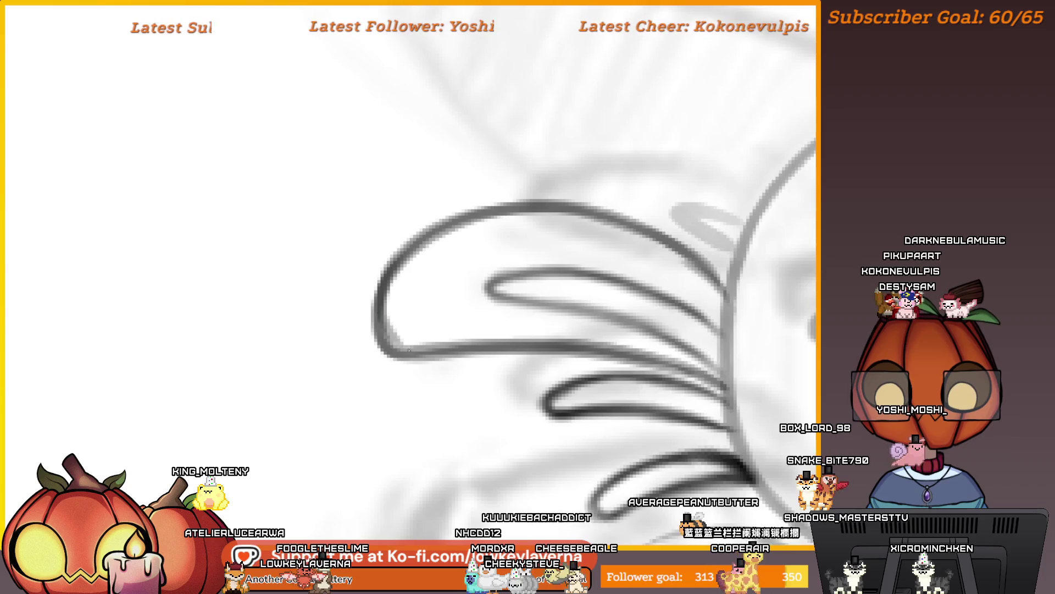
scroll(638, 299, "down", 5)
scroll(713, 288, "down", 2)
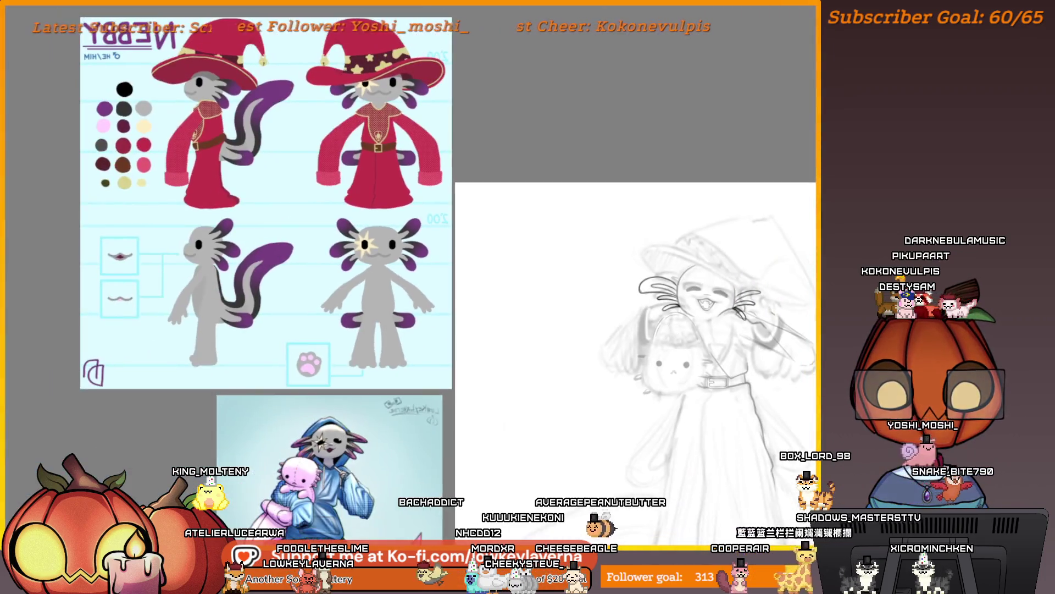
scroll(714, 230, "up", 5)
scroll(683, 265, "down", 5)
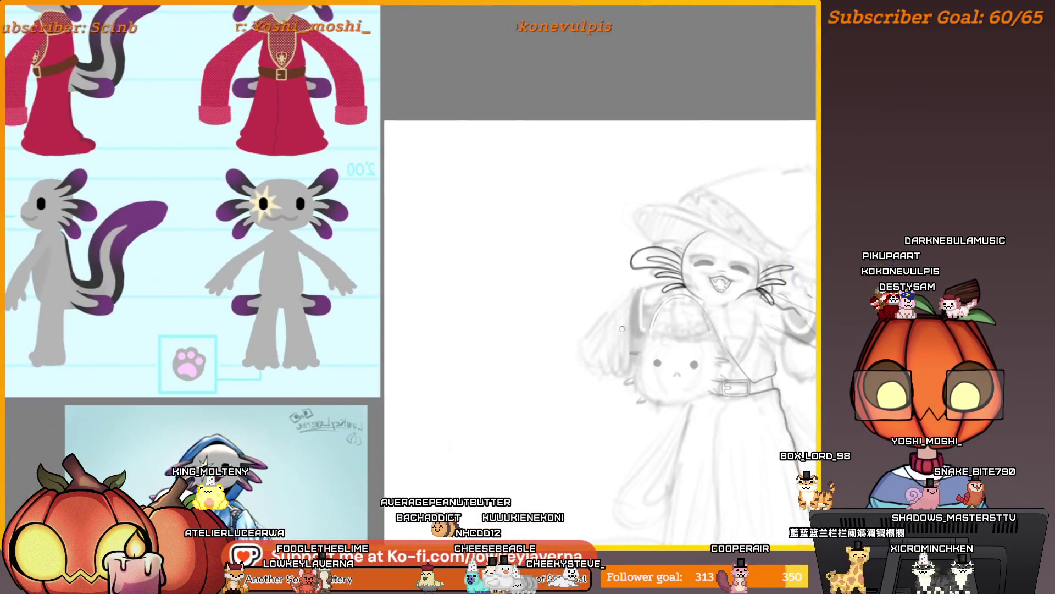
left_click_drag(601, 339, 634, 318)
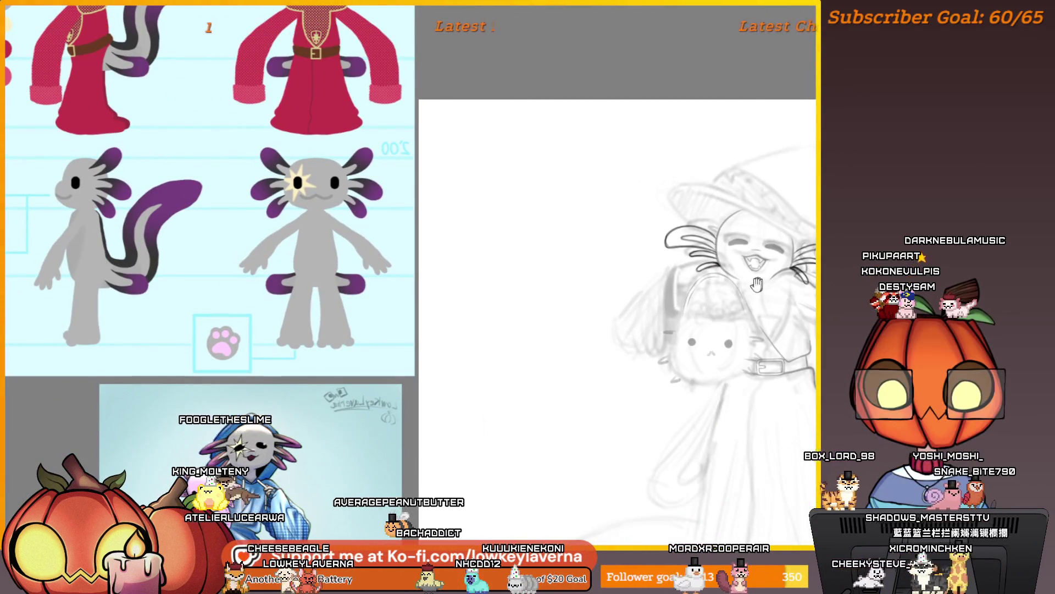
left_click_drag(757, 284, 681, 348)
mouse_move(536, 358)
left_mouse_down()
mouse_move(654, 360)
mouse_move(629, 339)
mouse_move(626, 351)
mouse_move(553, 354)
mouse_move(516, 402)
mouse_move(464, 407)
left_mouse_up()
scroll(695, 236, "up", 5)
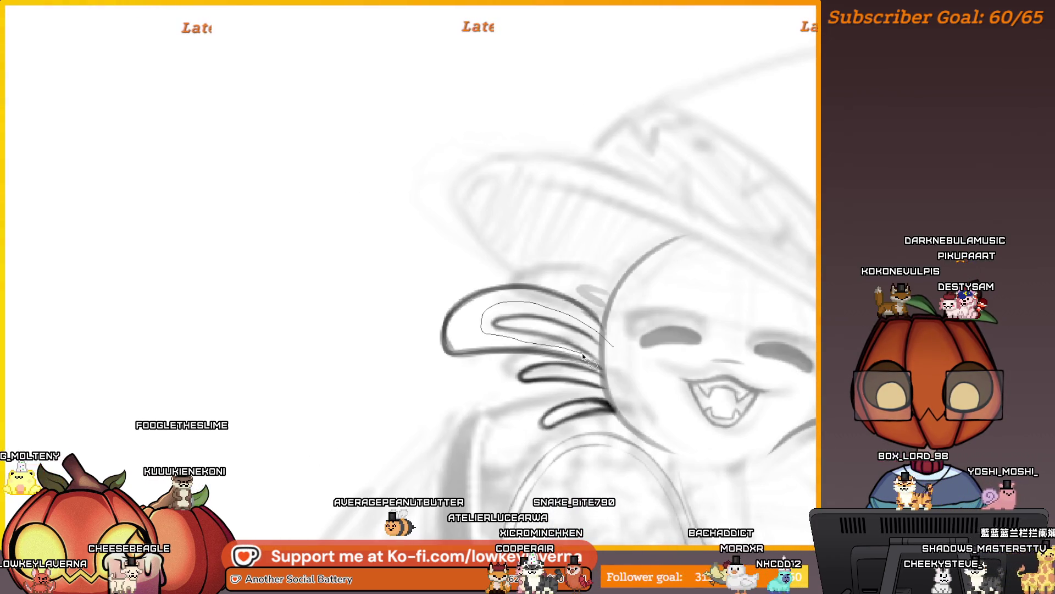
Lasso the upper left gill stroke, nudge it right and tilt it slightly counter-clockwise
left_click_drag(583, 356, 610, 359)
key("ctrl+t")
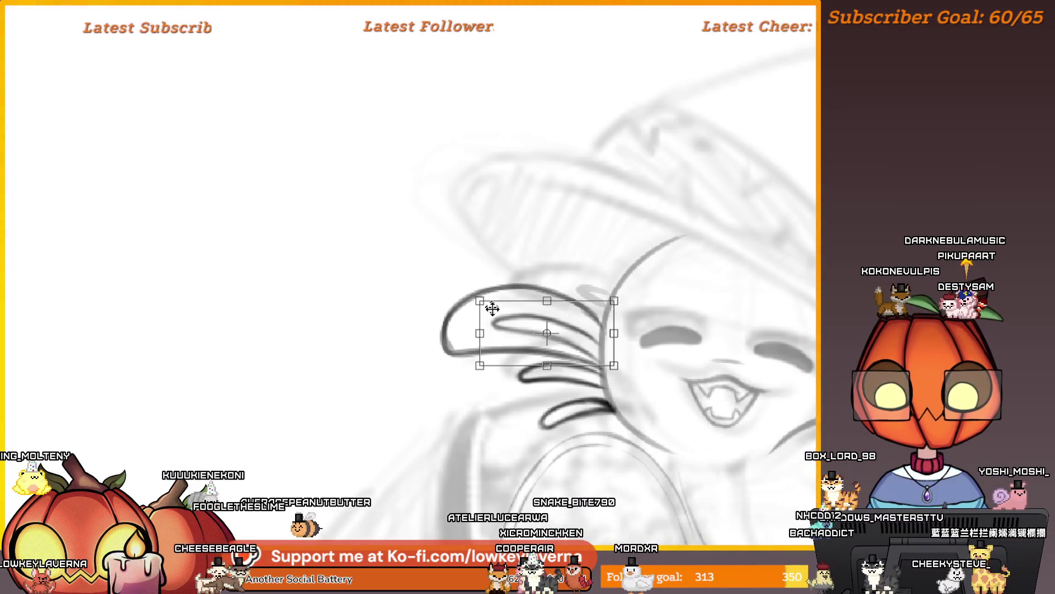
mouse_move(492, 309)
left_mouse_down()
mouse_move(502, 334)
mouse_move(506, 309)
left_mouse_up()
mouse_move(638, 294)
left_mouse_down()
mouse_move(641, 304)
mouse_move(626, 282)
left_mouse_up()
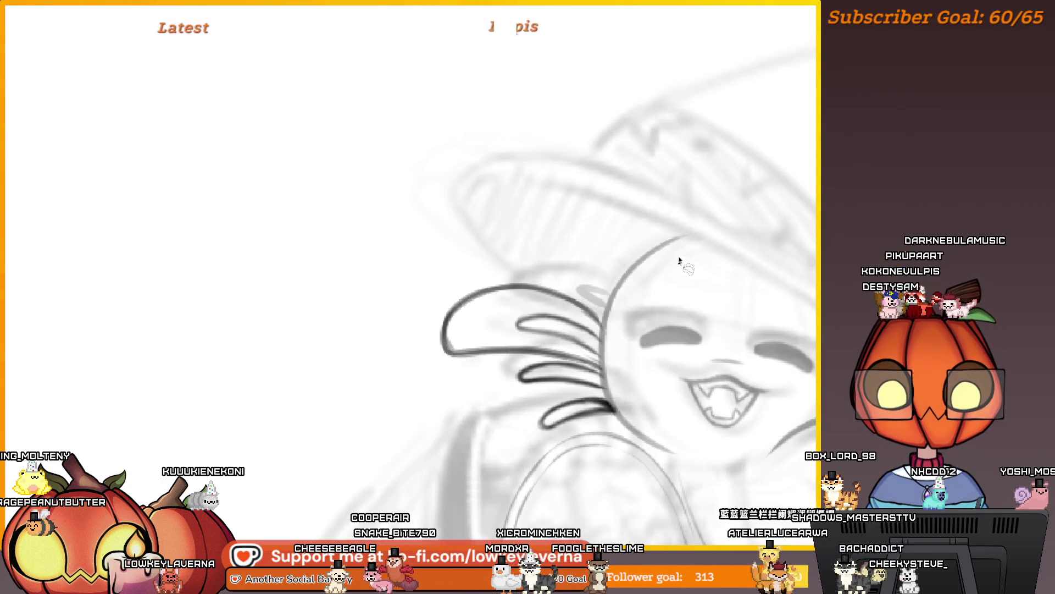
mouse_move(631, 270)
left_mouse_down()
mouse_move(454, 332)
mouse_move(777, 283)
mouse_move(729, 242)
left_mouse_up()
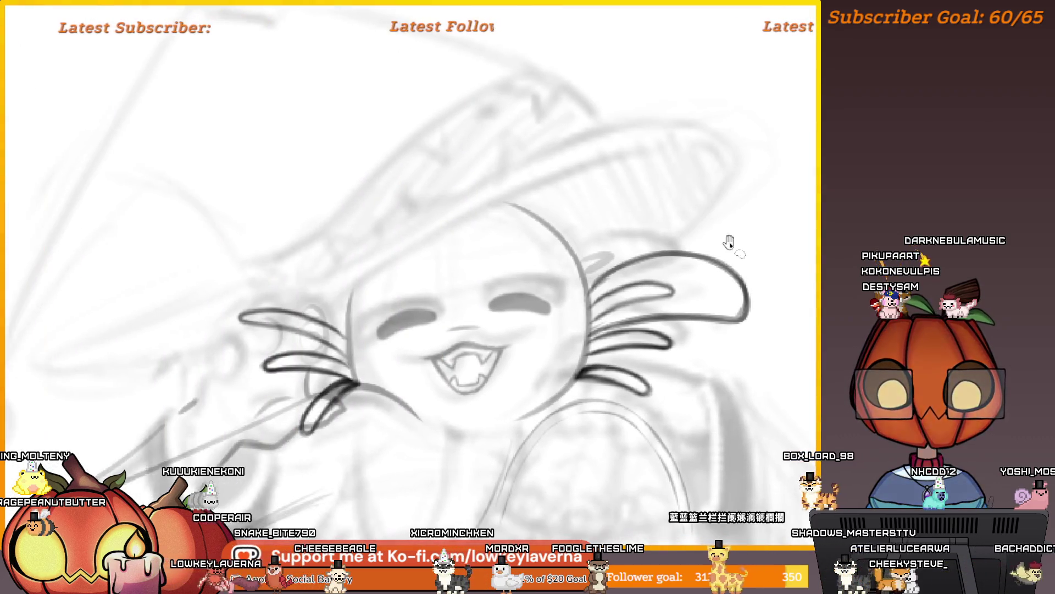
scroll(413, 274, "down", 4)
mouse_move(687, 385)
left_mouse_down()
mouse_move(269, 406)
mouse_move(607, 349)
left_mouse_up()
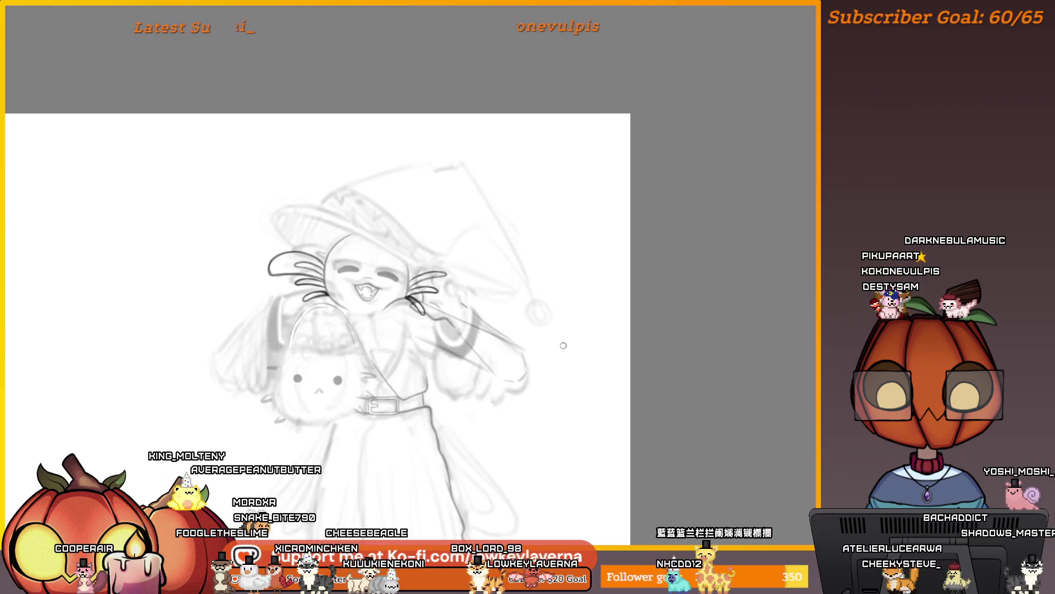
Select the gill stroke beside the head, raise it and rotate it about 10° clockwise
key("m")
mouse_move(714, 385)
left_mouse_down()
mouse_move(761, 391)
mouse_move(739, 393)
mouse_move(778, 267)
mouse_move(534, 367)
mouse_move(520, 419)
left_mouse_up()
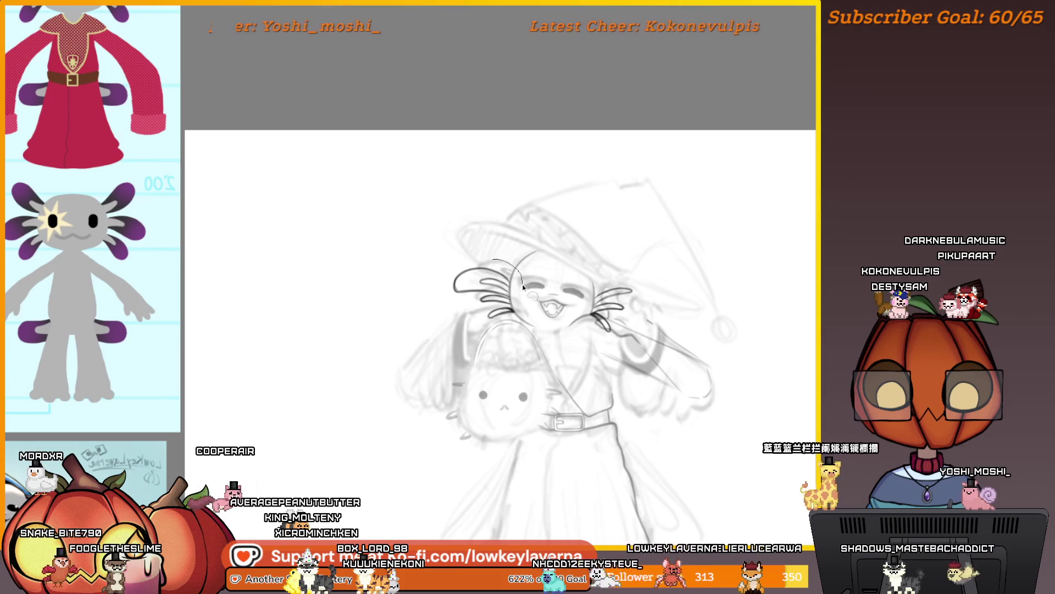
left_click_drag(492, 259, 520, 291)
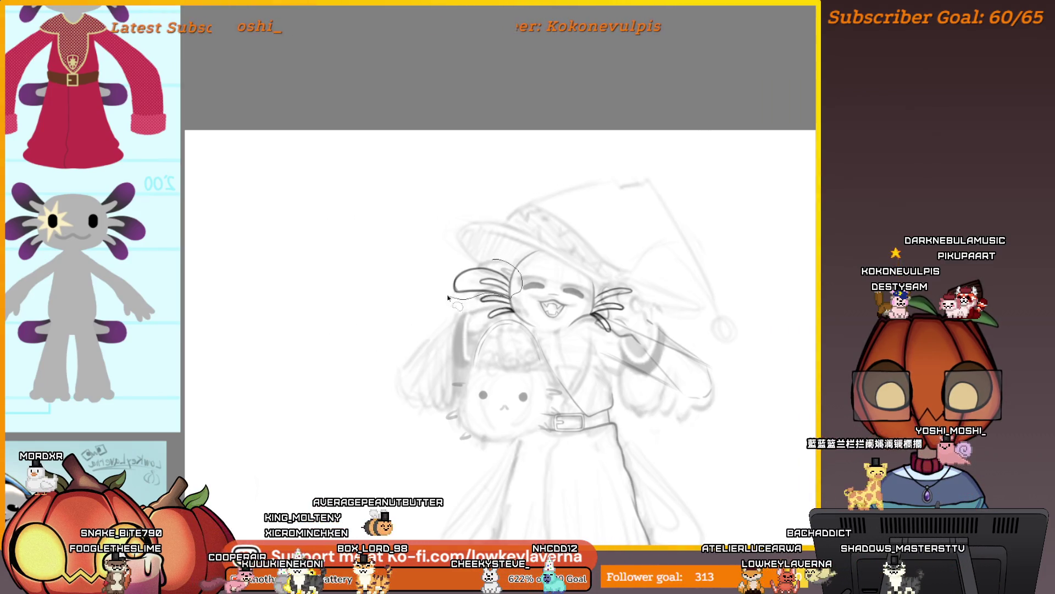
key("ctrl+t")
left_click_drag(482, 266, 487, 252)
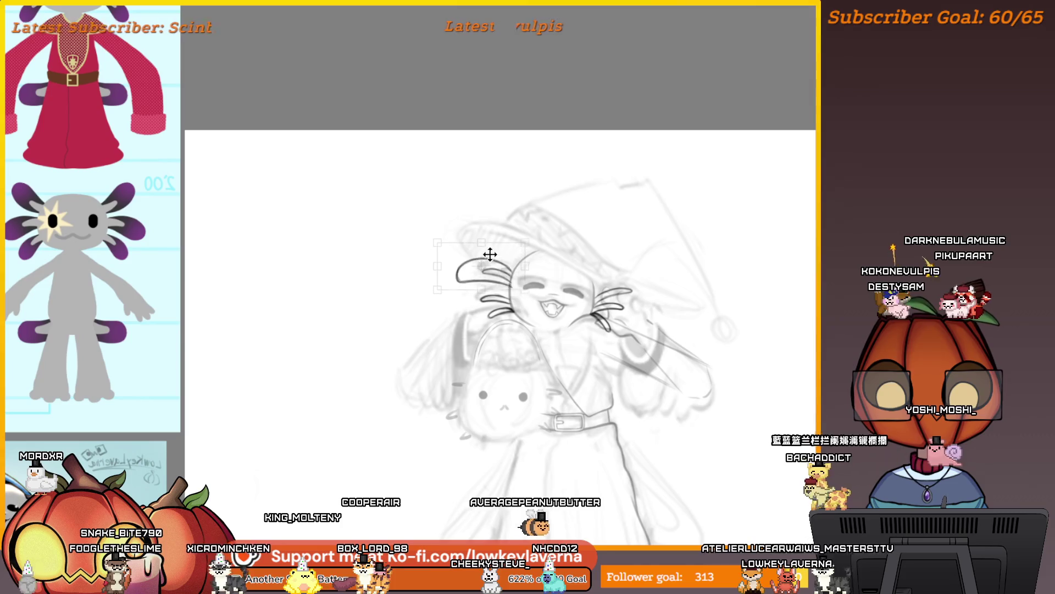
left_click_drag(523, 206, 532, 215)
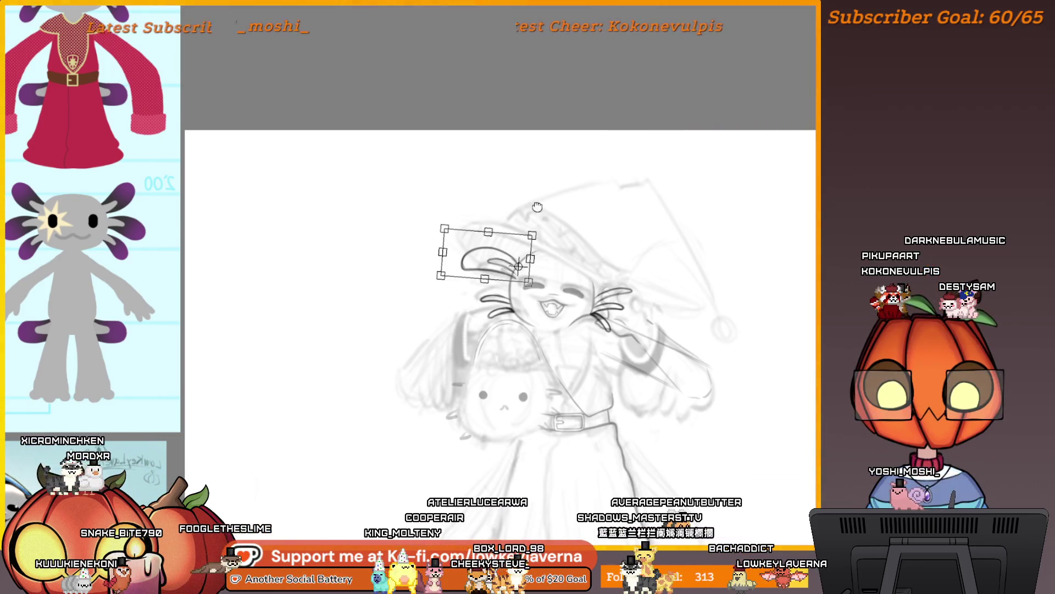
key("Return")
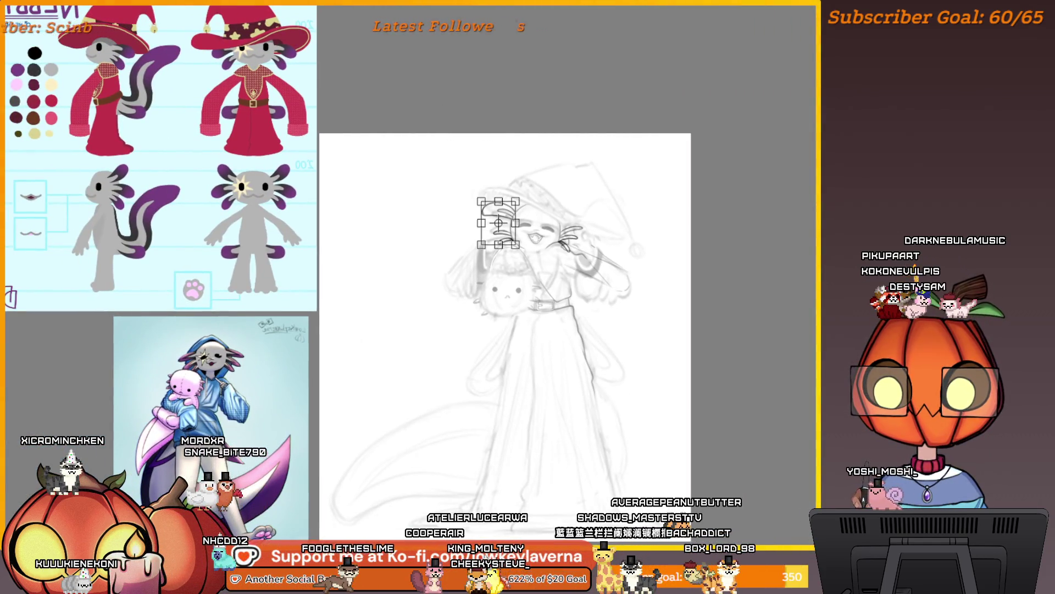
Mirror the stroke horizontally, move it up onto the head and tilt it counter-clockwise
right_click(497, 207)
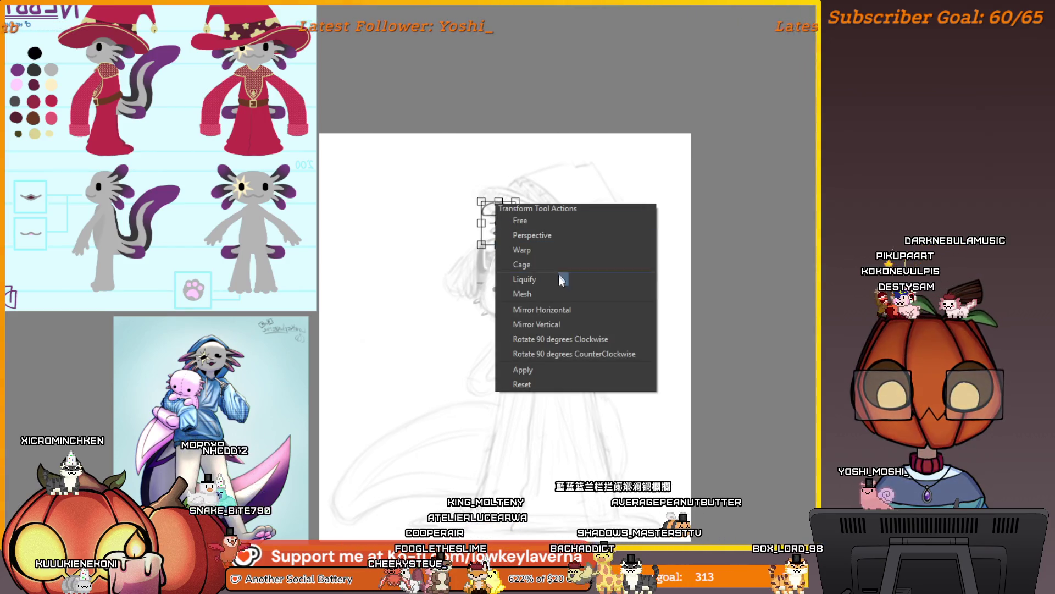
left_click(558, 309)
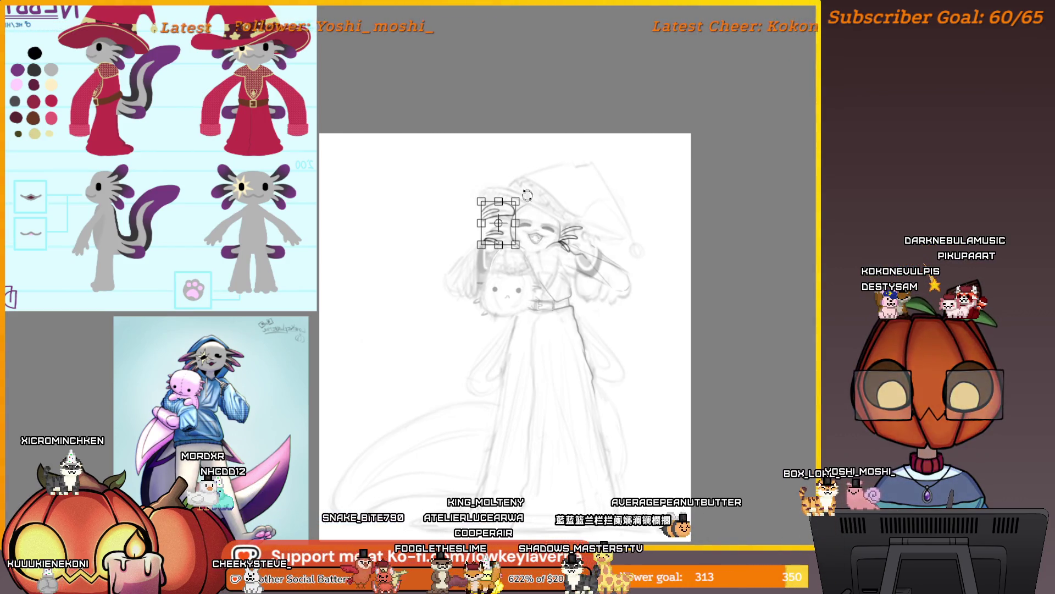
right_click(503, 211)
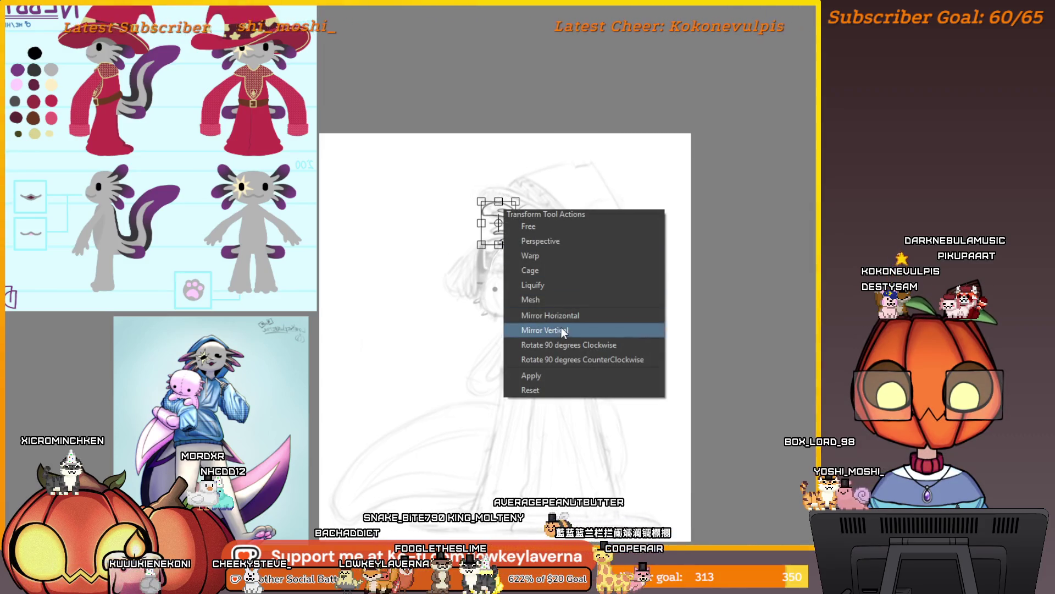
left_click(562, 326)
mouse_move(503, 223)
left_mouse_down()
mouse_move(497, 199)
mouse_move(544, 204)
left_mouse_up()
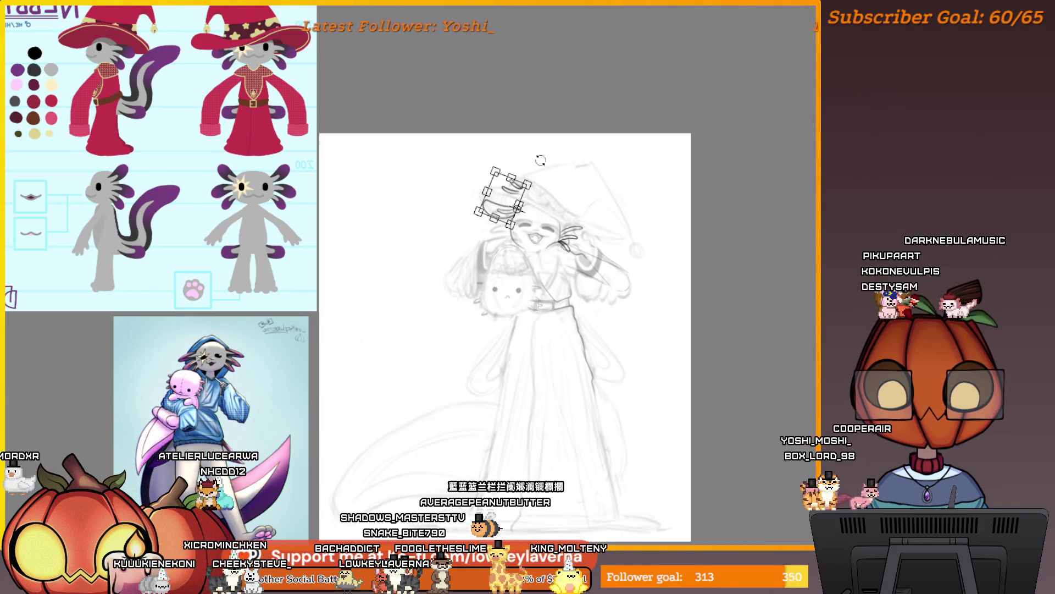
left_click(547, 206)
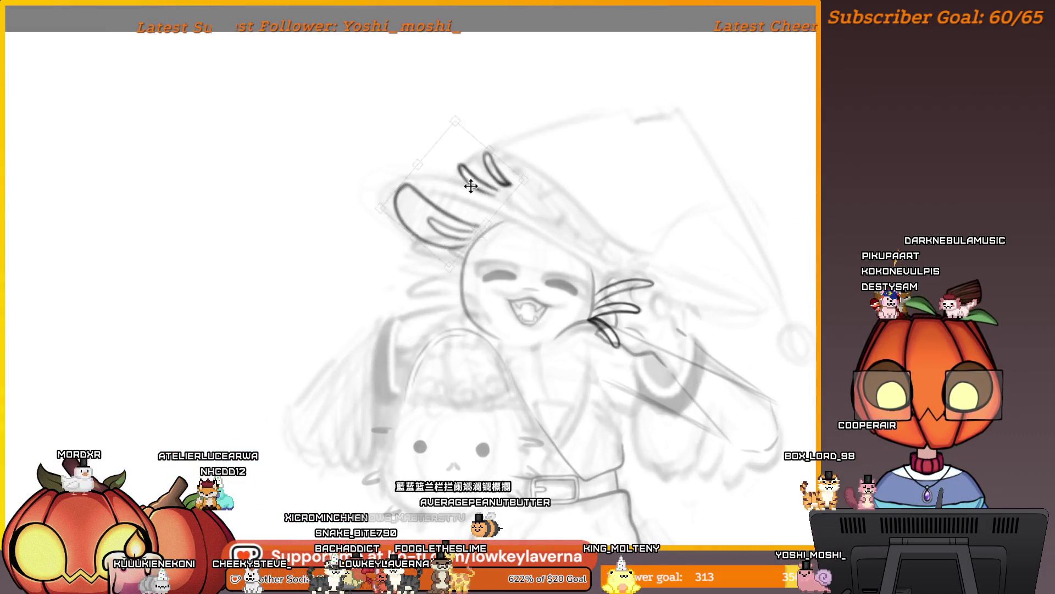
left_click_drag(535, 187, 531, 170)
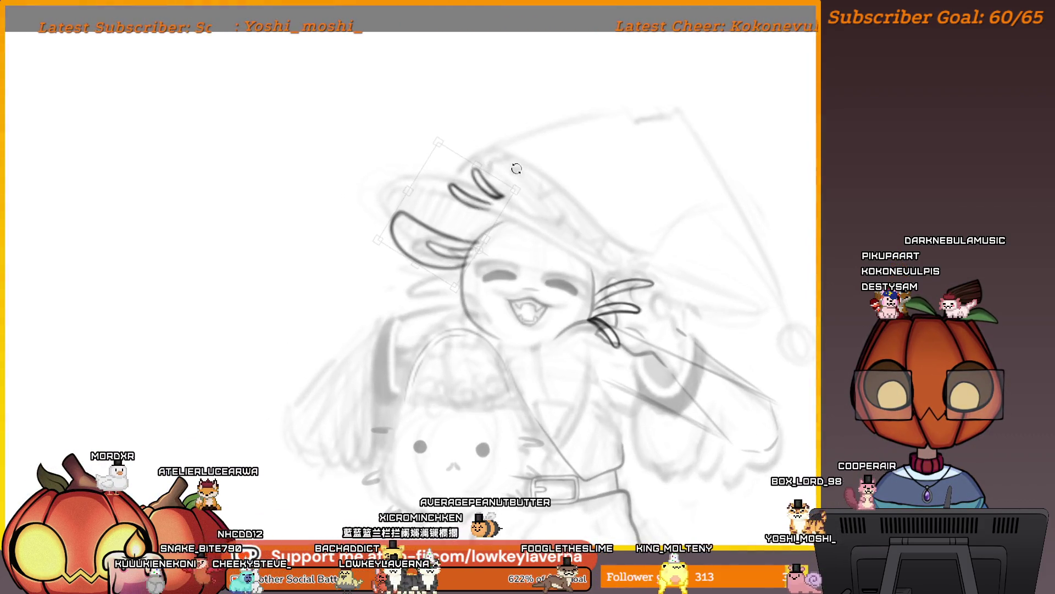
scroll(530, 170, "down", 3)
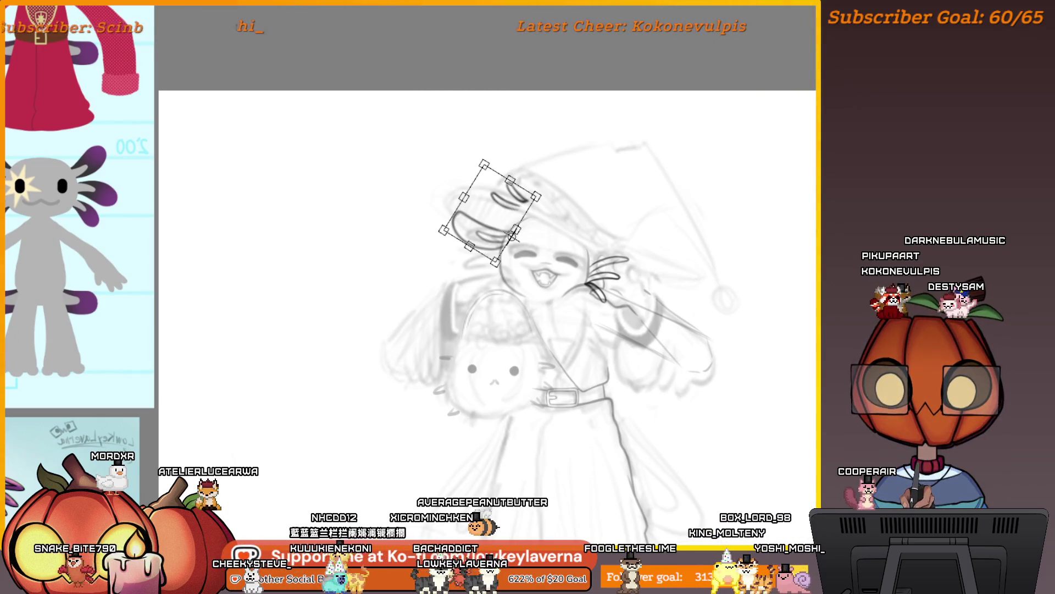
scroll(416, 92, "down", 3)
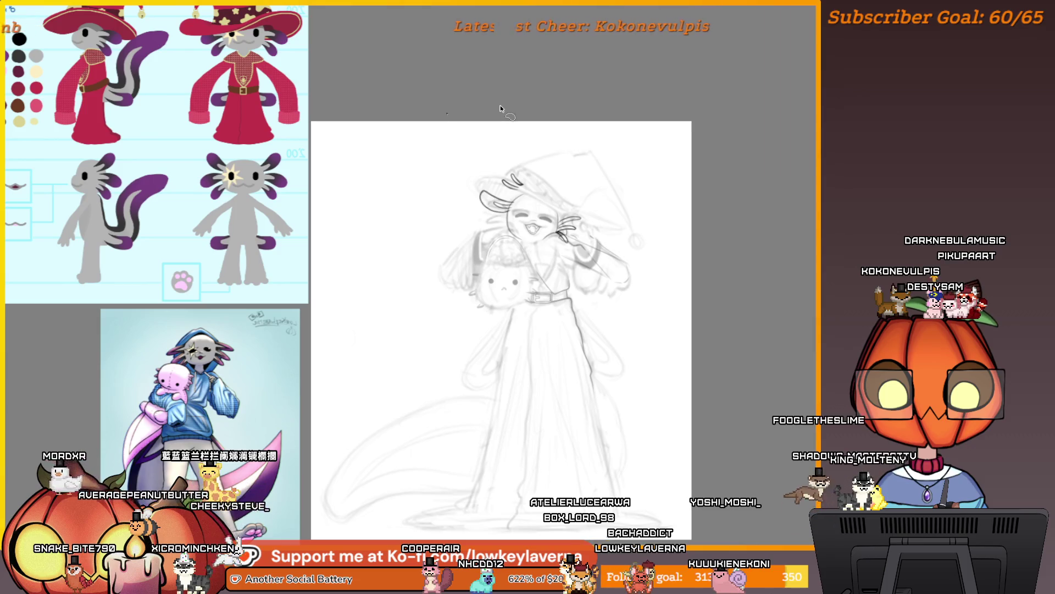
Lower the gill strokes into place and erase the left whisker strokes beside the face
left_click_drag(500, 104, 528, 114)
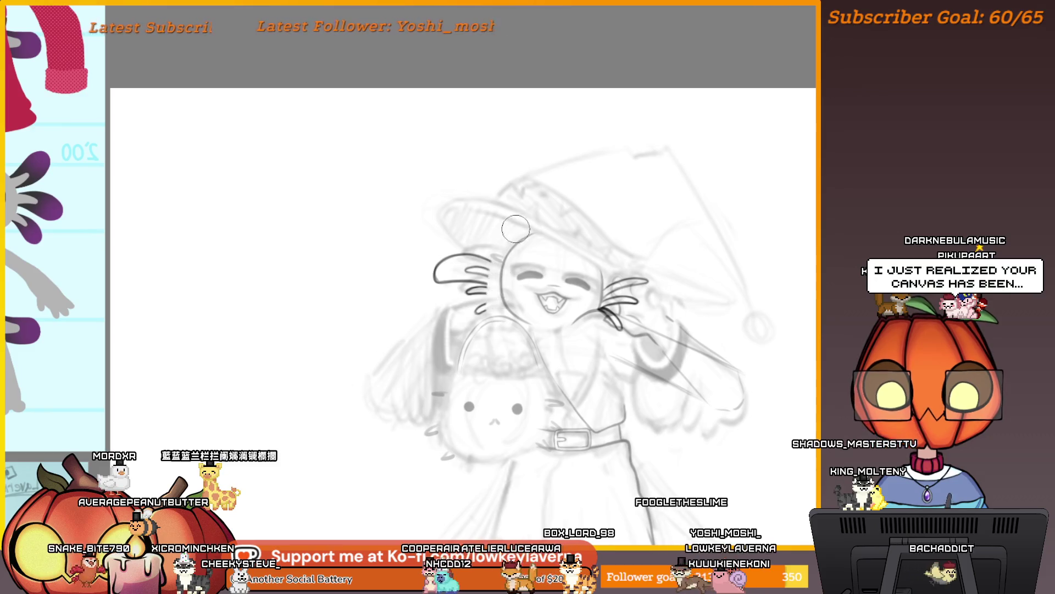
left_click_drag(498, 300, 476, 265)
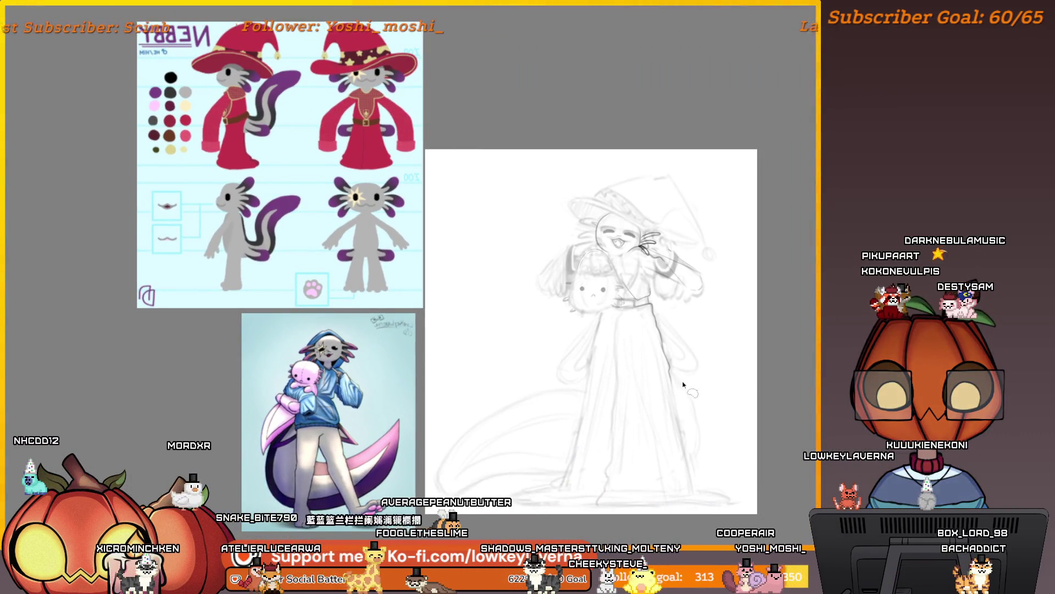
key("m")
key("m")
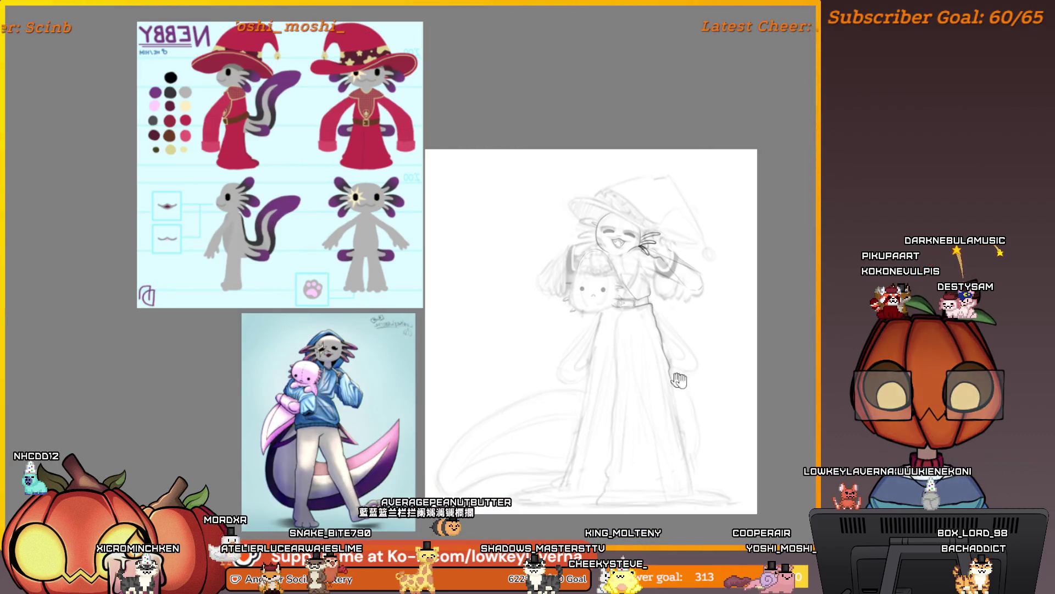
mouse_move(679, 379)
left_mouse_down()
mouse_move(641, 395)
mouse_move(661, 387)
left_mouse_up()
key("m")
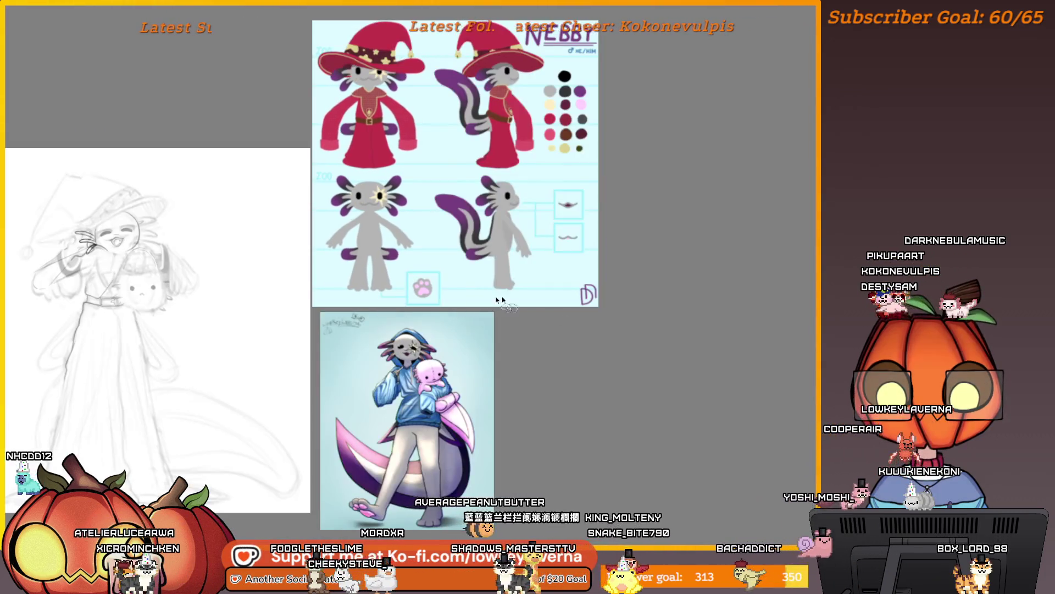
Toggle the mirrored view several times and frame the face closely for inking
scroll(247, 243, "up", 5)
scroll(562, 246, "down", 4)
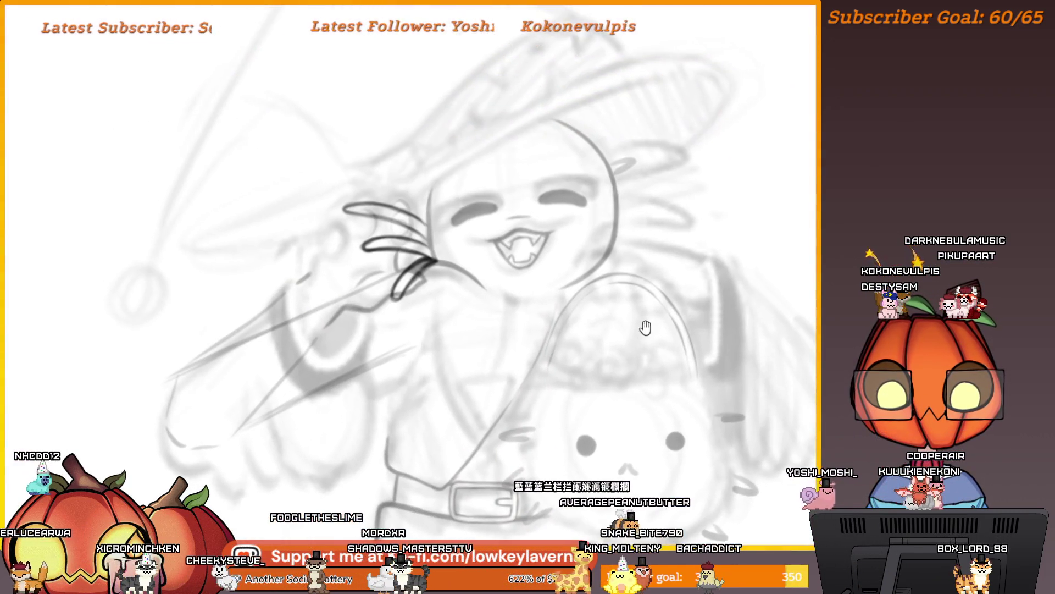
key("m")
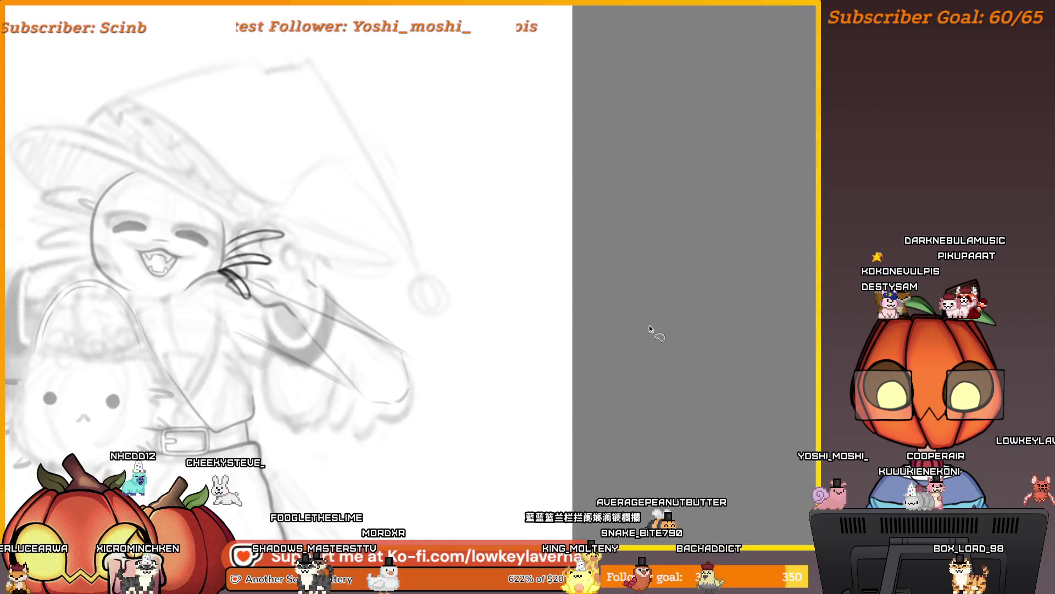
scroll(438, 344, "up", 3)
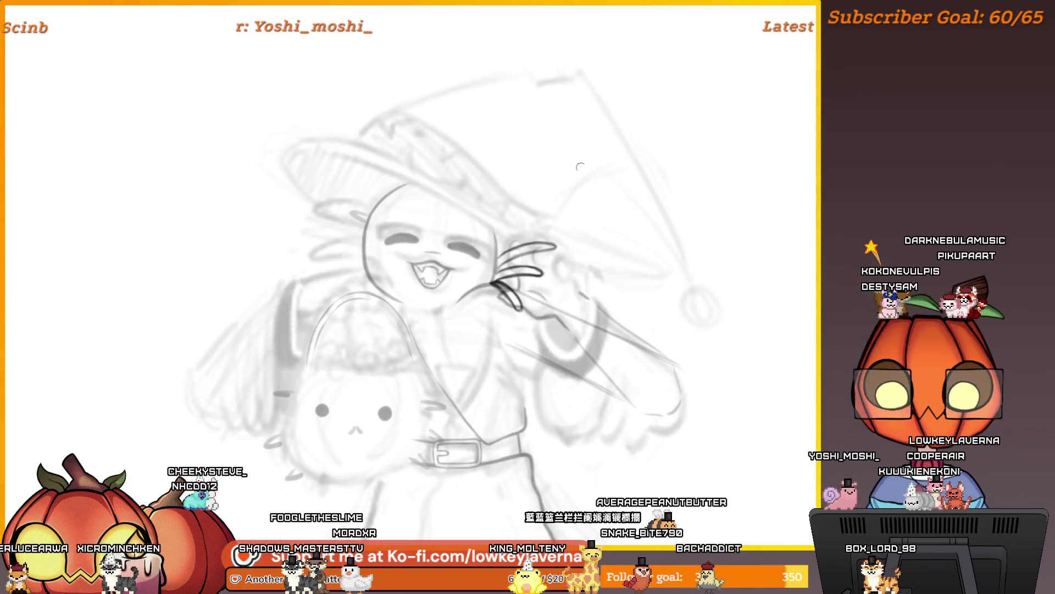
key("m")
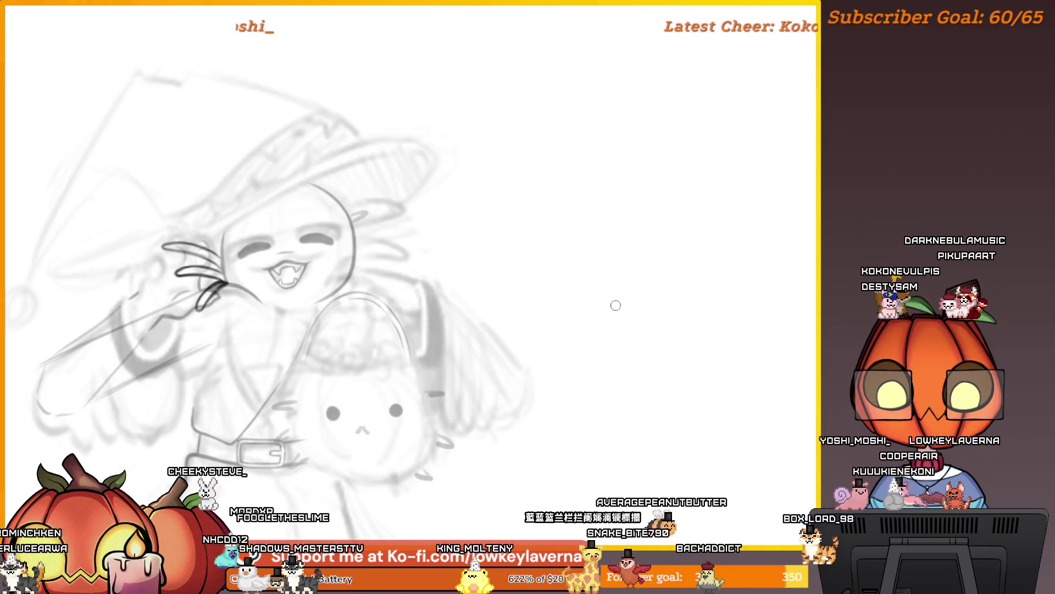
key("m")
key("m")
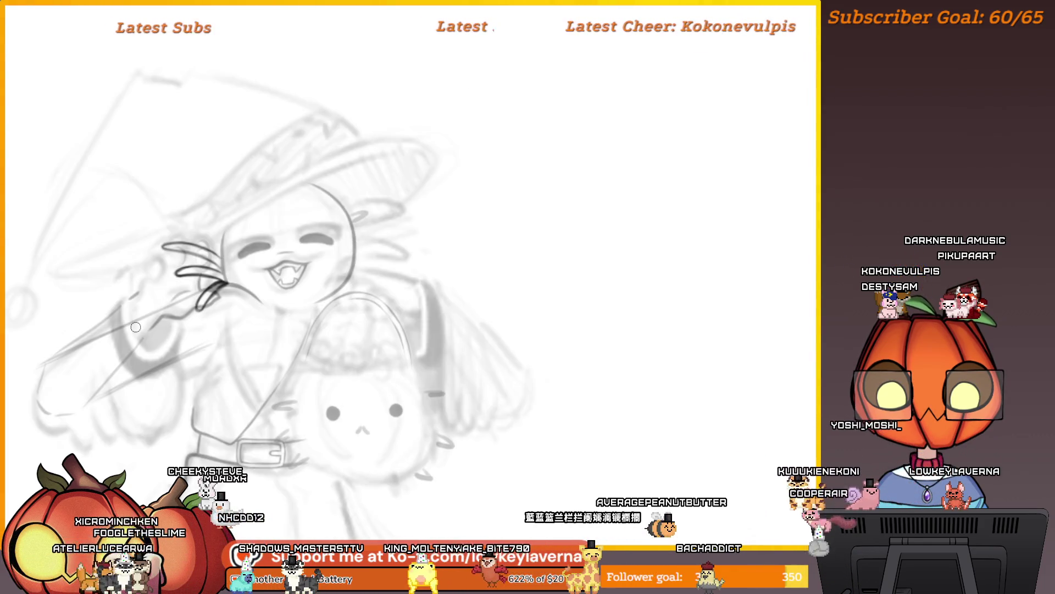
key("m")
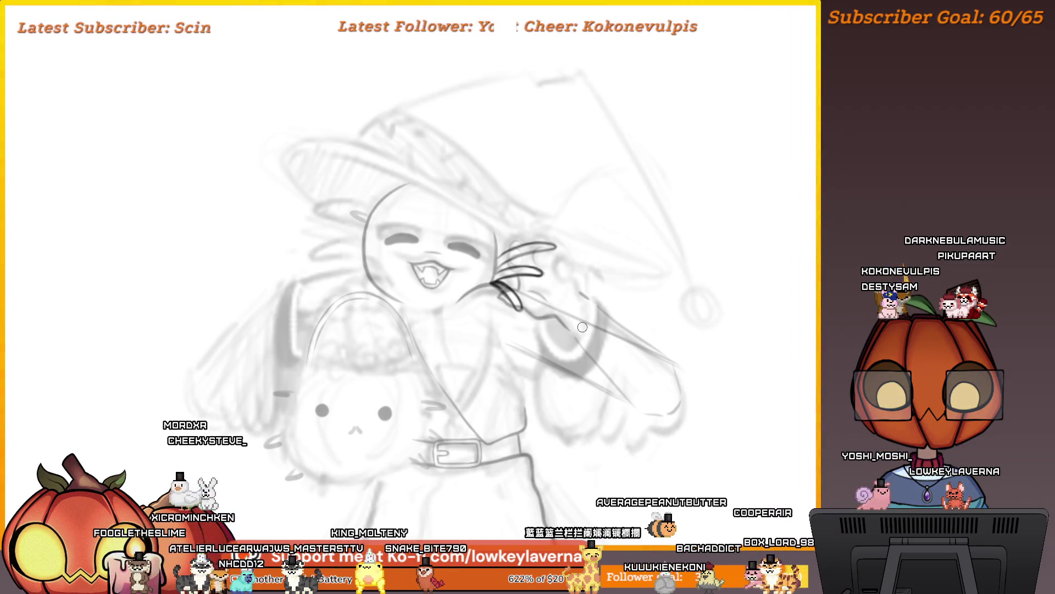
key("m")
key("m")
key("m")
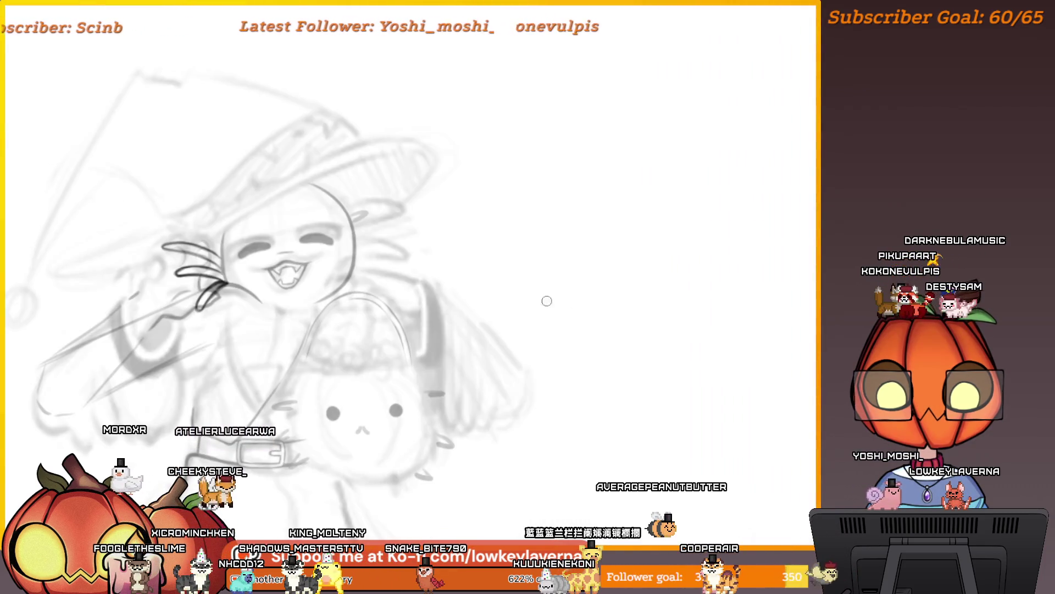
left_click_drag(452, 295, 605, 300)
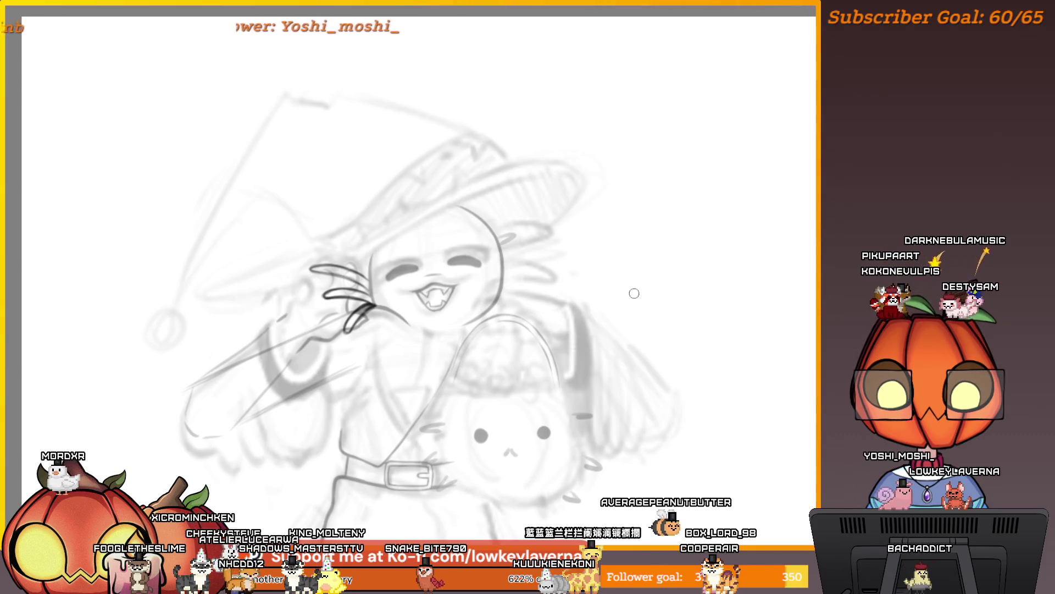
key("m")
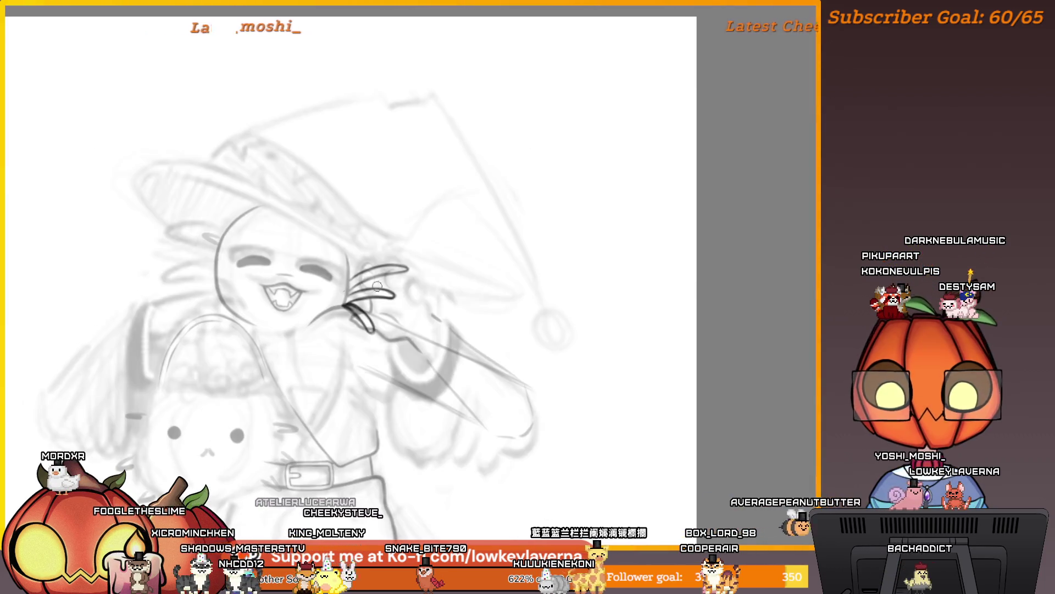
scroll(260, 146, "up", 6)
Ink the upper left gill loop, undoing failed strokes, then zoom out to recentre
mouse_move(641, 420)
left_mouse_down()
mouse_move(506, 349)
mouse_move(569, 318)
left_mouse_up()
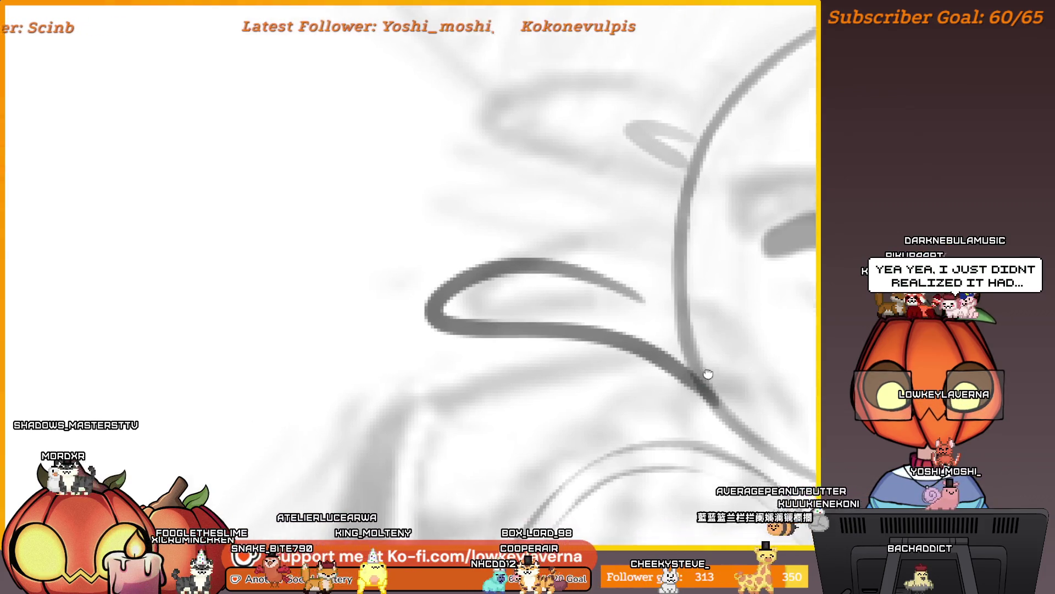
key("ctrl+z")
mouse_move(740, 401)
left_mouse_down()
mouse_move(482, 361)
mouse_move(747, 294)
left_mouse_up()
key("ctrl+z")
scroll(770, 372, "down", 5)
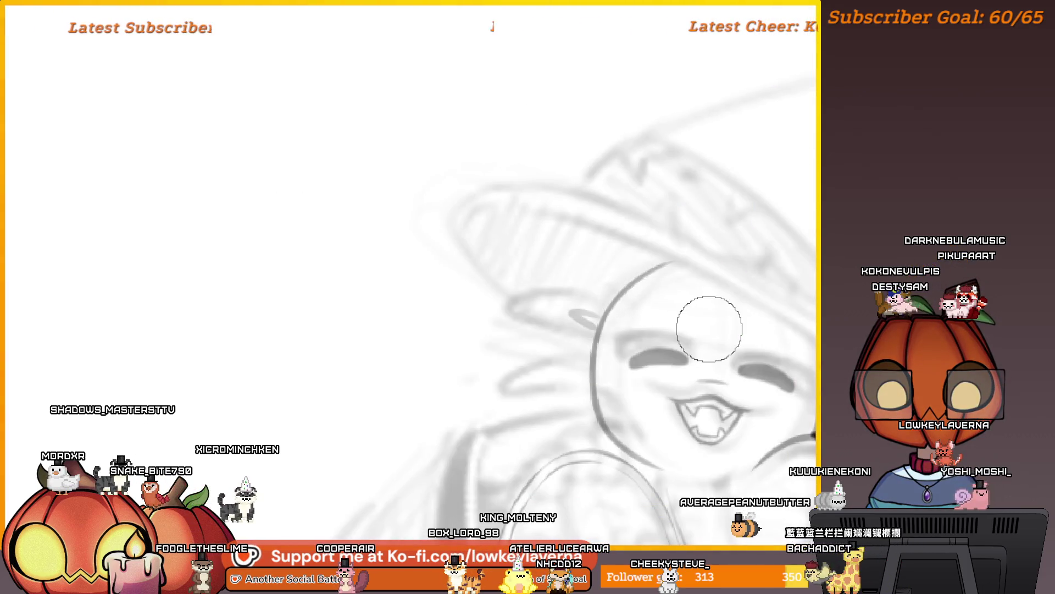
mouse_move(709, 328)
left_mouse_down()
mouse_move(528, 278)
mouse_move(448, 330)
mouse_move(379, 310)
mouse_move(377, 330)
mouse_move(436, 351)
mouse_move(371, 327)
left_mouse_up()
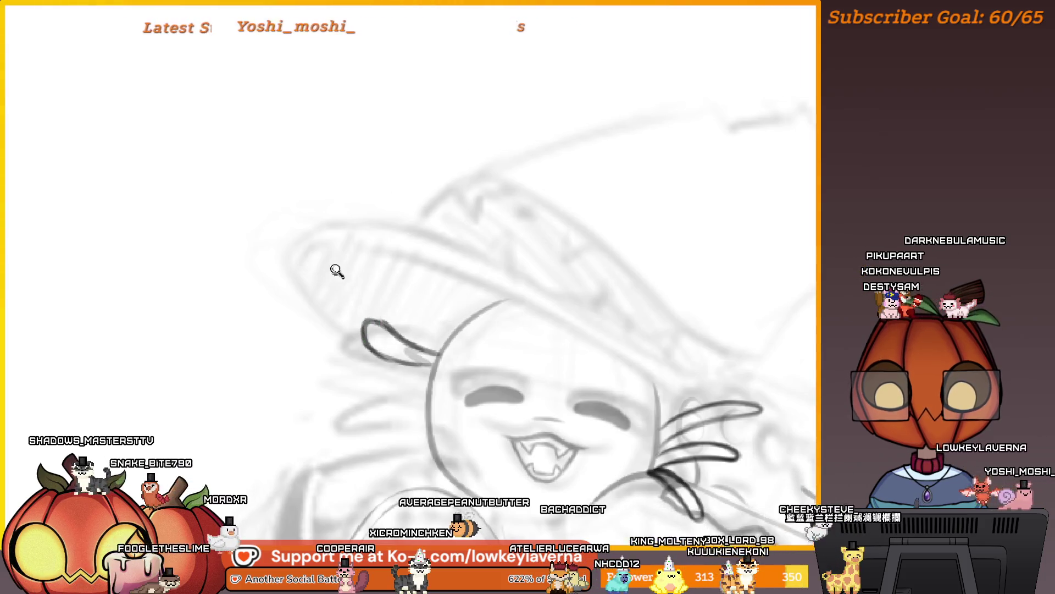
scroll(340, 258, "down", 3)
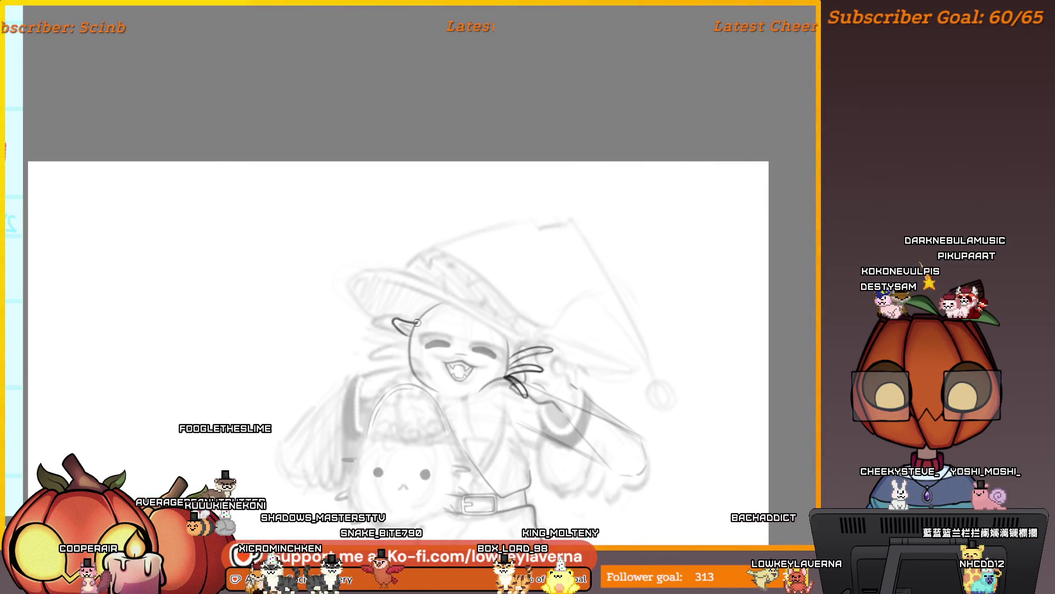
Trace the left gill curves: near the hat brim, a short stroke, a curved line and the lower loop
left_click_drag(389, 286, 391, 303)
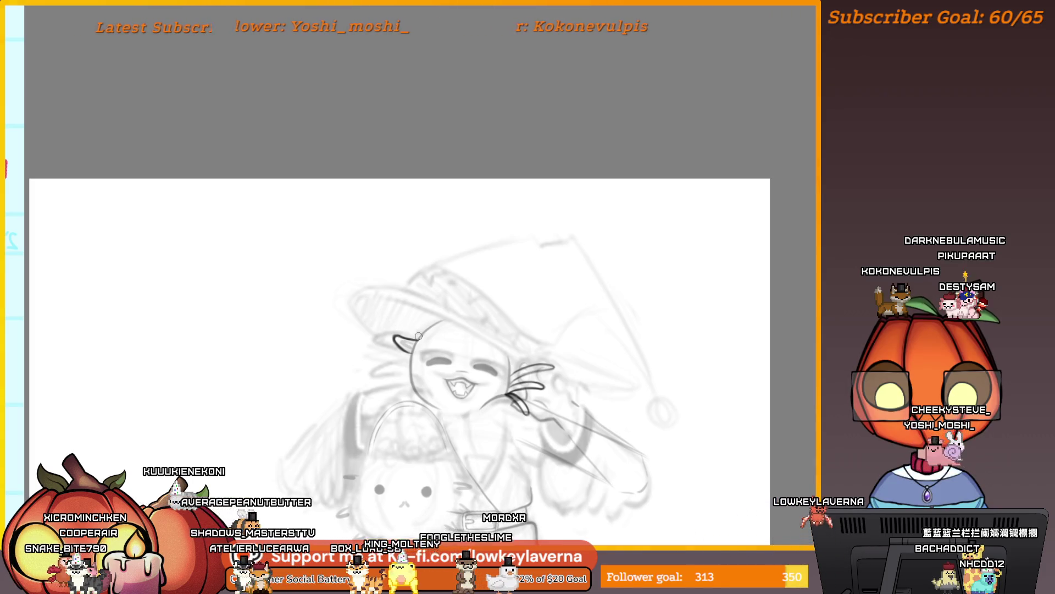
left_click_drag(389, 319, 368, 331)
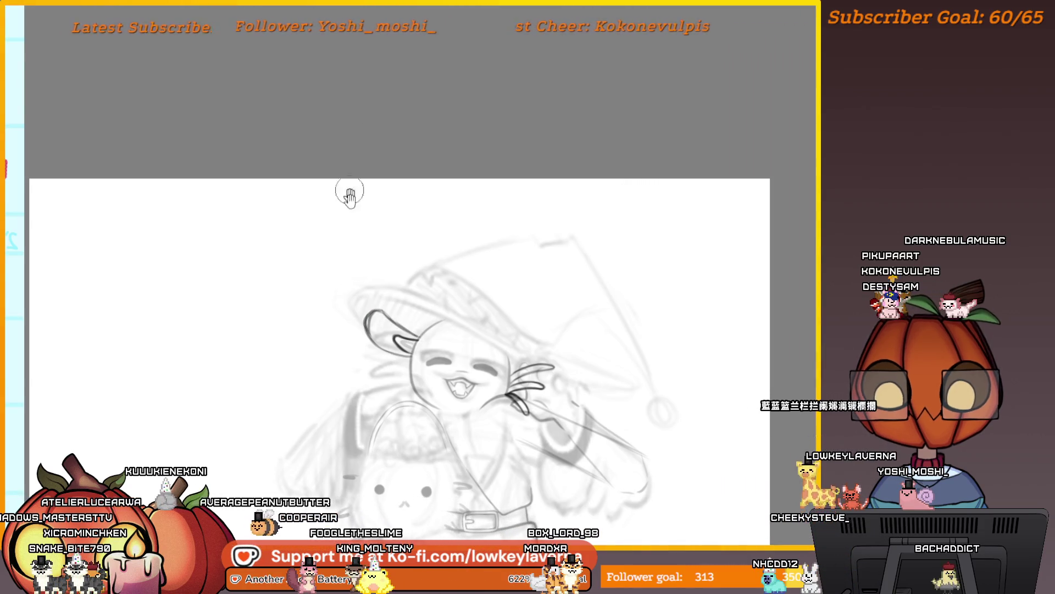
left_click_drag(350, 195, 365, 143)
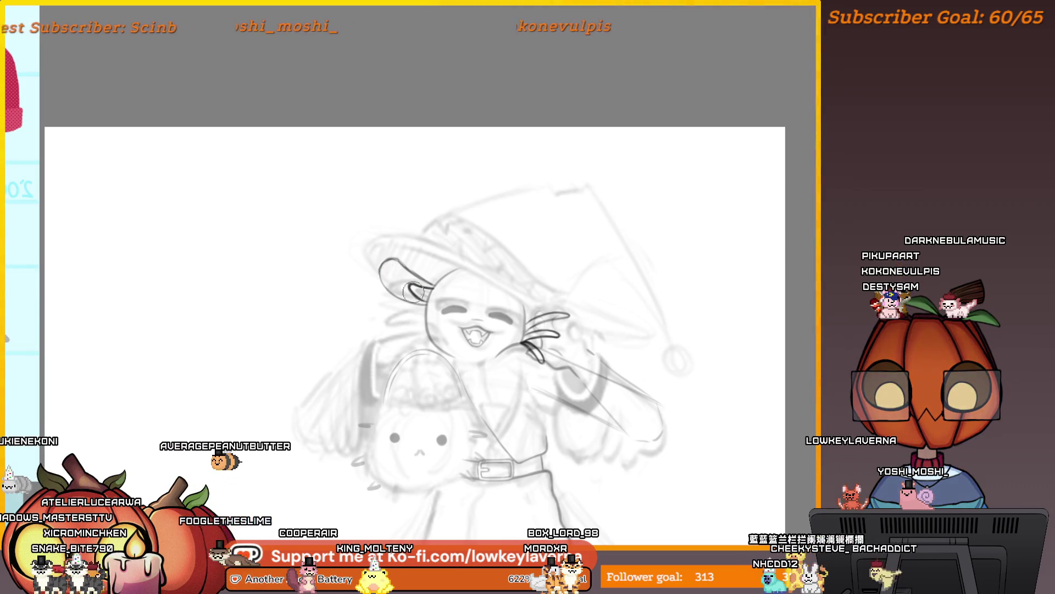
scroll(414, 291, "down", 3)
scroll(397, 254, "up", 2)
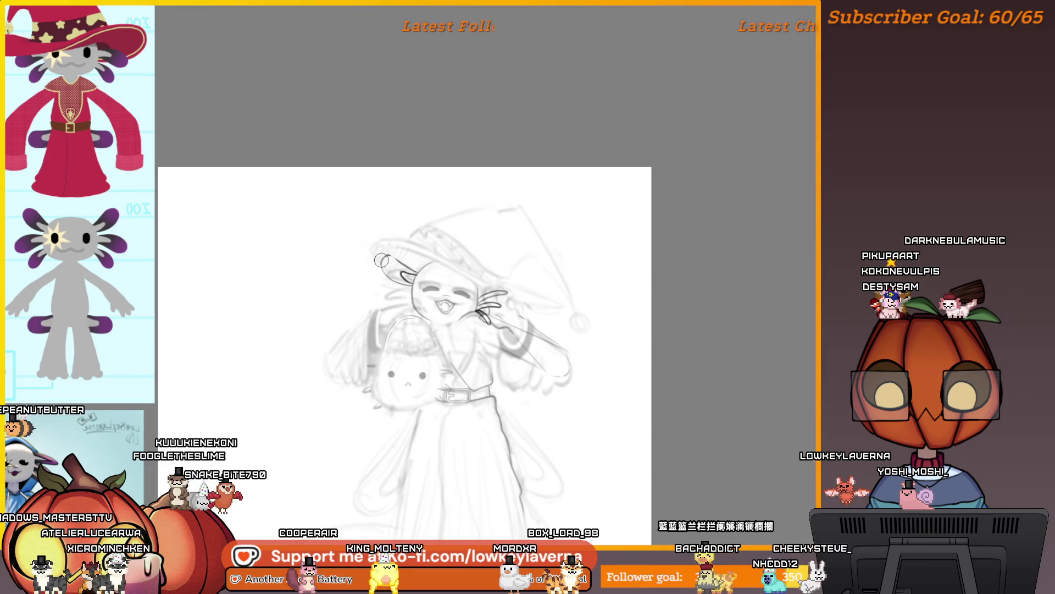
scroll(403, 242, "up", 2)
left_click_drag(405, 207, 383, 196)
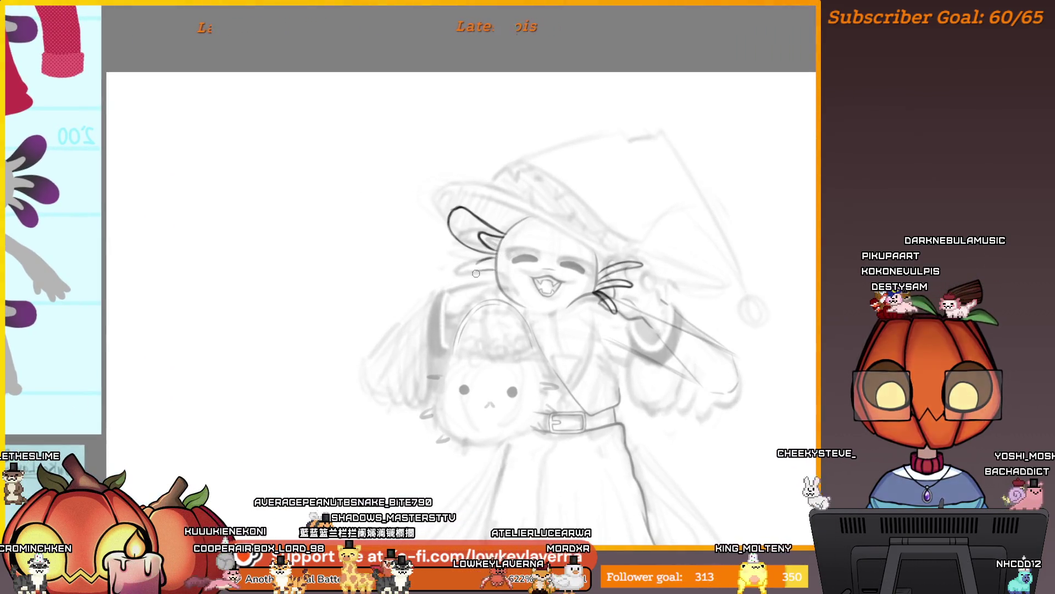
left_click_drag(477, 271, 493, 262)
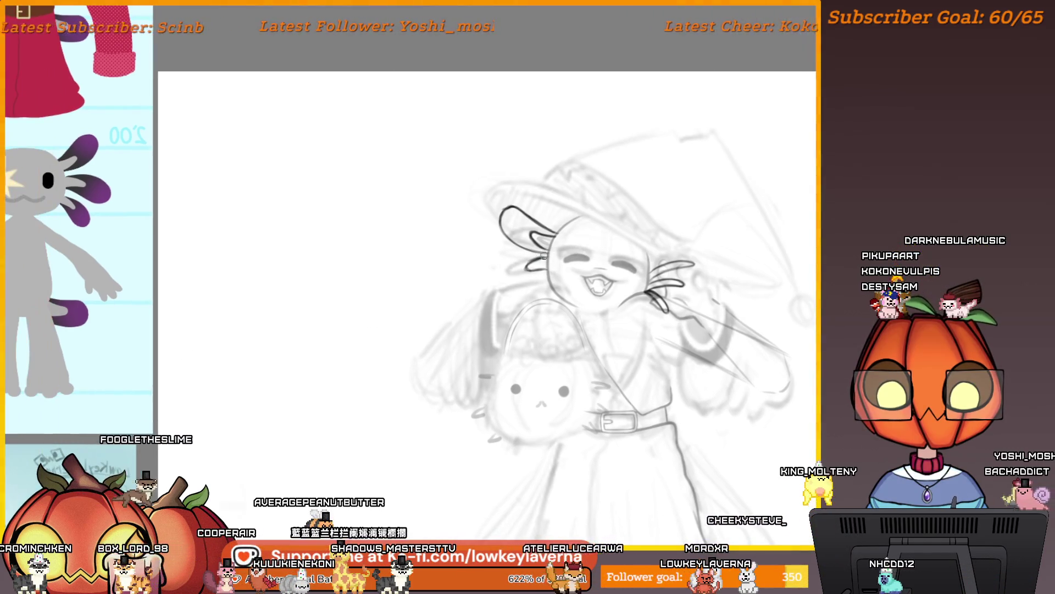
left_click_drag(528, 256, 491, 286)
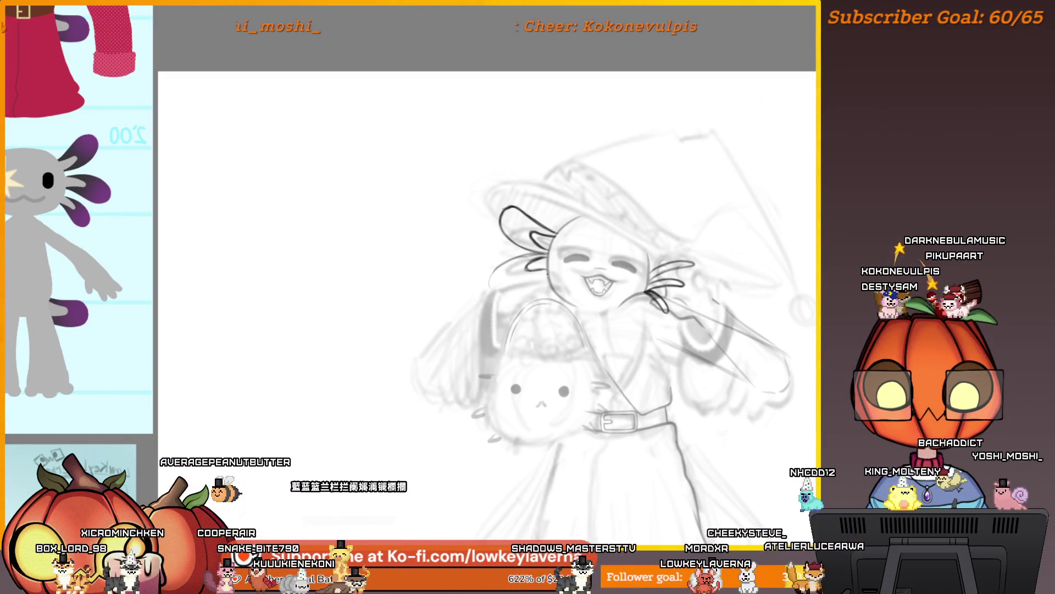
left_click_drag(544, 275, 519, 257)
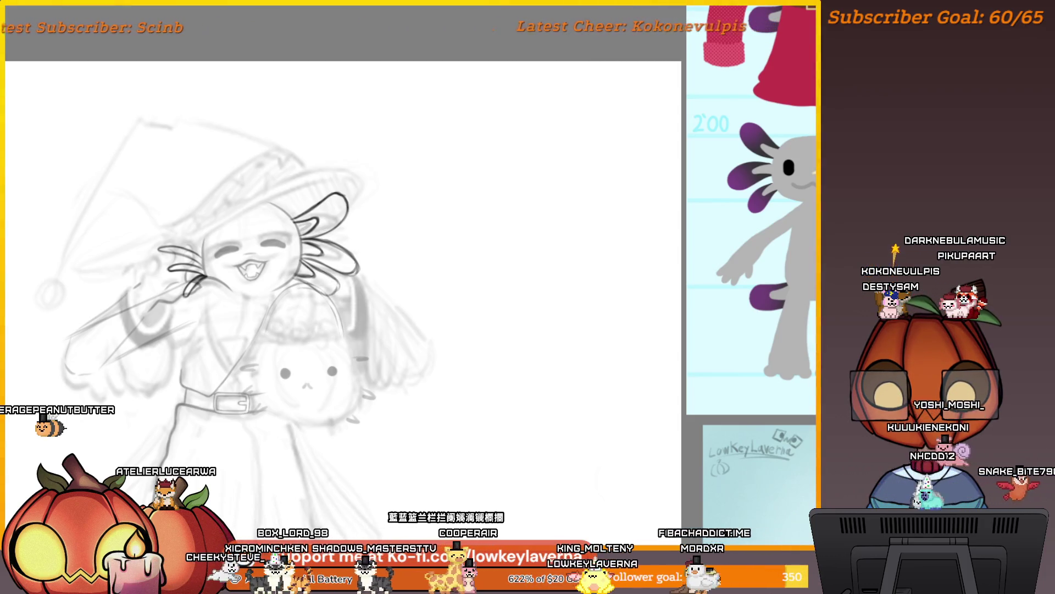
Mirror the view, zoom on the gills and ink the long lowest gill curve, then zoom out
key("ctrl+minus")
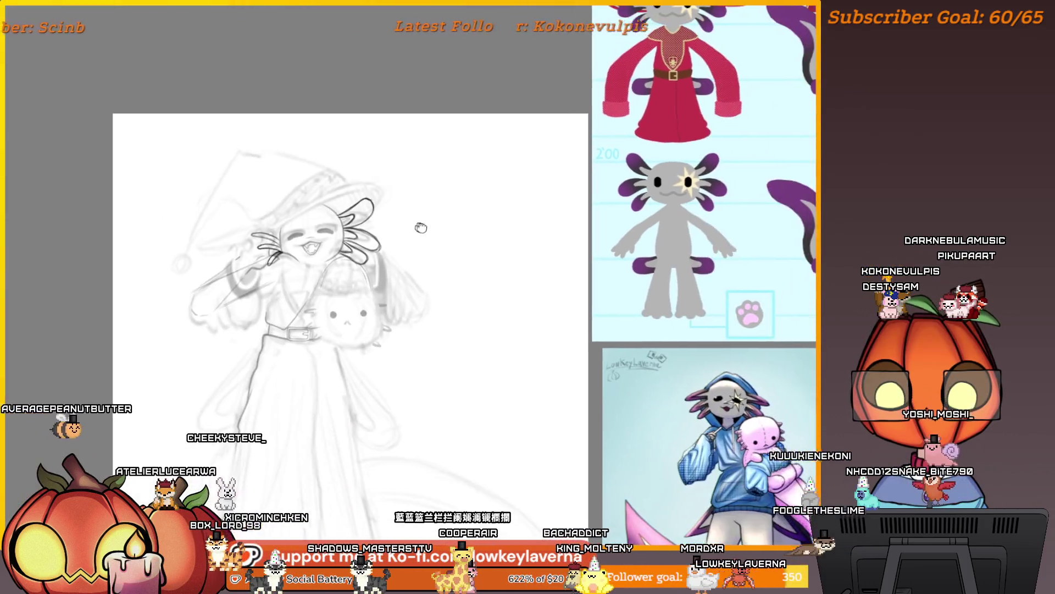
key("h")
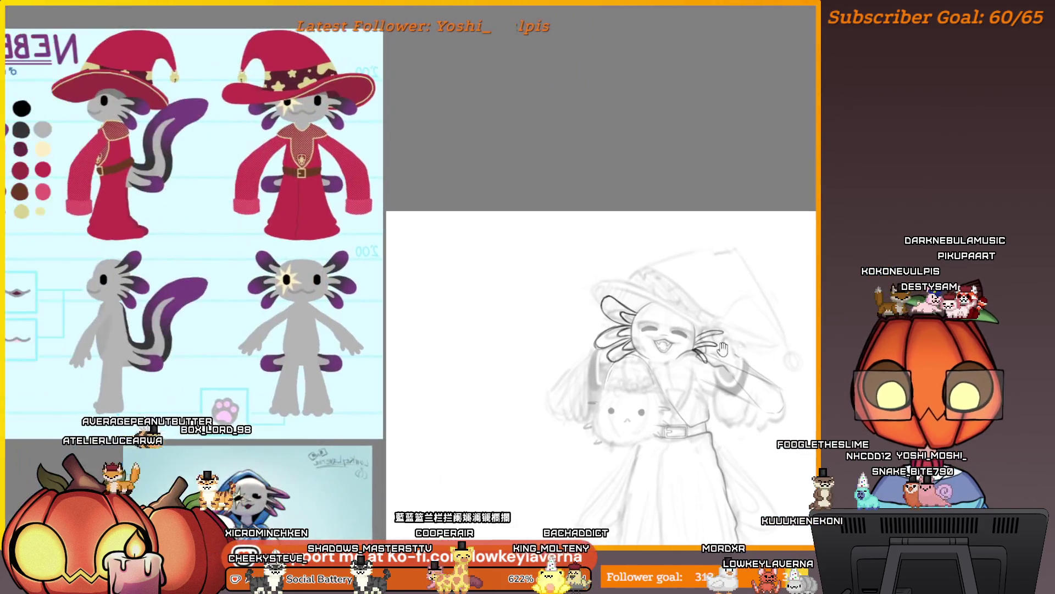
left_click(628, 341)
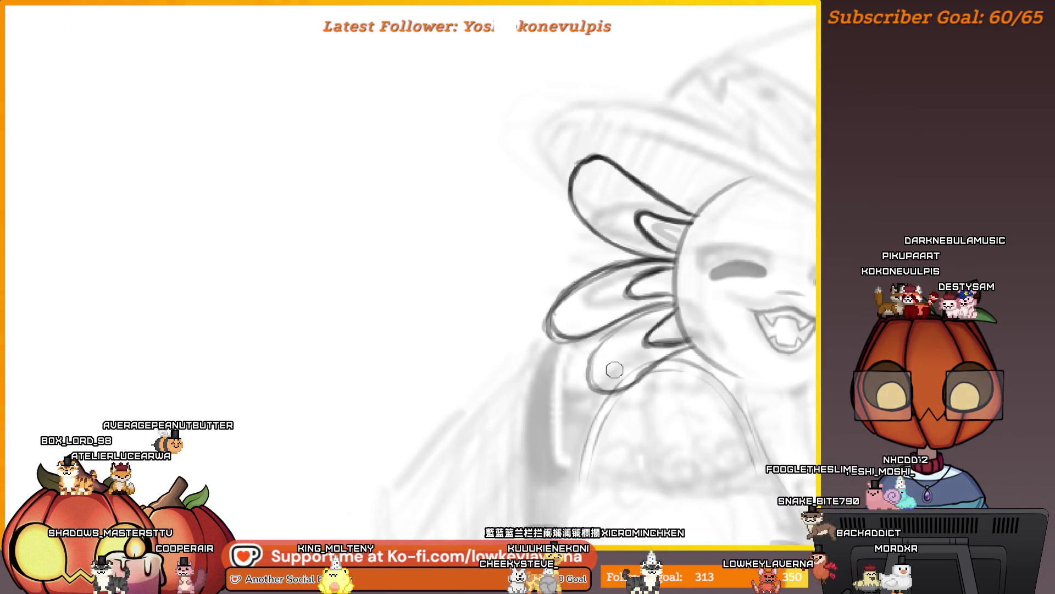
key("ctrl+0")
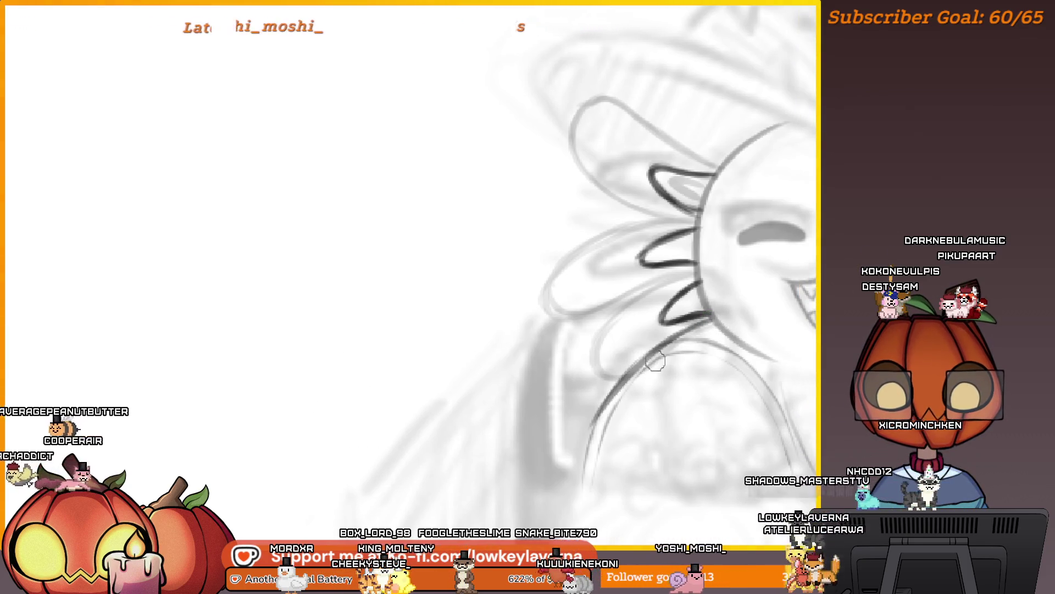
left_click_drag(658, 349, 550, 420)
left_click_drag(685, 276, 713, 304)
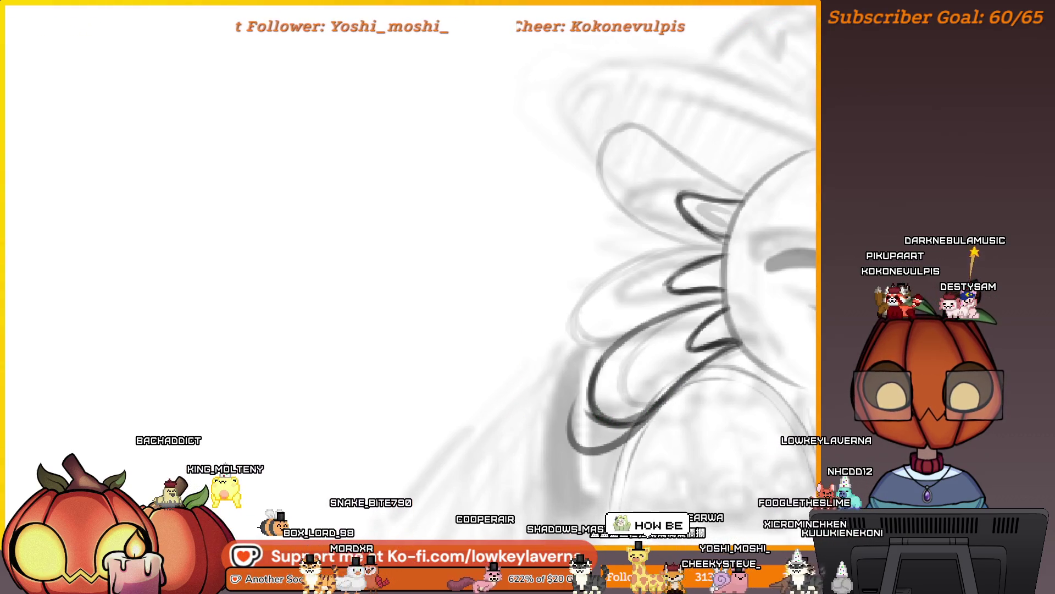
key("Tab")
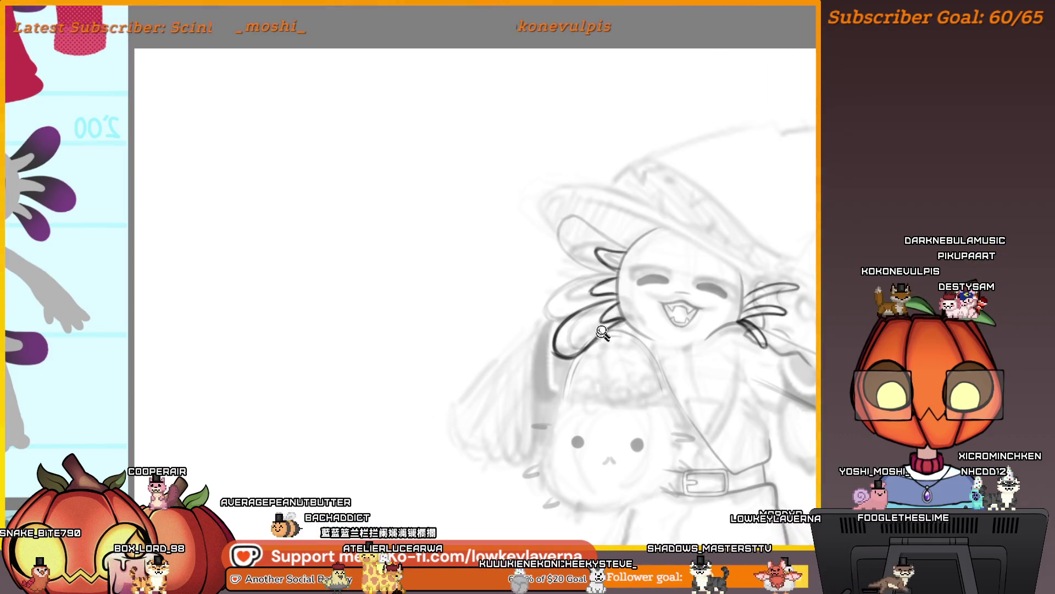
Lasso the lower gill loops and try rotating them, undoing the rotation
scroll(687, 242, "up", 5)
left_click_drag(687, 242, 687, 308)
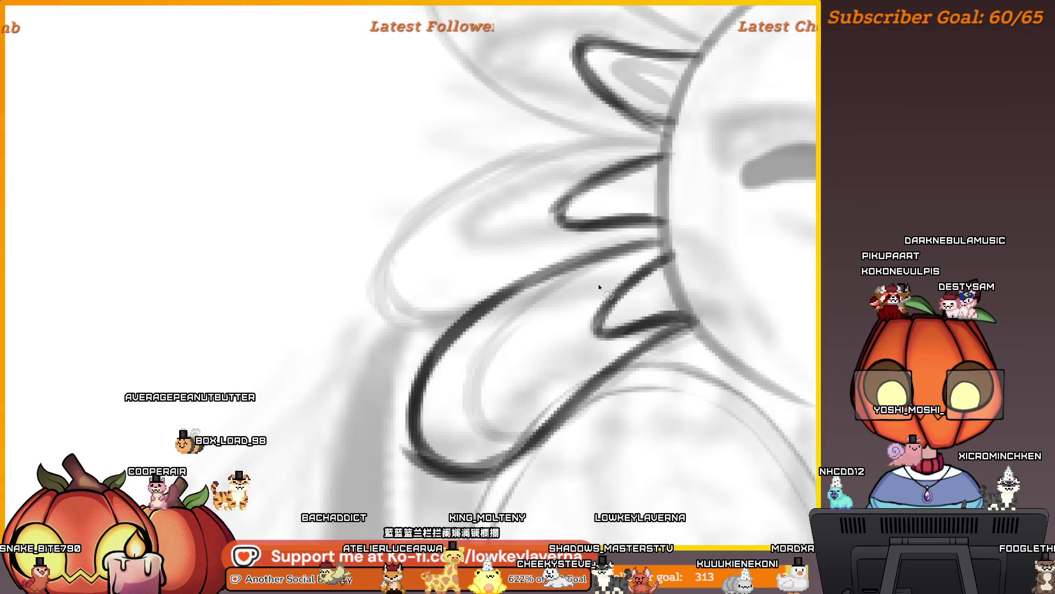
mouse_move(677, 240)
left_mouse_down()
mouse_move(655, 235)
mouse_move(386, 358)
mouse_move(733, 377)
mouse_move(710, 322)
mouse_move(662, 331)
left_mouse_up()
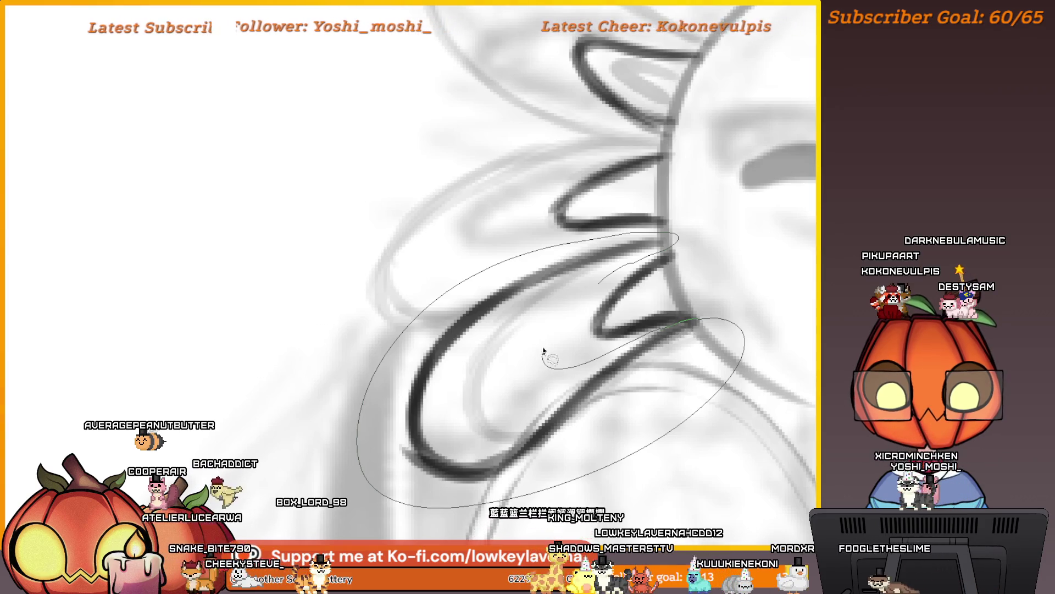
left_click_drag(544, 352, 545, 357)
key("ctrl+t")
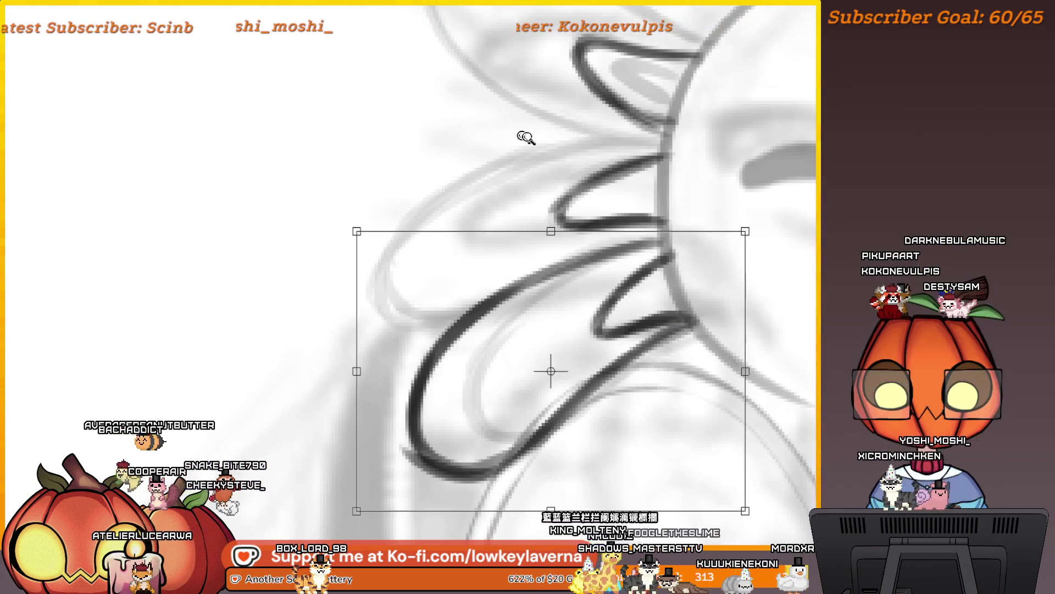
key("ctrl+minus")
key("Return")
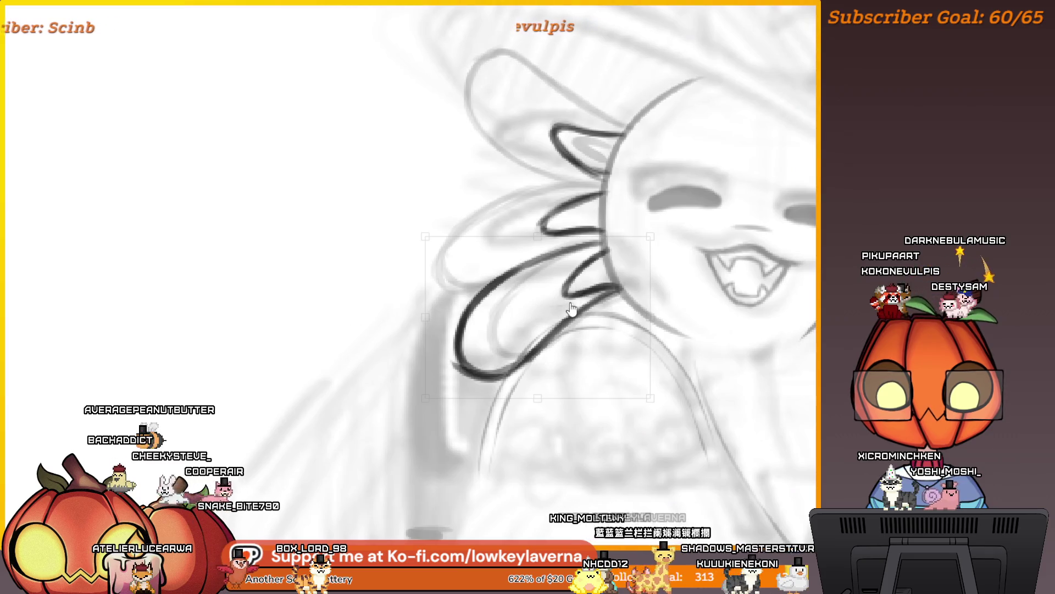
key("ctrl+minus")
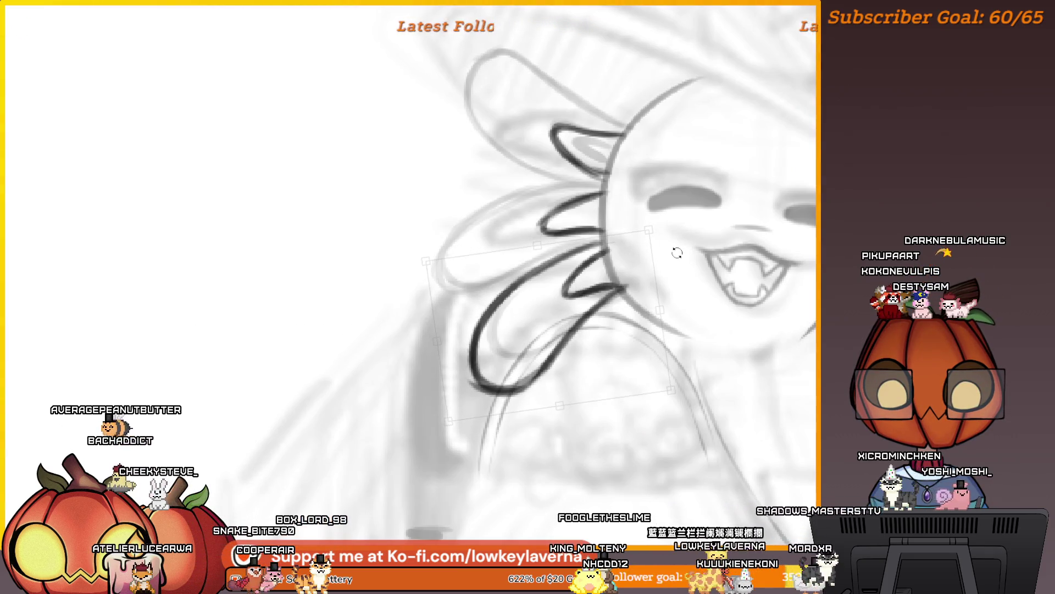
left_click_drag(676, 250, 643, 287)
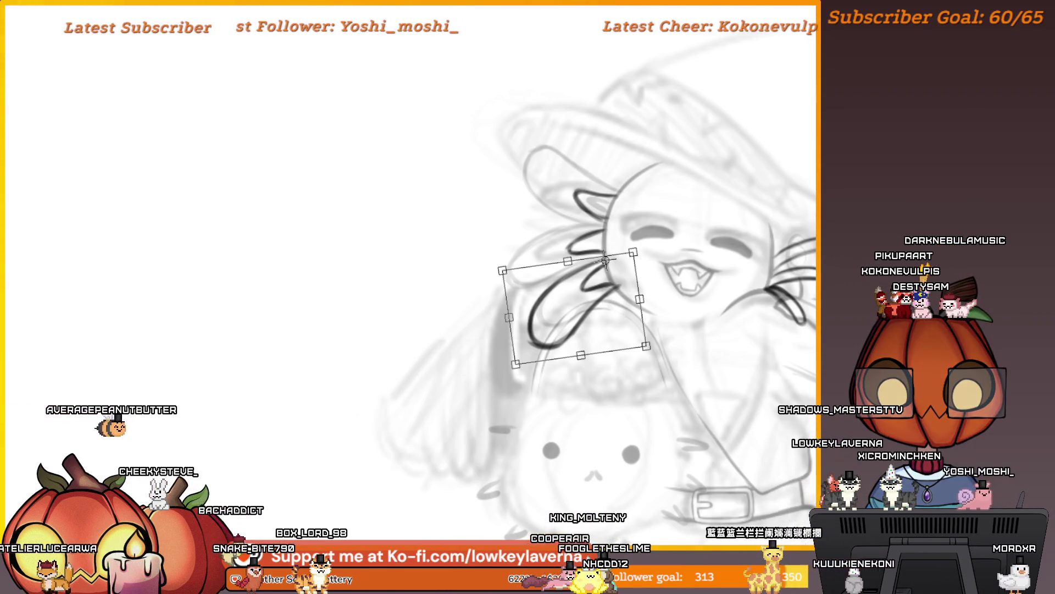
key("ctrl+z")
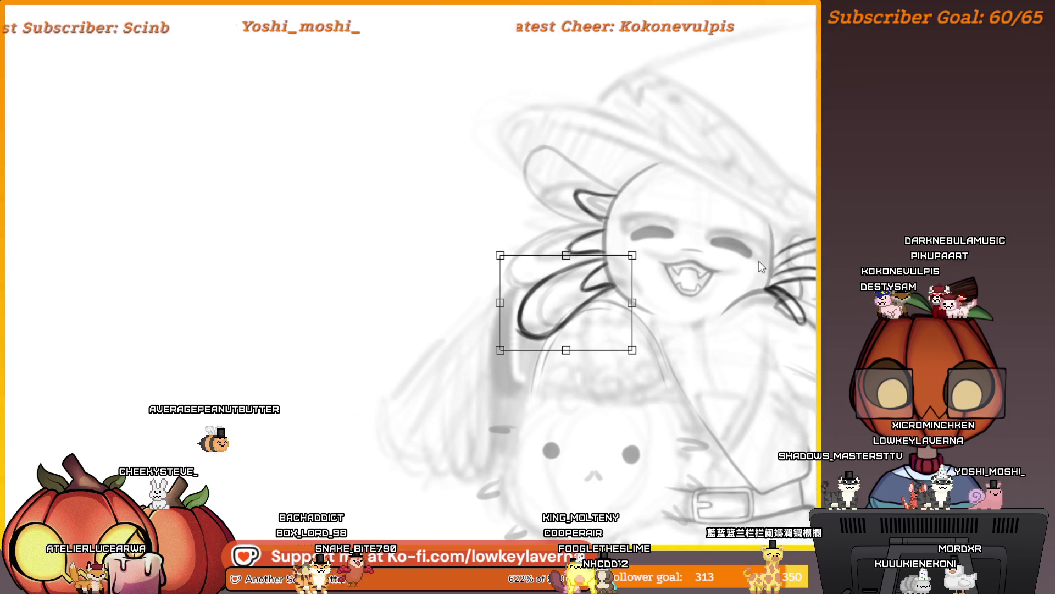
Adjust the gill strokes' sides and nudge them slightly down, zooming to check placement
mouse_move(635, 343)
left_mouse_down()
mouse_move(636, 360)
mouse_move(635, 350)
left_mouse_up()
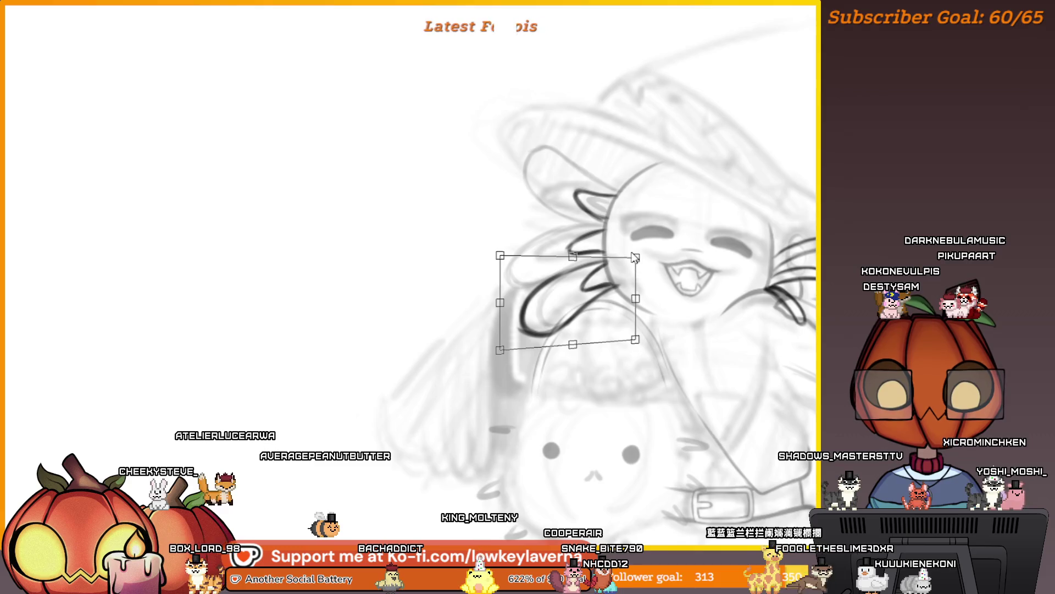
left_click_drag(636, 258, 633, 259)
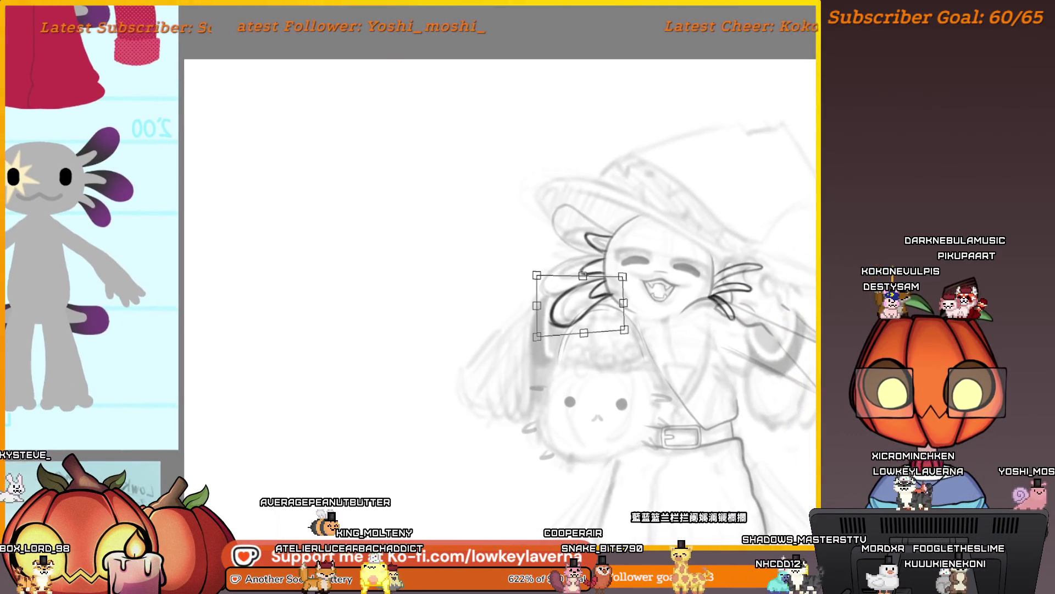
key("Return")
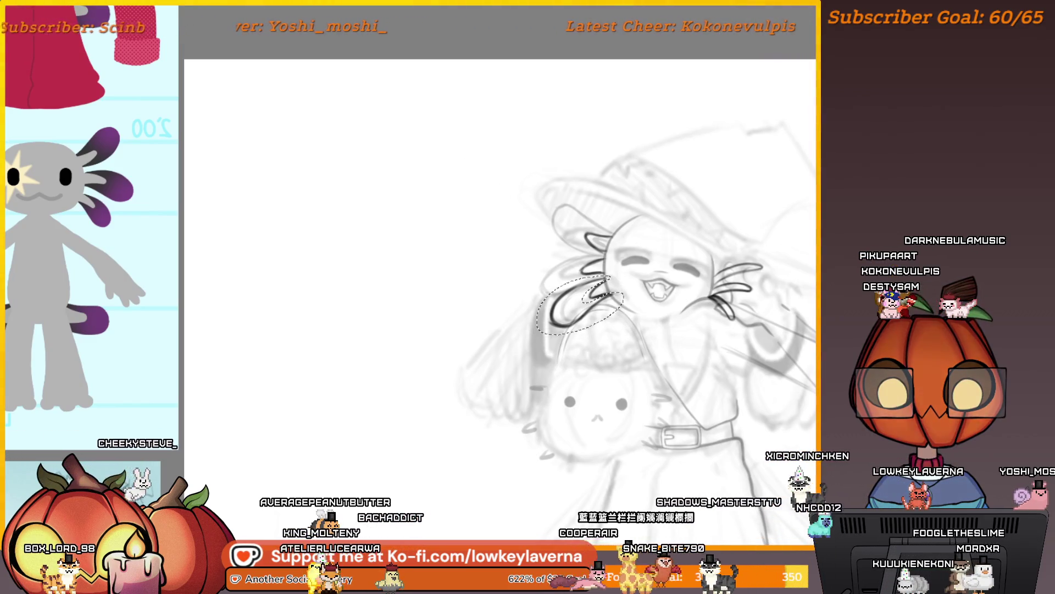
key("ctrl+t")
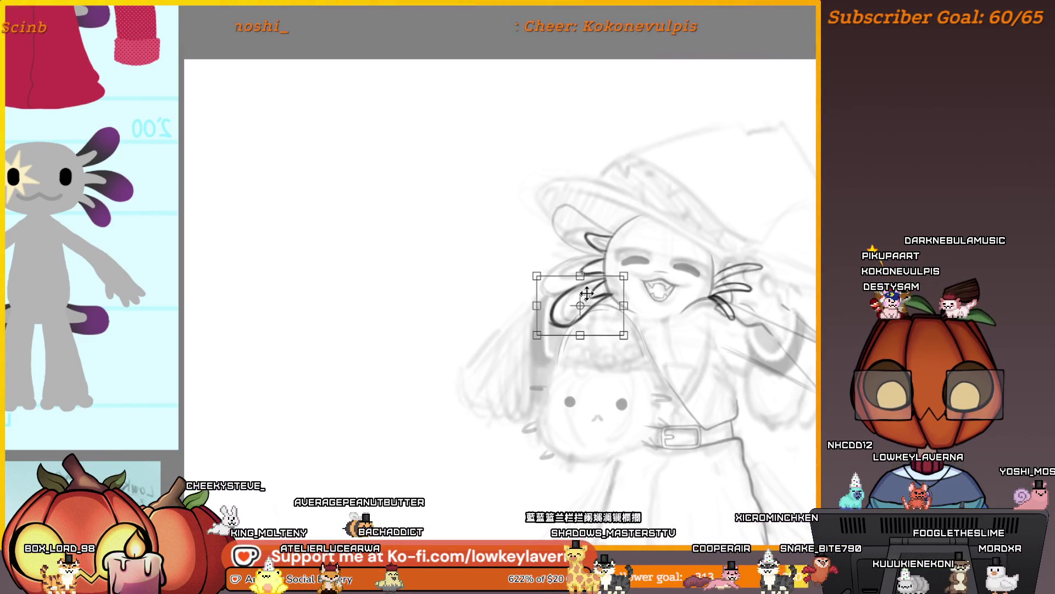
left_click_drag(595, 300, 595, 315)
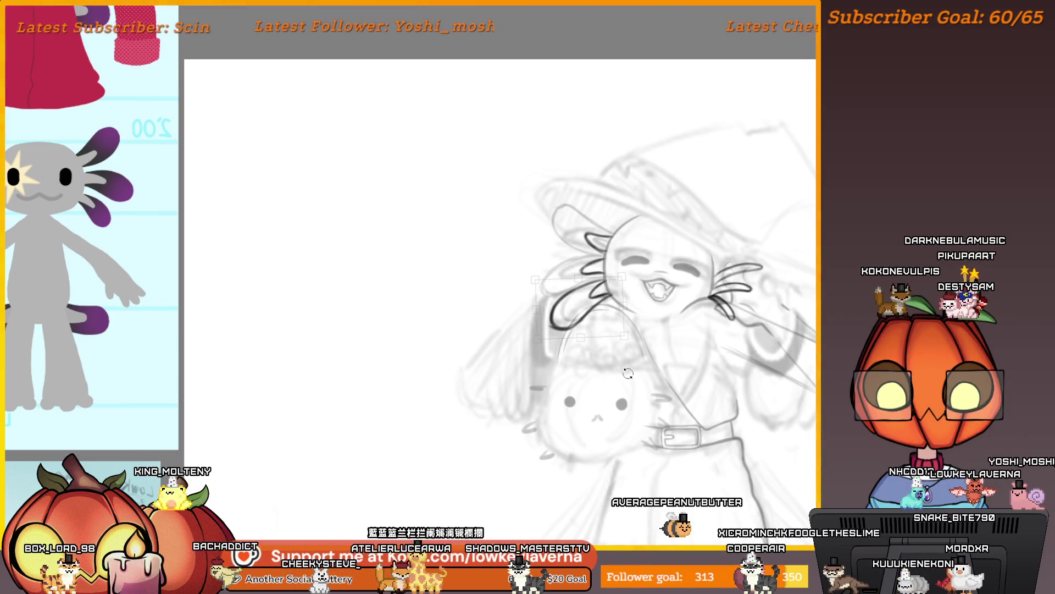
left_click(642, 293, "alt")
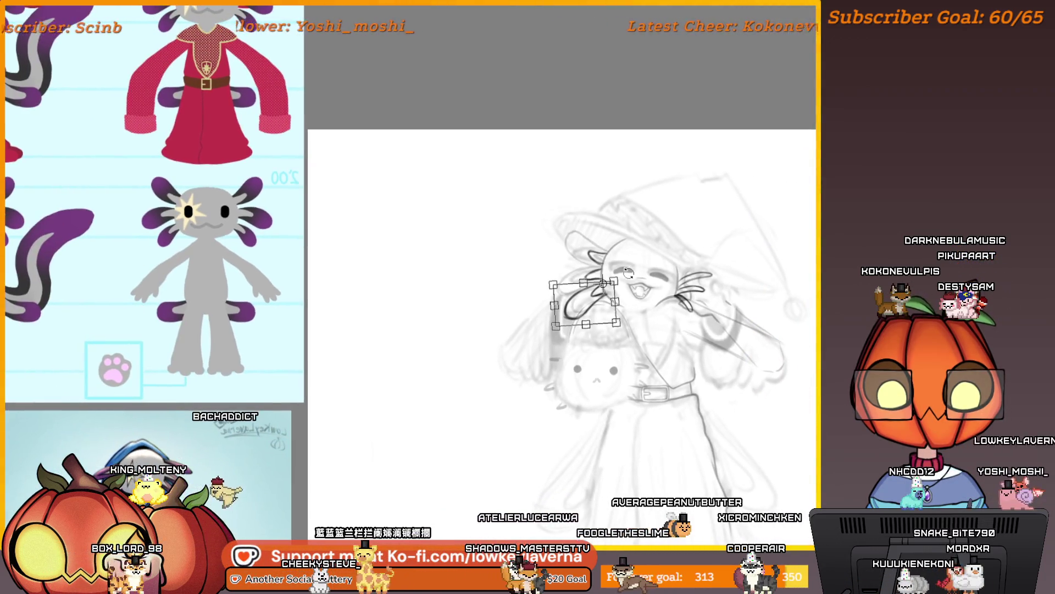
left_click(594, 291)
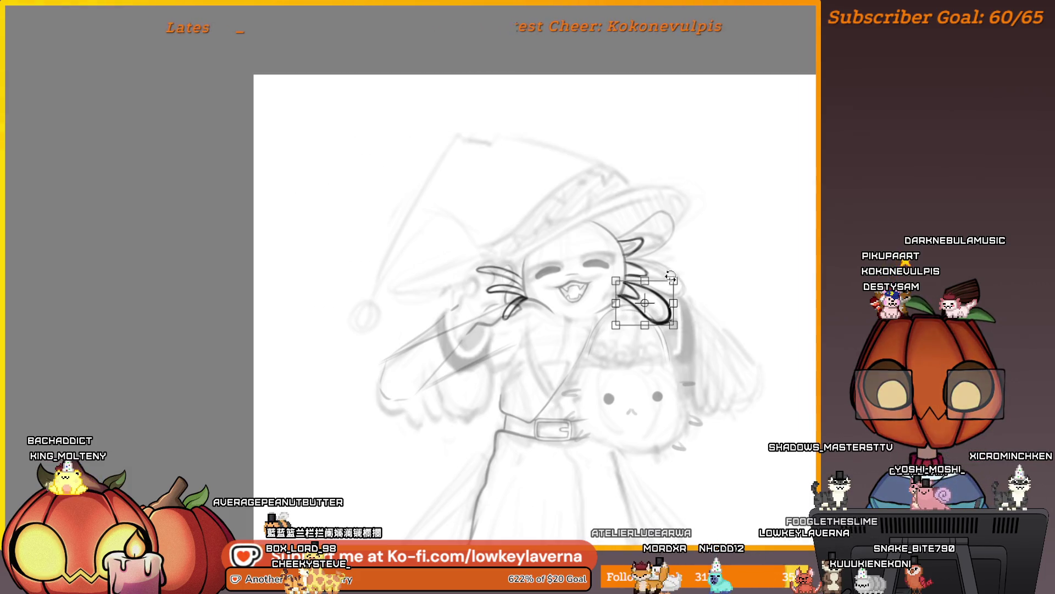
right_click(666, 307)
Mirror the gill stroke horizontally and raise it above the head as an upper gill
left_click(704, 372)
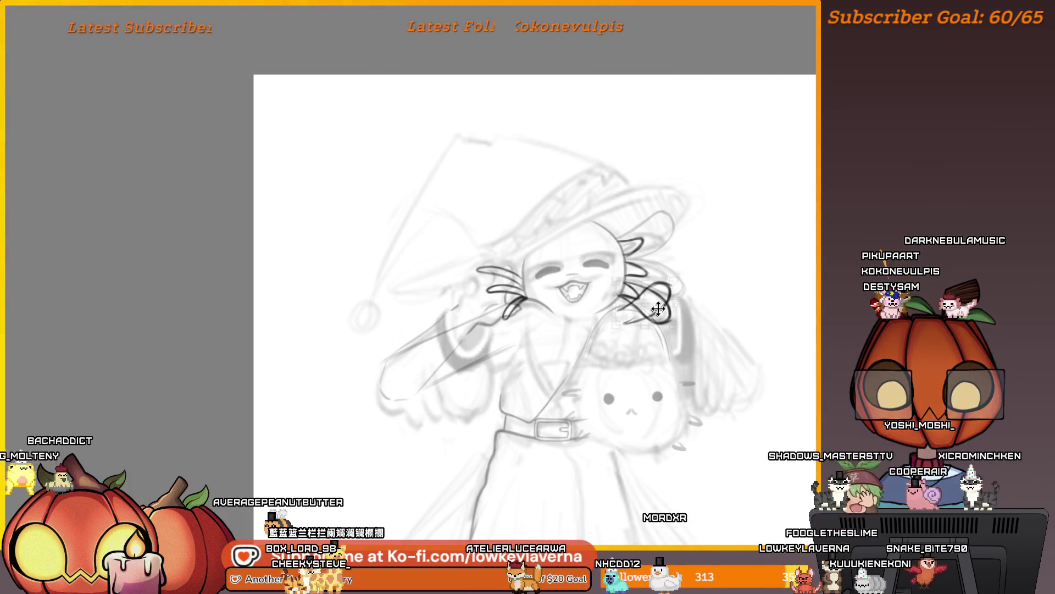
mouse_move(658, 308)
left_mouse_down()
mouse_move(663, 237)
mouse_move(650, 246)
left_mouse_up()
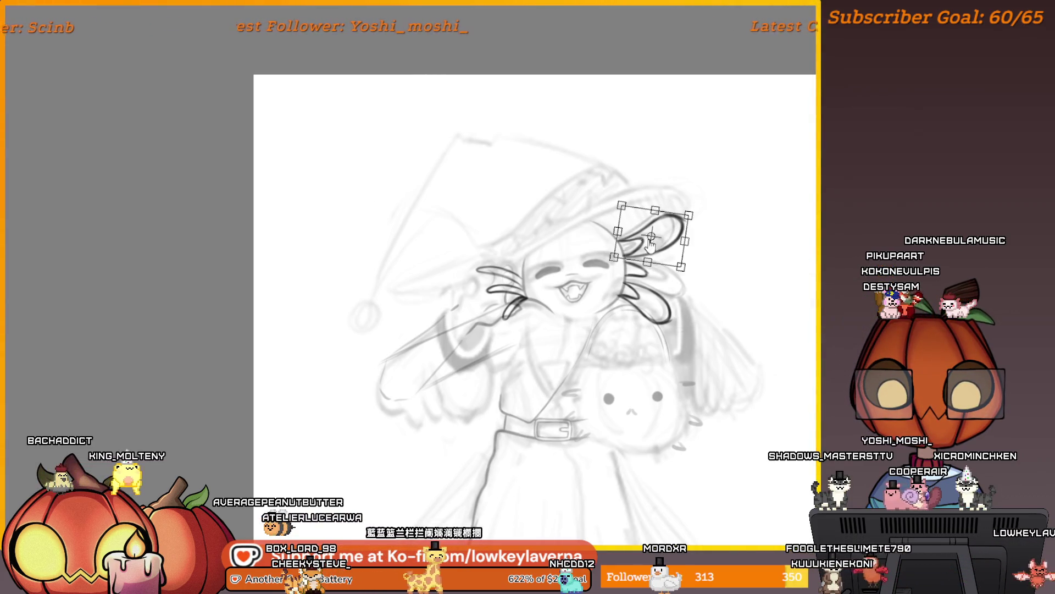
scroll(733, 211, "down", 1)
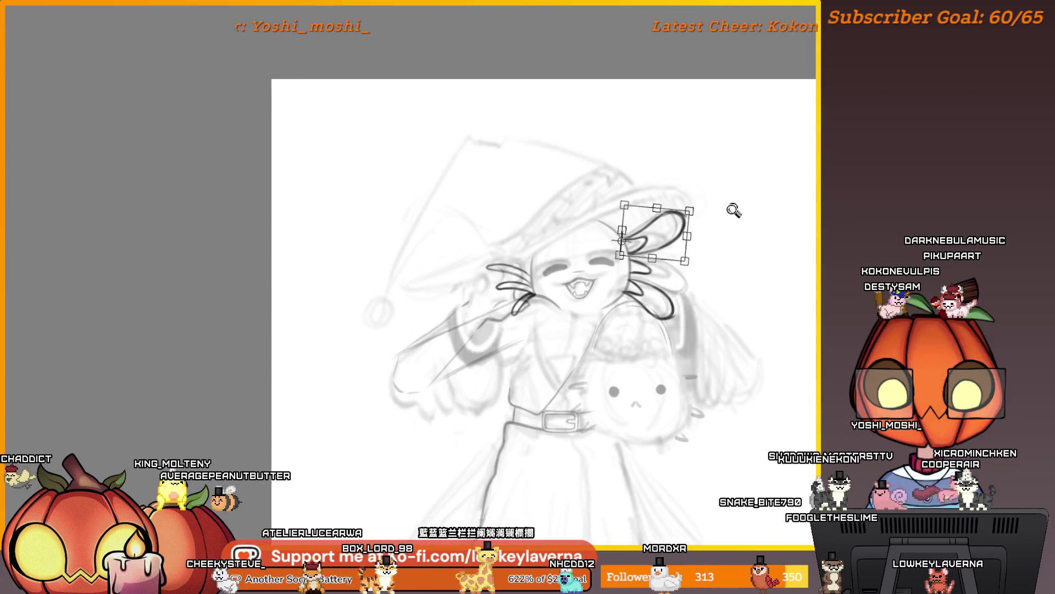
scroll(734, 211, "down", 1)
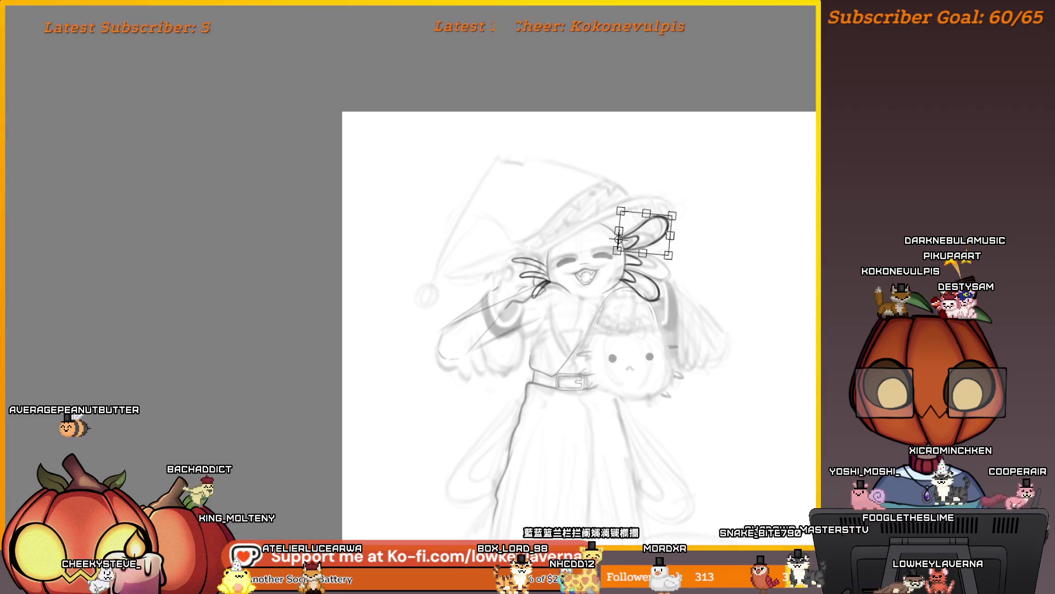
key("Return")
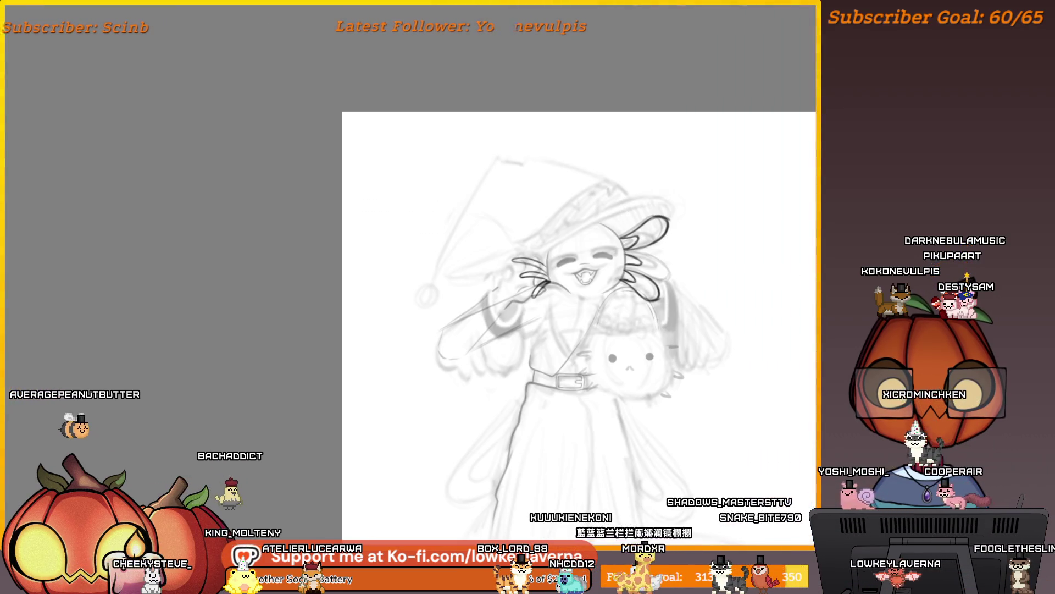
key("ctrl+z")
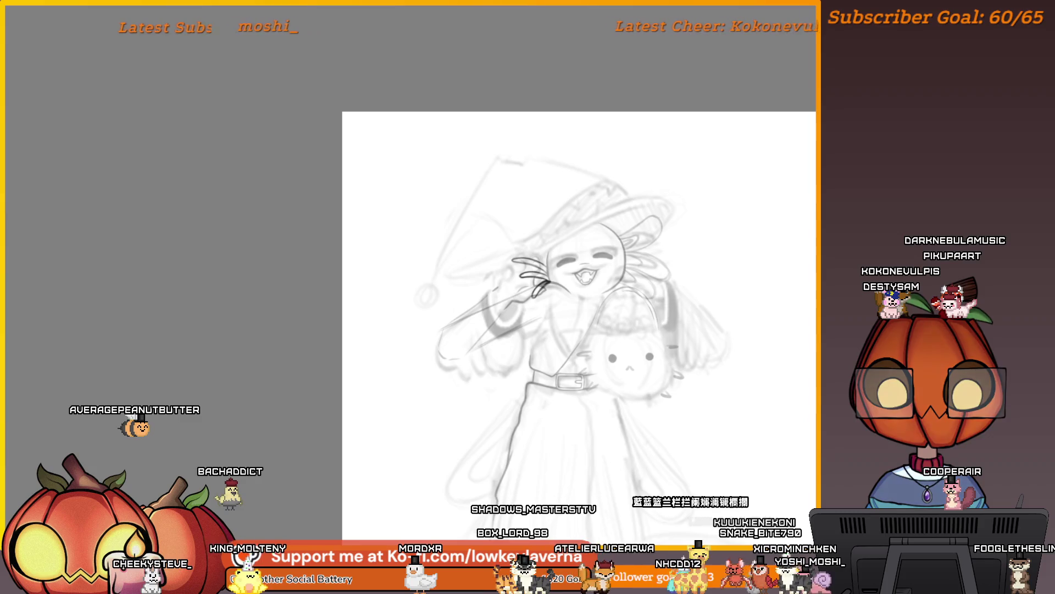
key("ctrl+z")
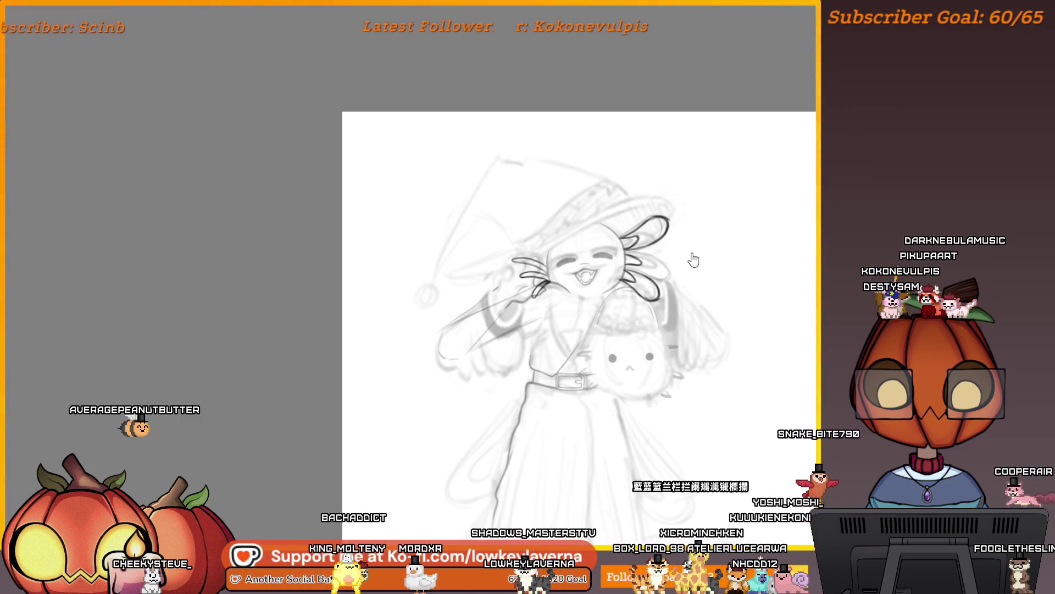
key("h")
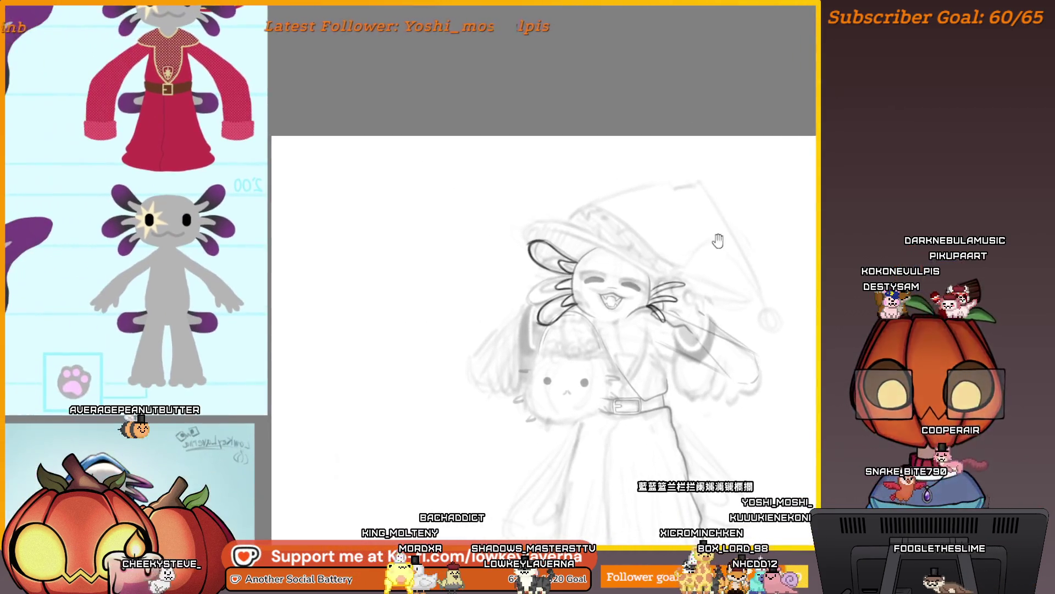
scroll(525, 279, "up", 8)
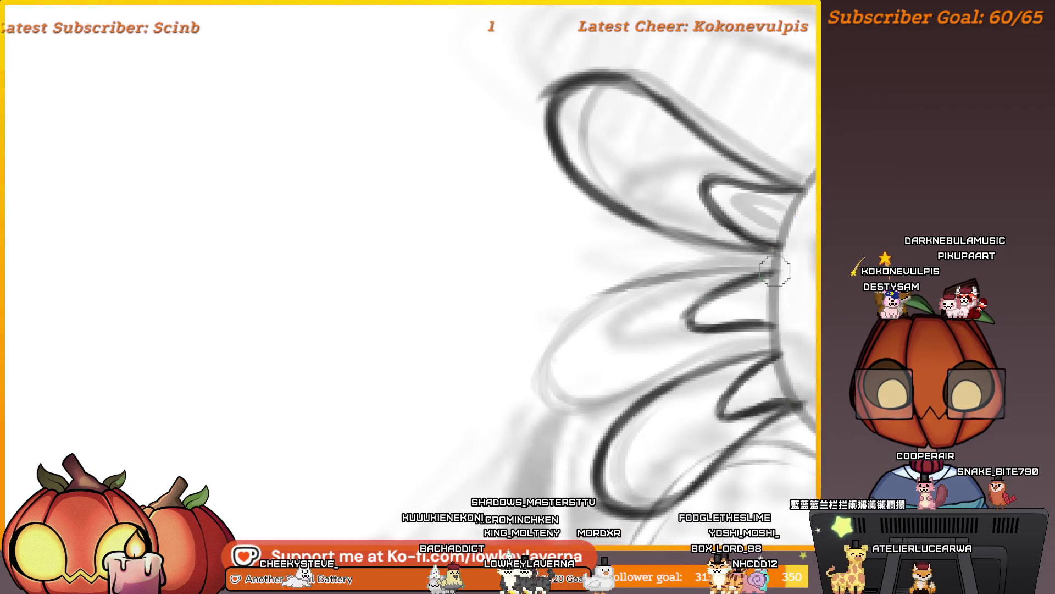
Ink a long gill loop curving down-left from the axolotl's head
left_click_drag(775, 270, 459, 445)
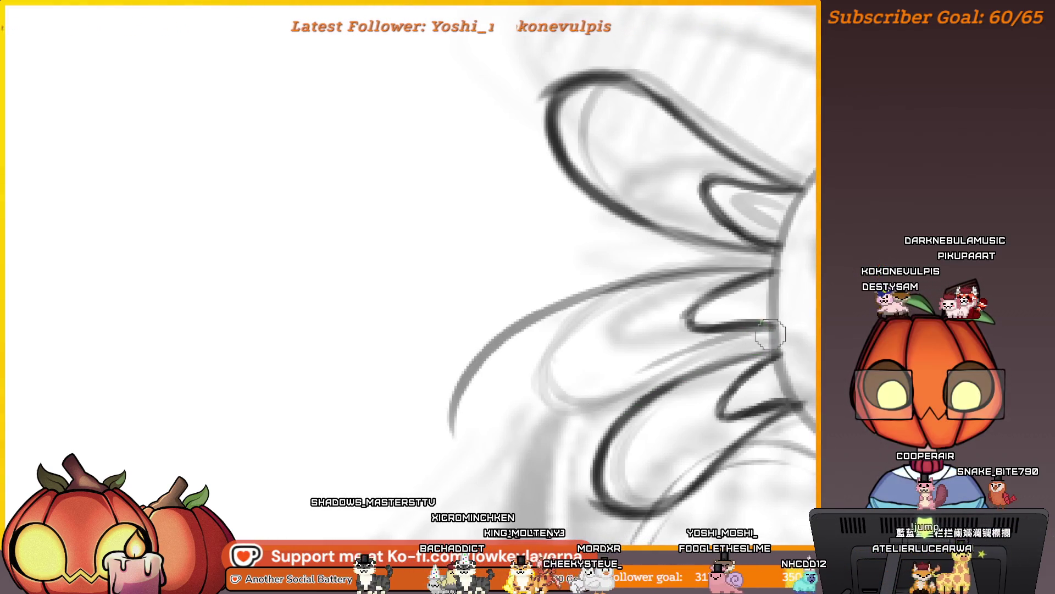
scroll(741, 343, "right", 2)
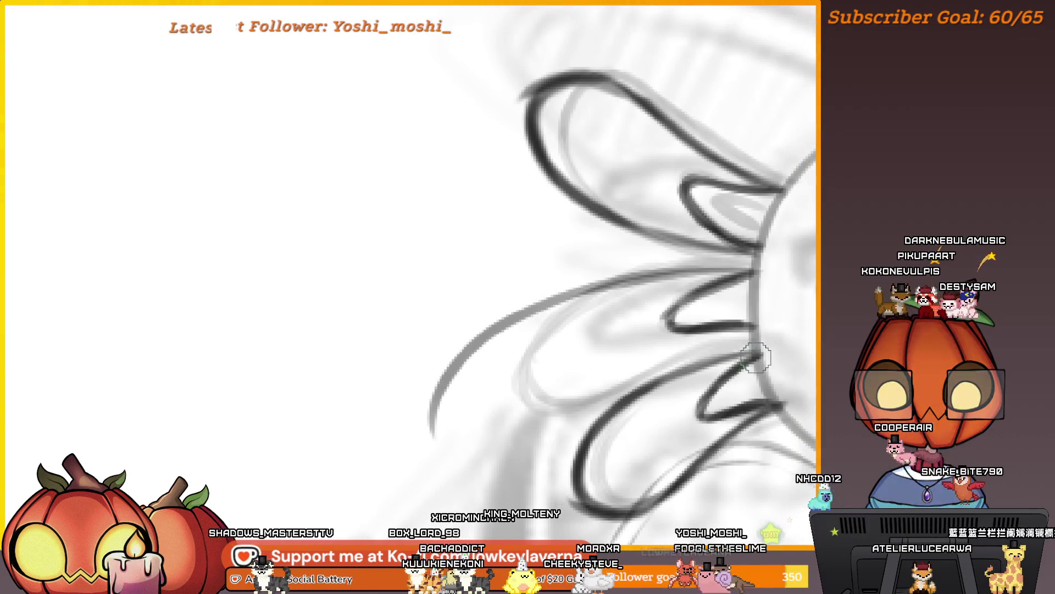
scroll(723, 333, "left", 3)
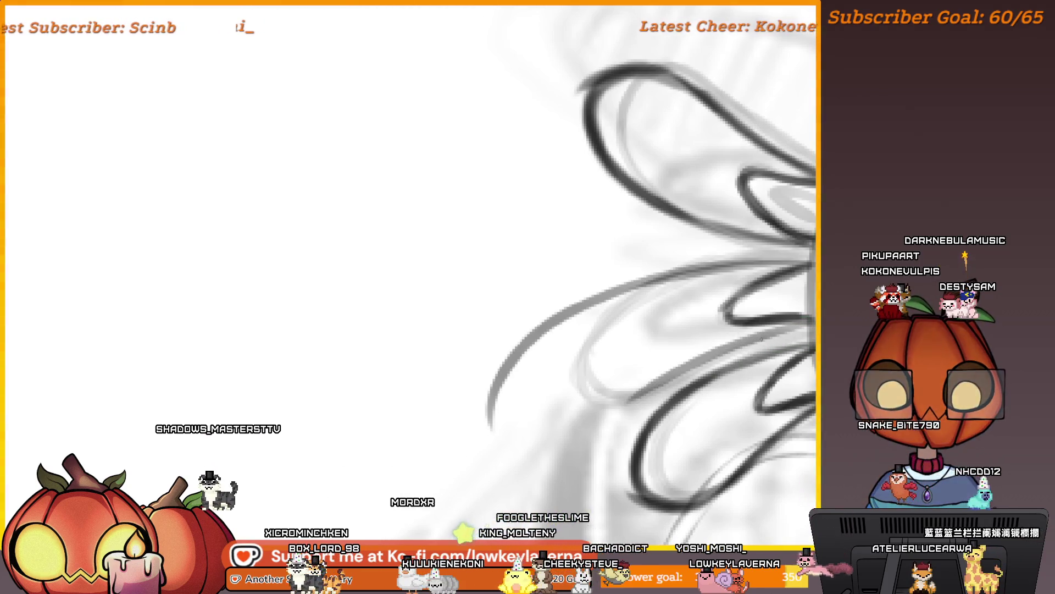
scroll(723, 290, "left", 2)
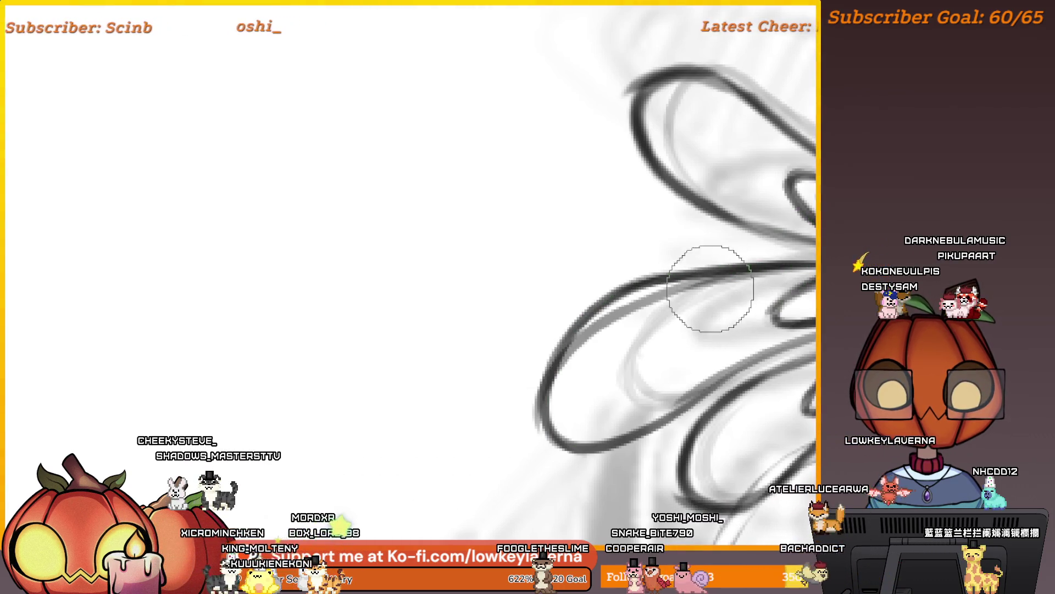
scroll(706, 314, "up", 1)
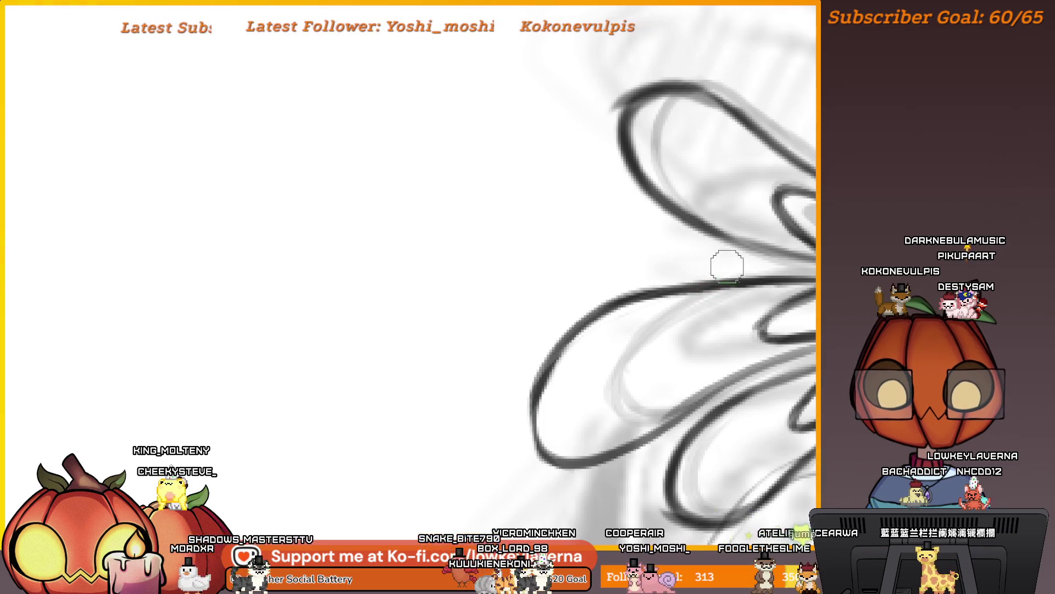
scroll(651, 320, "down", 1)
scroll(729, 362, "up", 2)
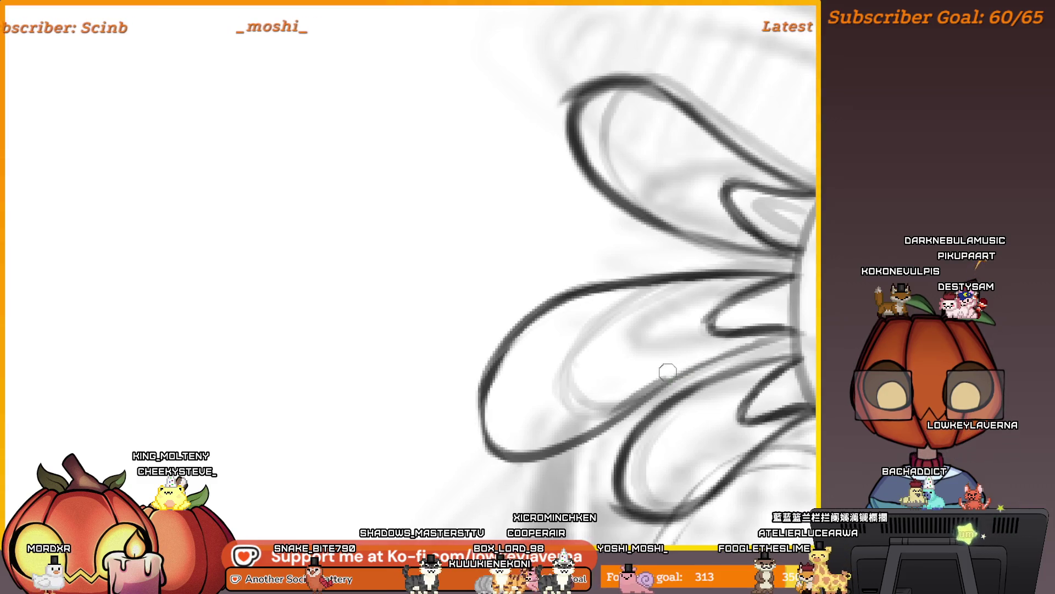
scroll(560, 324, "down", 5)
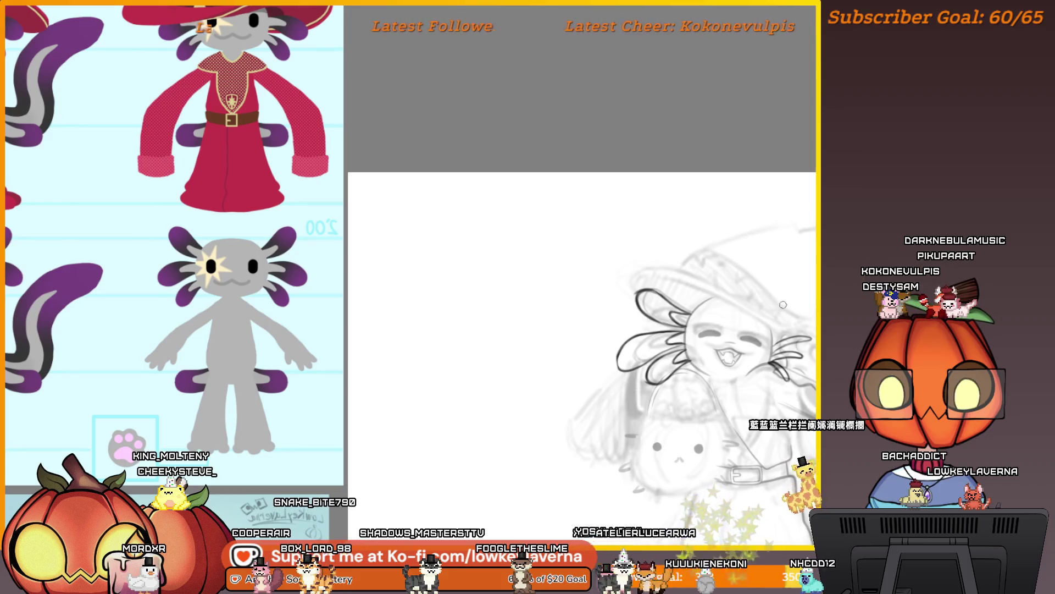
scroll(783, 305, "up", 6)
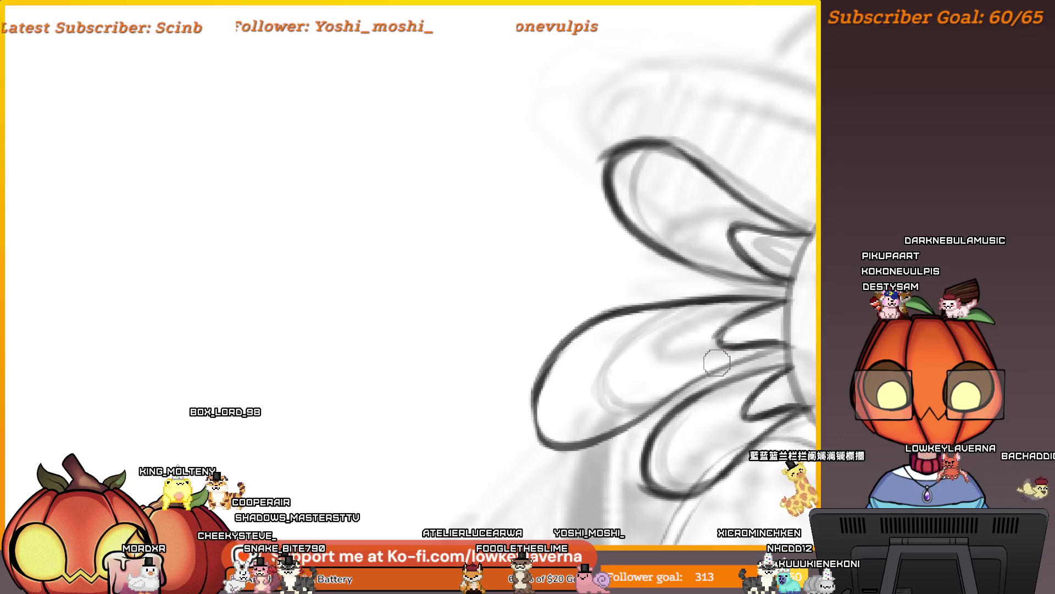
scroll(660, 372, "down", 2)
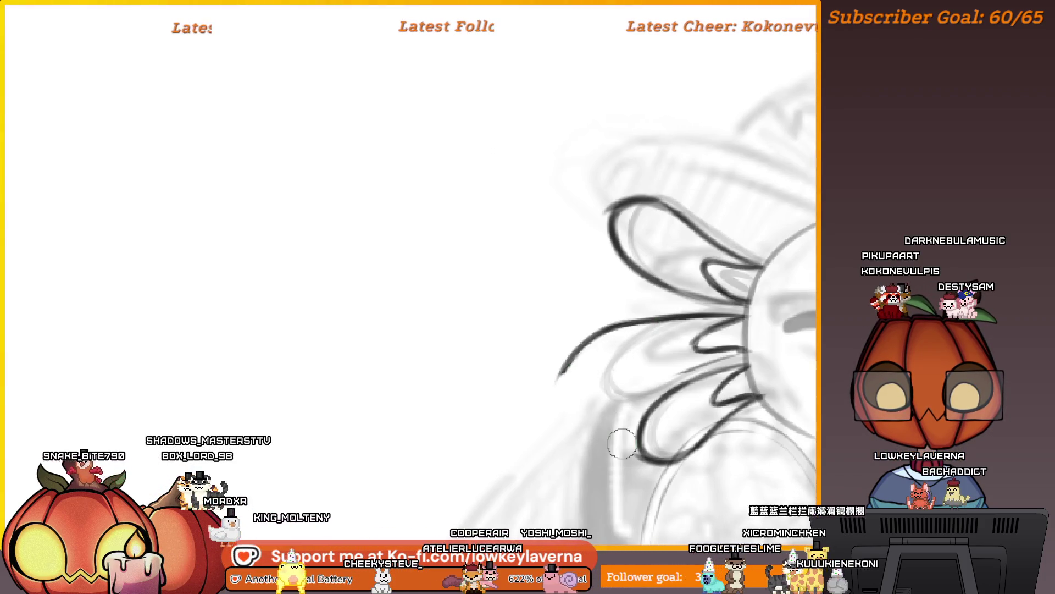
scroll(621, 443, "up", 3)
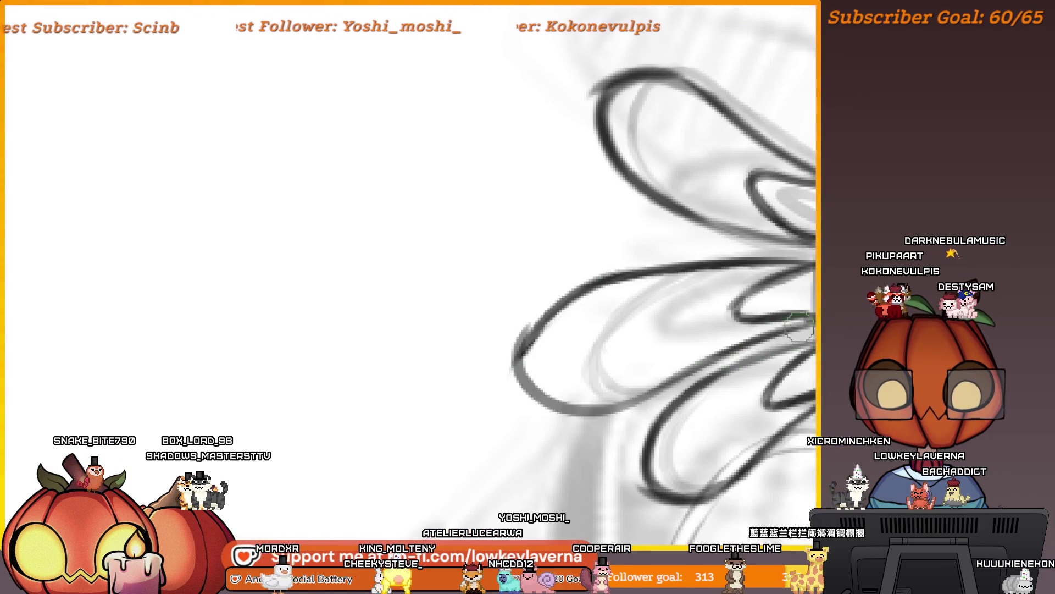
Erase the upper-left part of the lower loop and rotate one lassoed petal slightly clockwise
left_click_drag(605, 360, 665, 377)
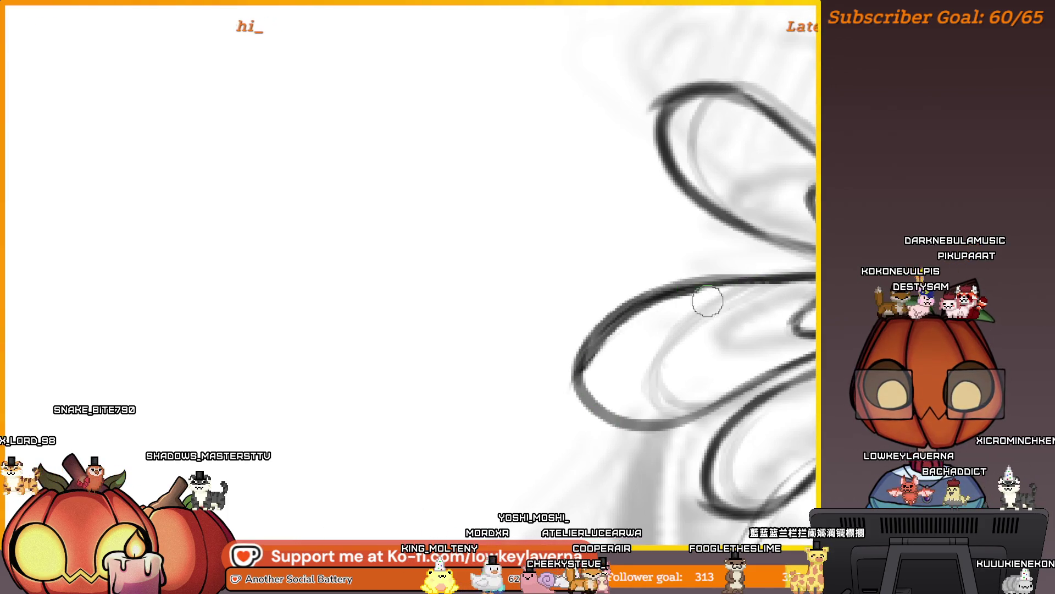
left_click_drag(605, 346, 701, 298)
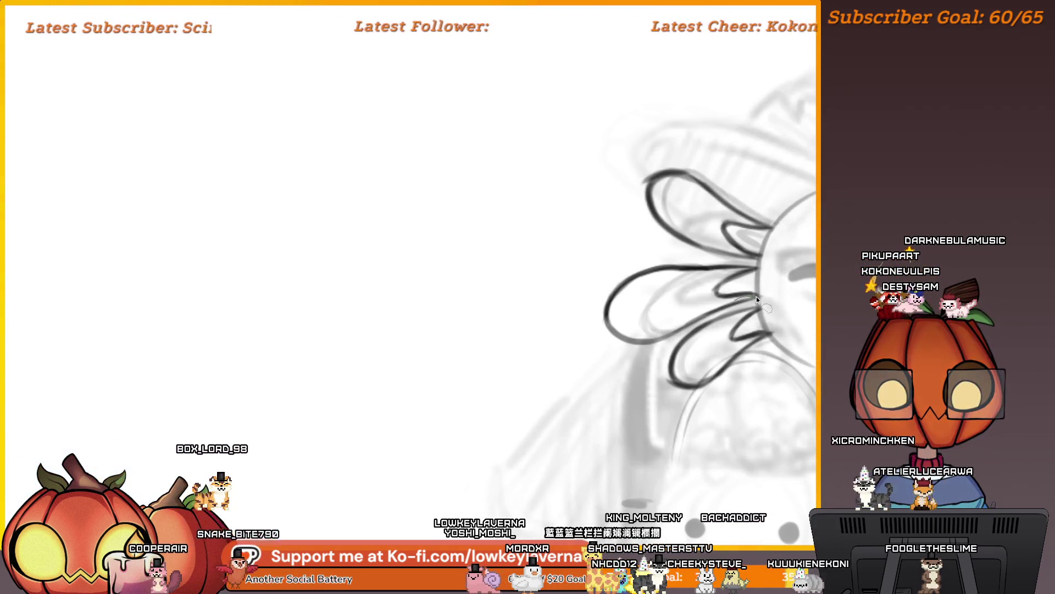
mouse_move(756, 296)
left_mouse_down()
mouse_move(676, 338)
mouse_move(577, 341)
mouse_move(668, 262)
left_mouse_up()
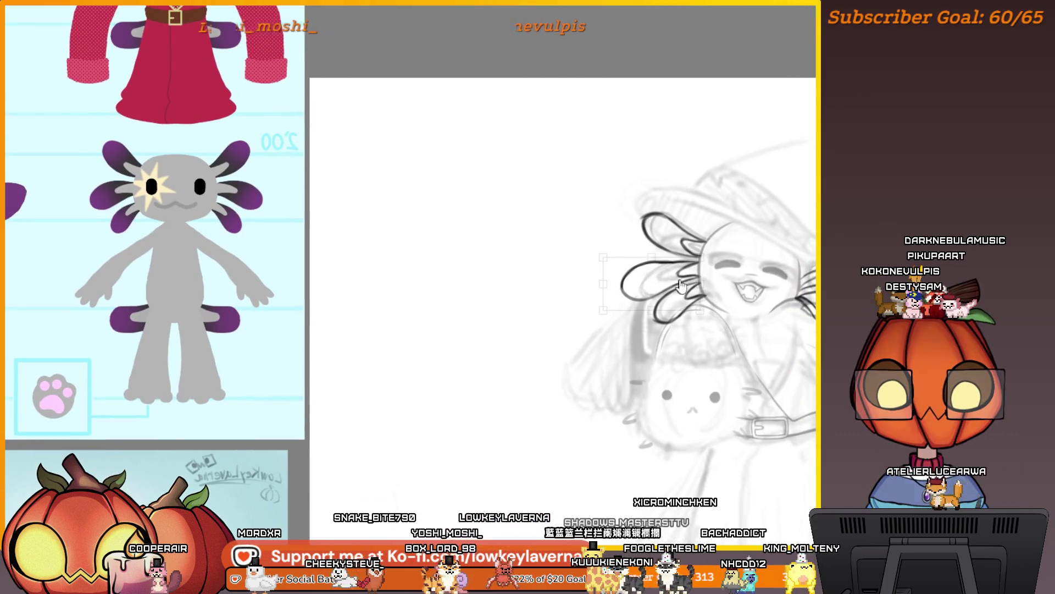
left_click_drag(745, 240, 732, 251)
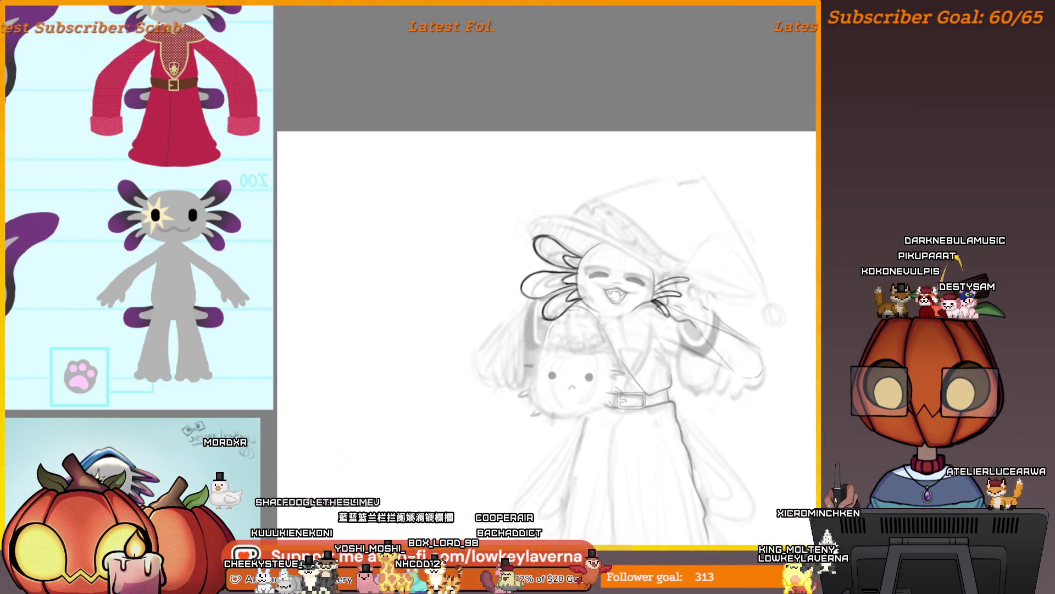
Undo the left head-frill strokes and rotate the left gill fins slightly clockwise
key("ctrl+z")
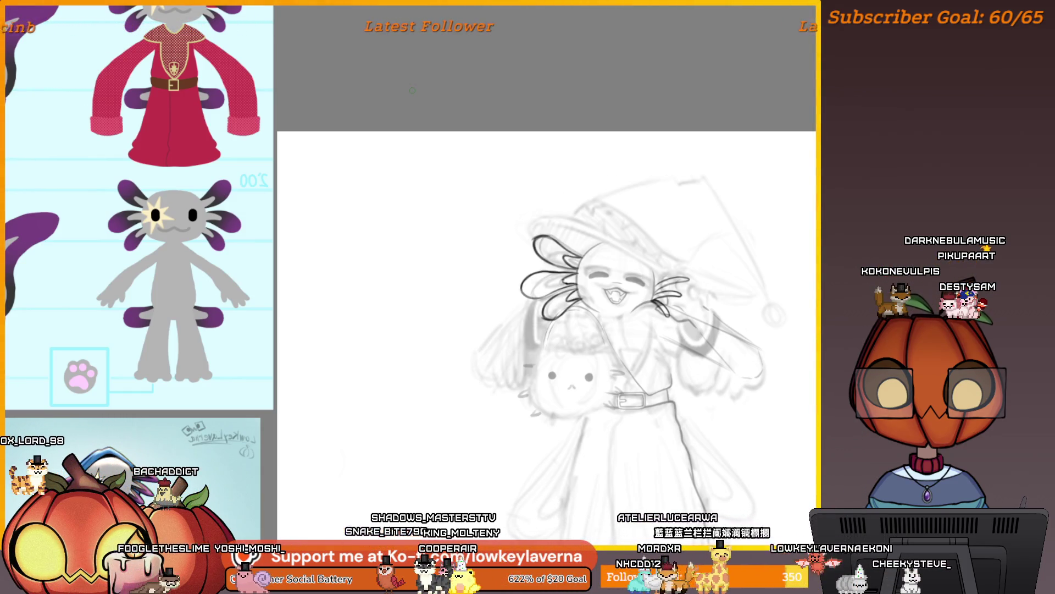
key("ctrl+t")
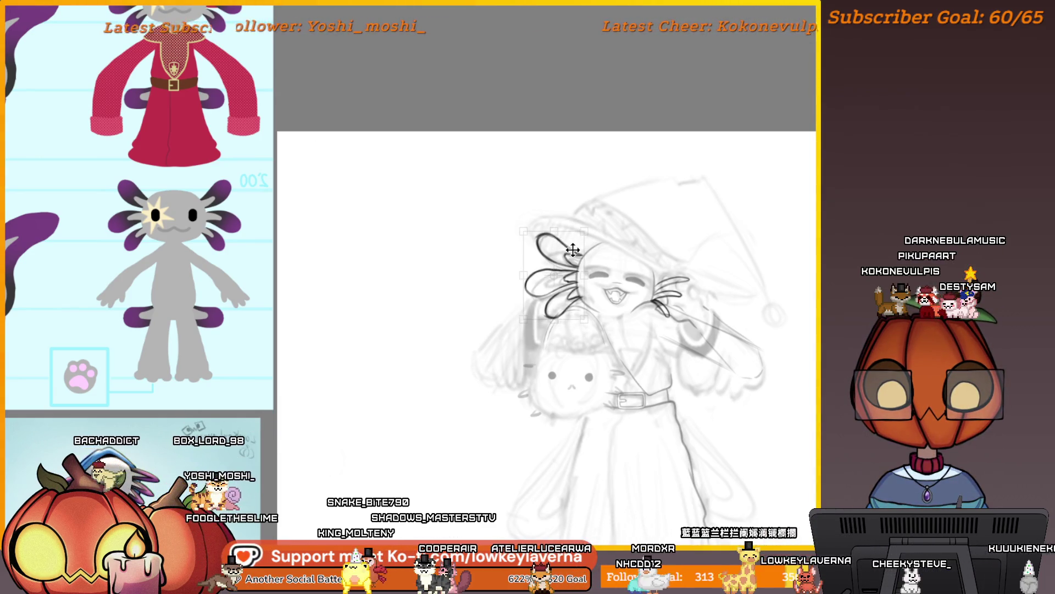
left_click_drag(615, 224, 620, 230)
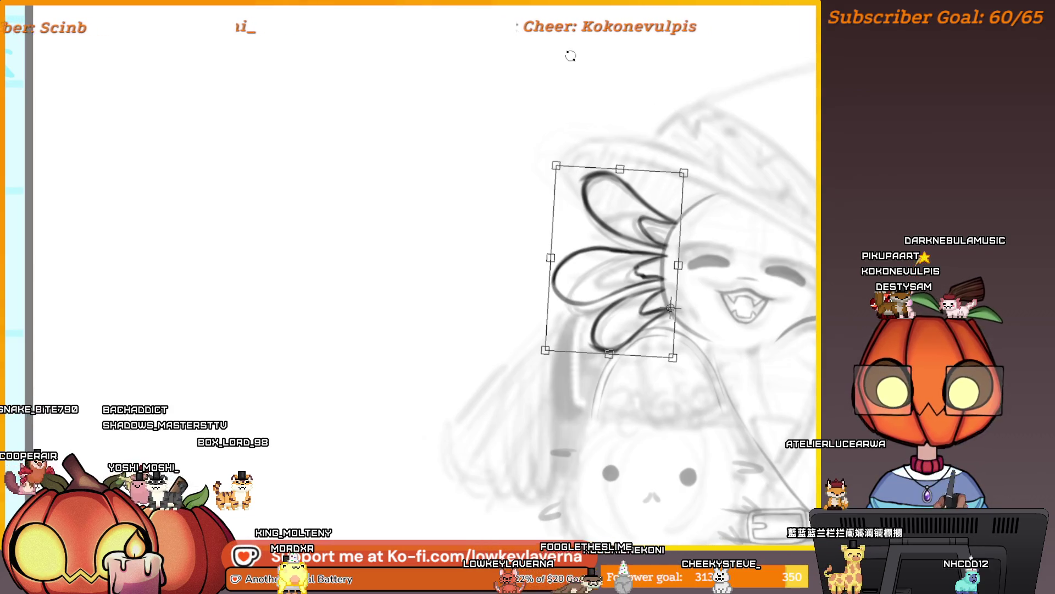
key("Return")
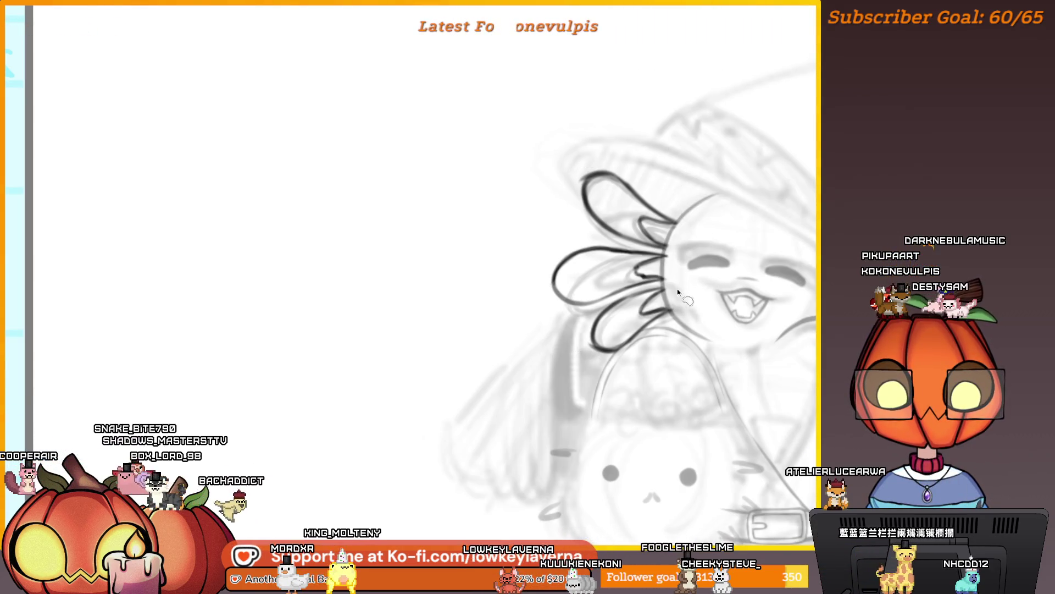
Lasso the lower fin and shift and tilt it into place
left_click_drag(660, 283, 654, 285)
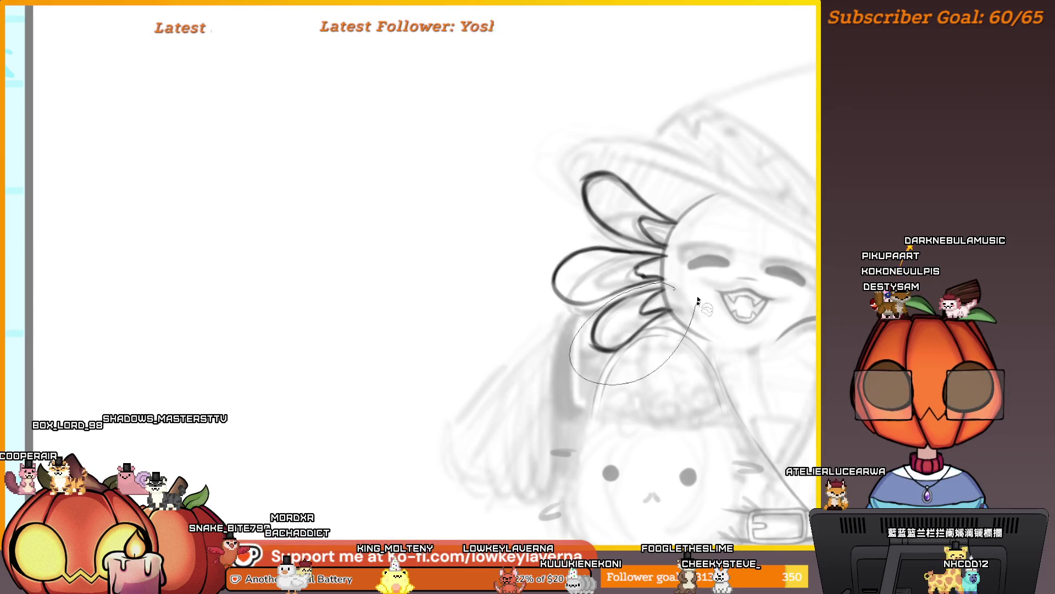
key("ctrl+t")
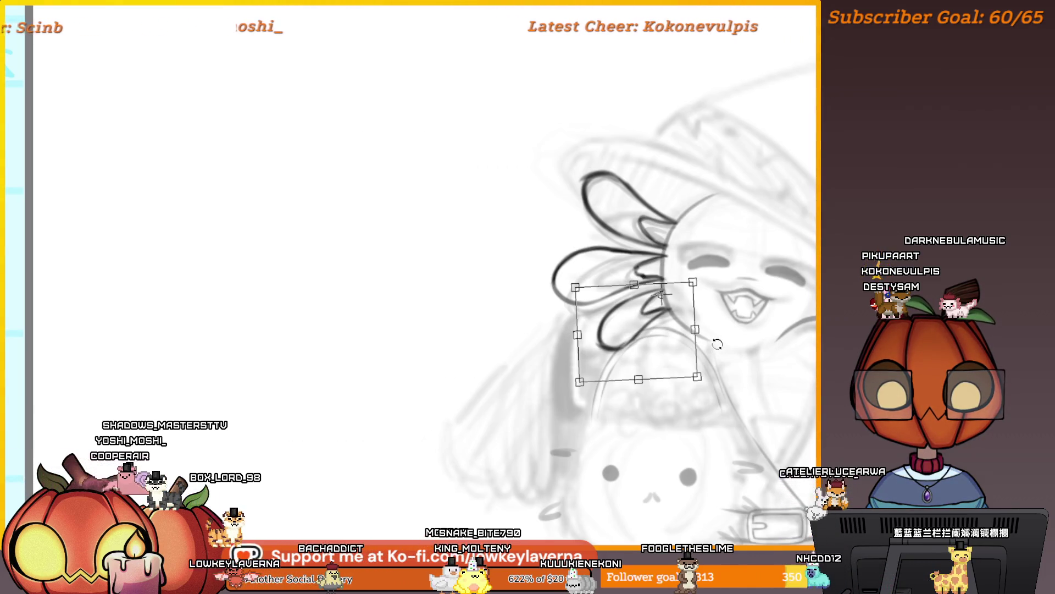
left_click_drag(658, 334, 662, 349)
scroll(662, 349, "down", 3)
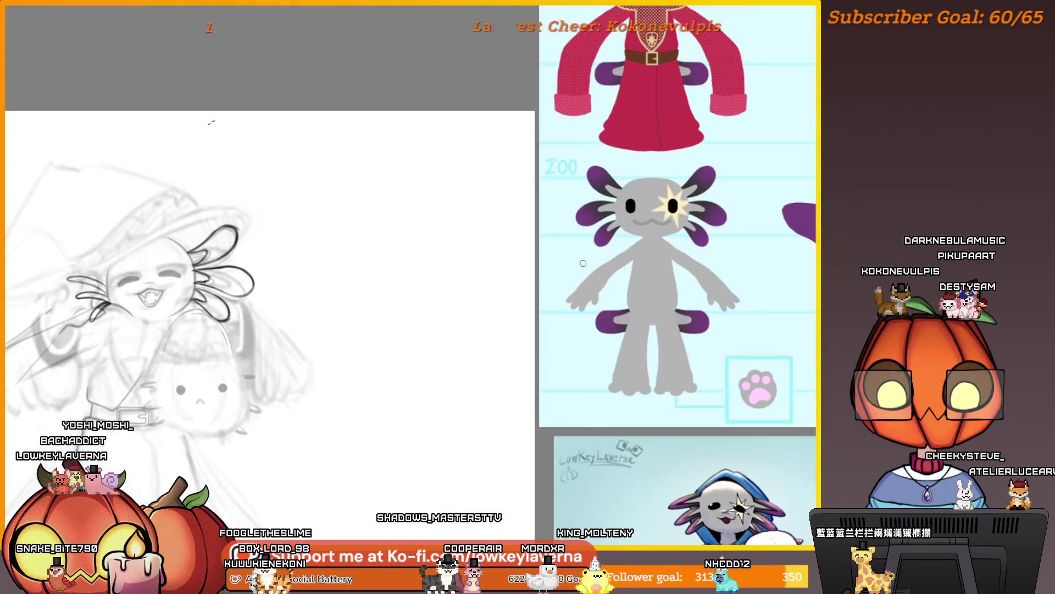
Mirror the canvas, zoom in on the right gills and begin transforming the enclosed gills
key("m")
left_click(602, 295)
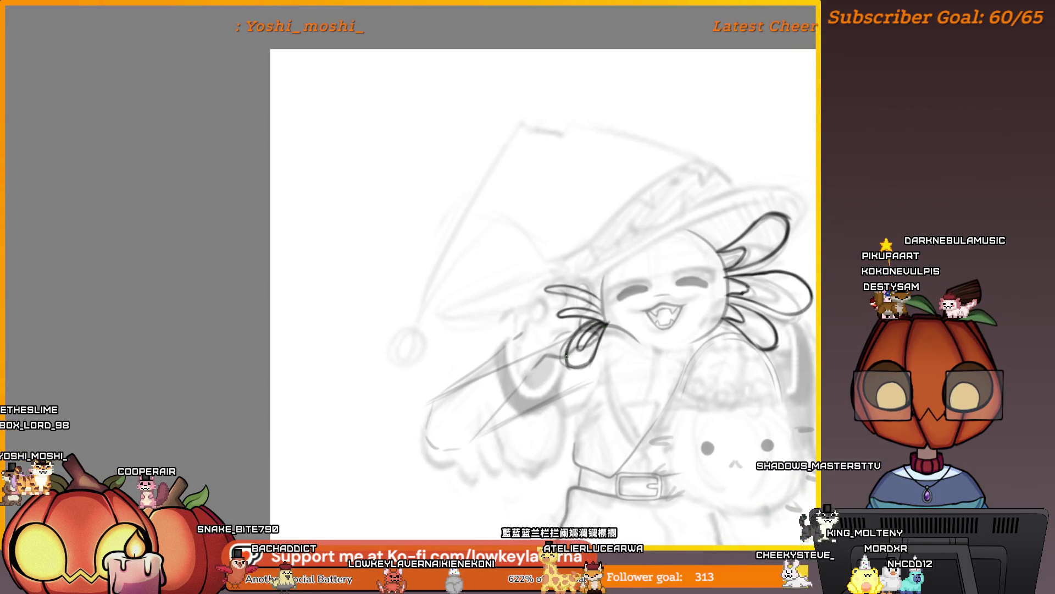
scroll(665, 286, "down", 3)
scroll(666, 321, "up", 3)
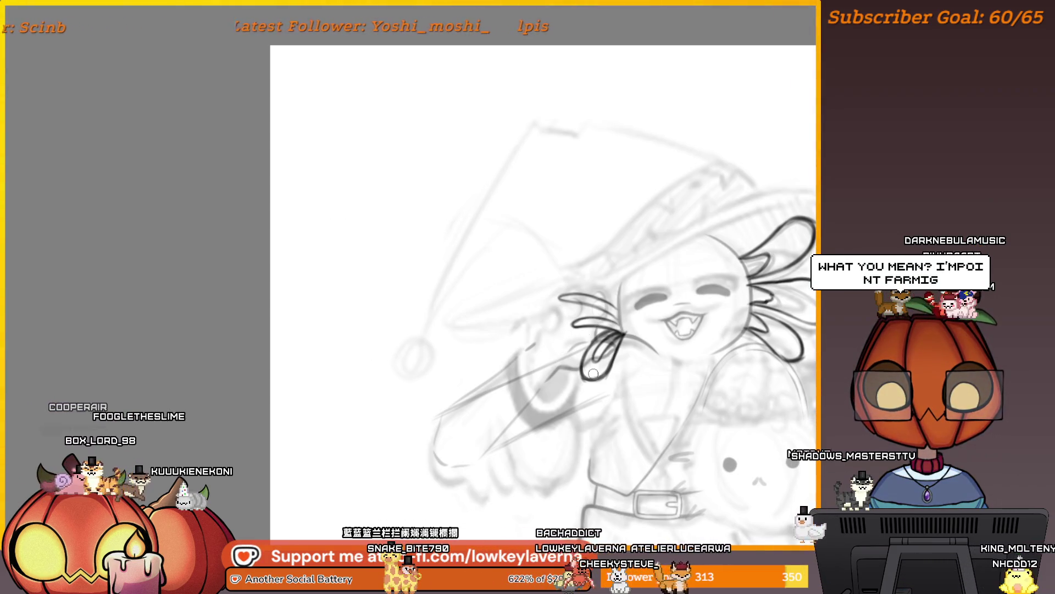
mouse_move(593, 377)
left_mouse_down()
mouse_move(396, 306)
mouse_move(780, 325)
mouse_move(729, 329)
mouse_move(753, 306)
mouse_move(765, 335)
left_mouse_up()
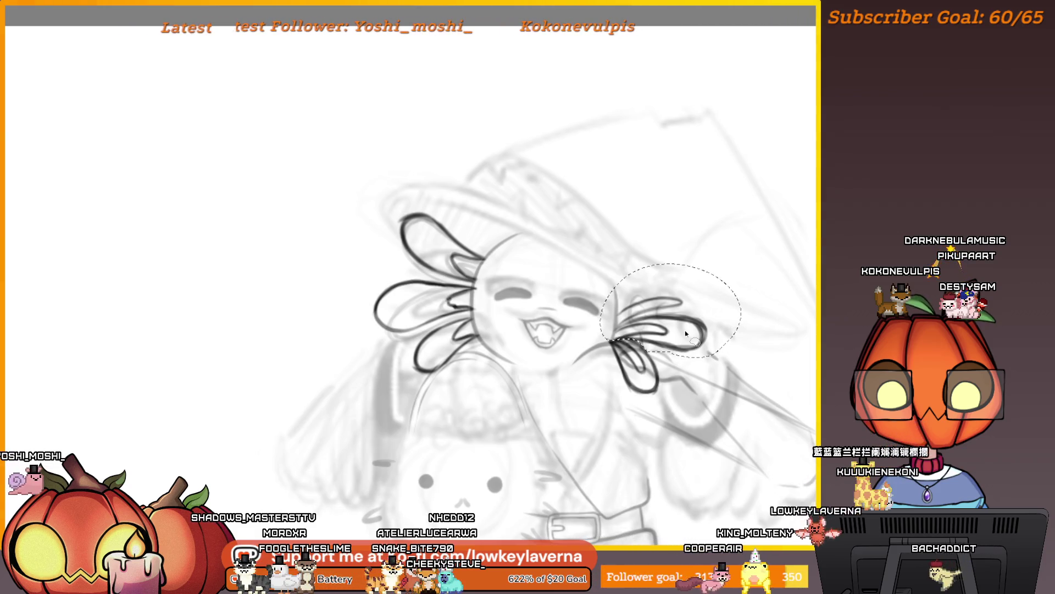
key("ctrl+t")
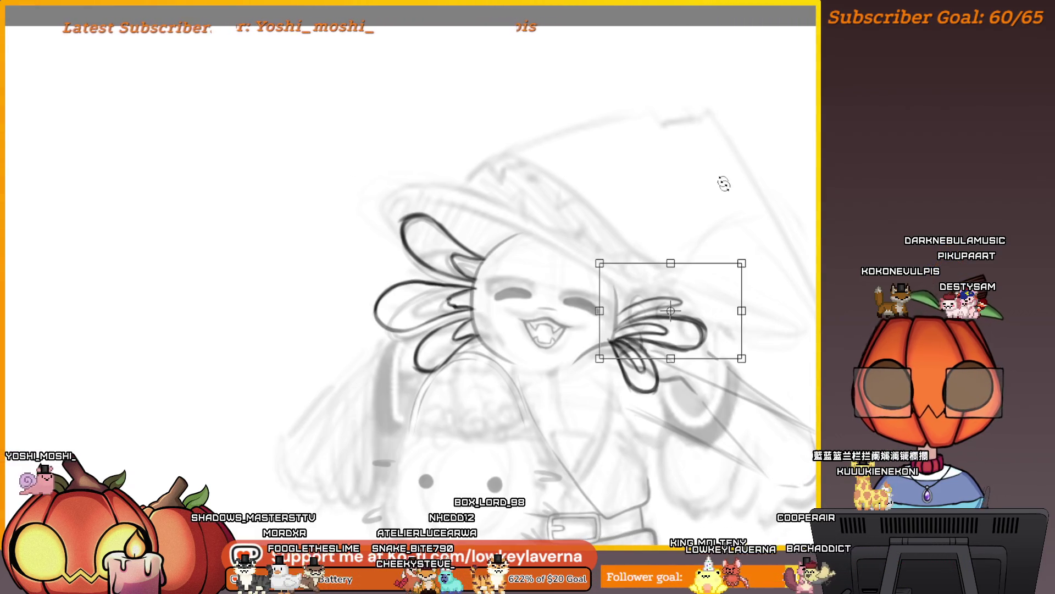
Raise and rotate the right gills clockwise, apply, and clear the selection
scroll(766, 308, "up", 2)
mouse_move(680, 319)
left_mouse_down()
mouse_move(667, 299)
mouse_move(746, 274)
left_mouse_up()
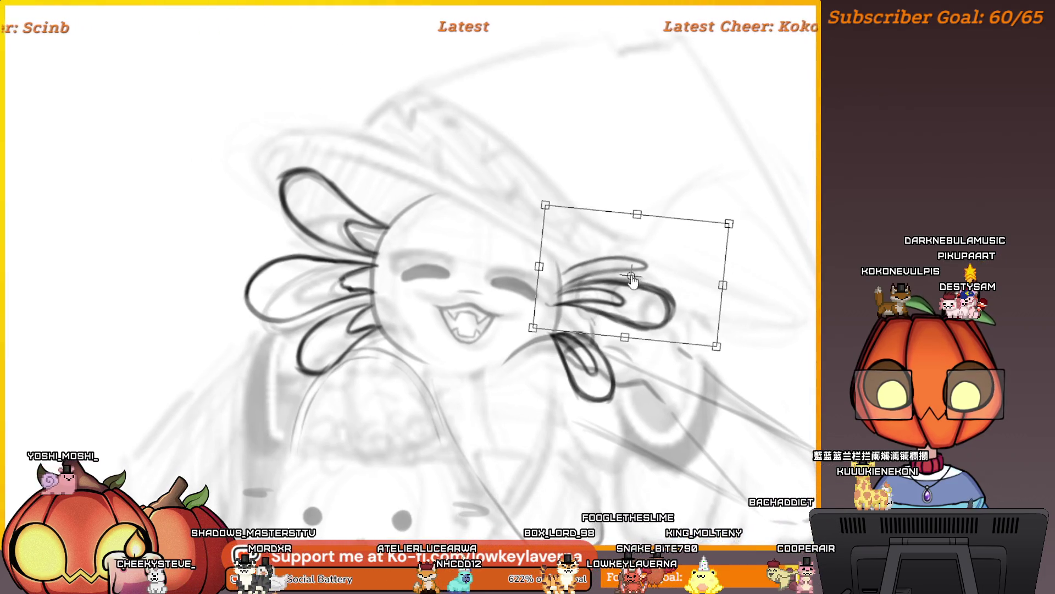
left_click_drag(628, 280, 630, 286)
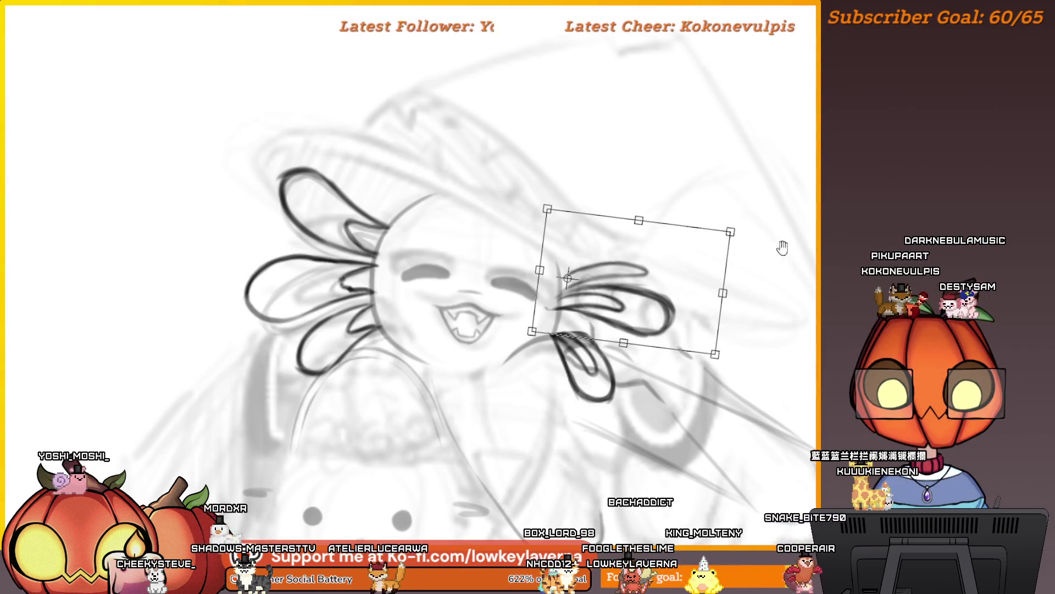
scroll(780, 245, "down", 1)
key("Return")
key("ctrl+d")
Lasso the upper right gill, lift it and rotate it slightly clockwise
left_click_drag(605, 229, 673, 237)
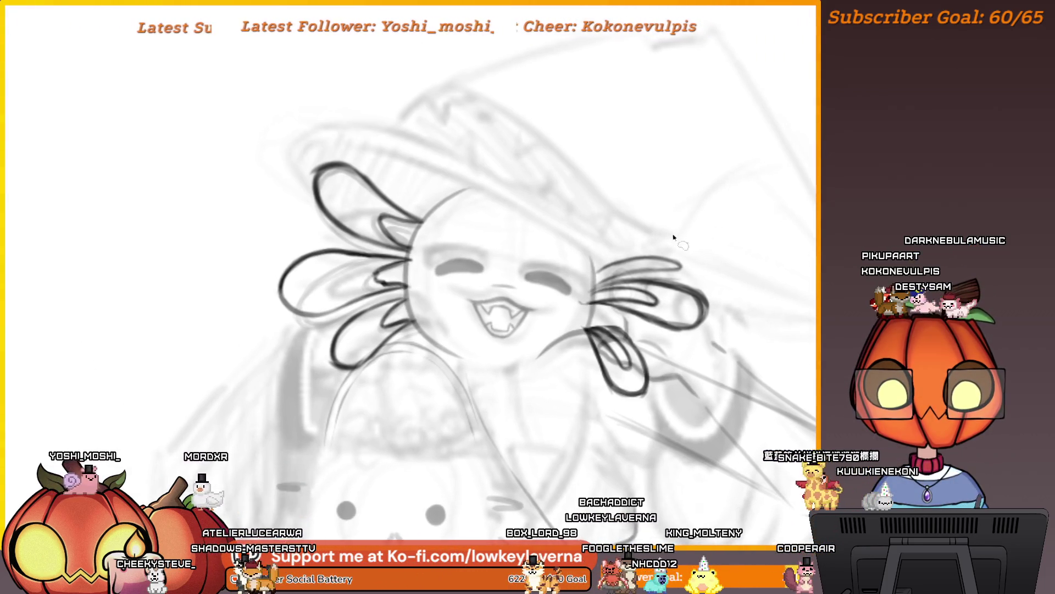
mouse_move(686, 277)
left_mouse_down()
mouse_move(632, 282)
mouse_move(578, 269)
mouse_move(654, 229)
mouse_move(677, 230)
mouse_move(667, 242)
left_mouse_up()
key("ctrl+t")
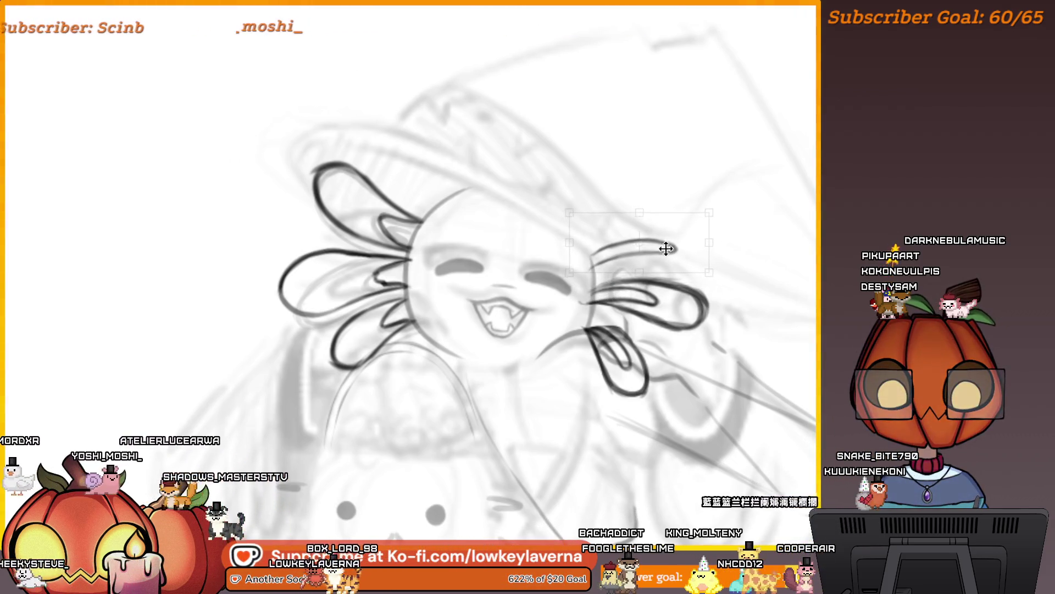
left_click_drag(742, 217, 699, 244)
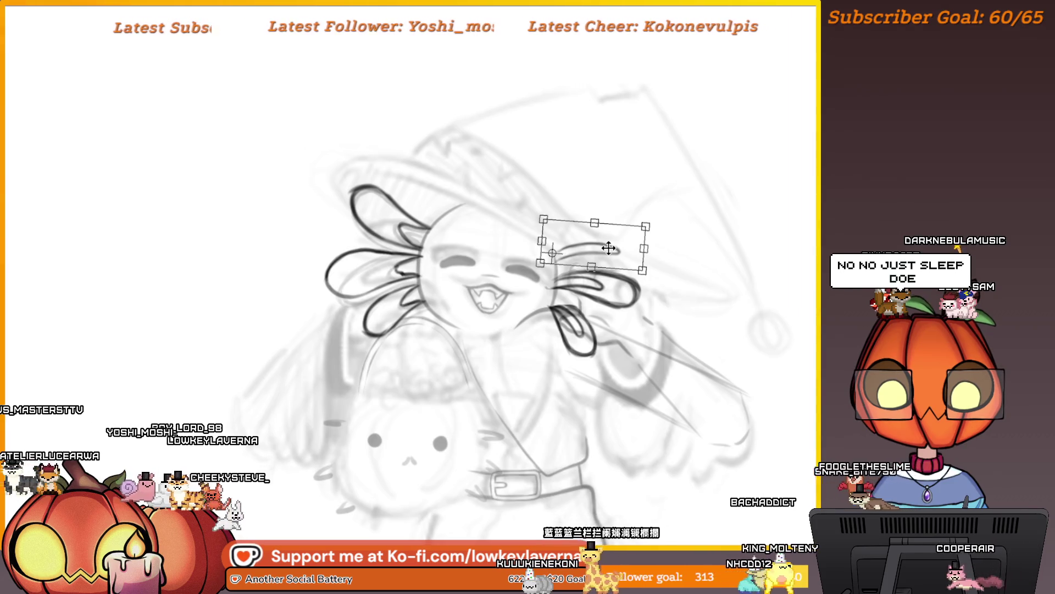
key("Return")
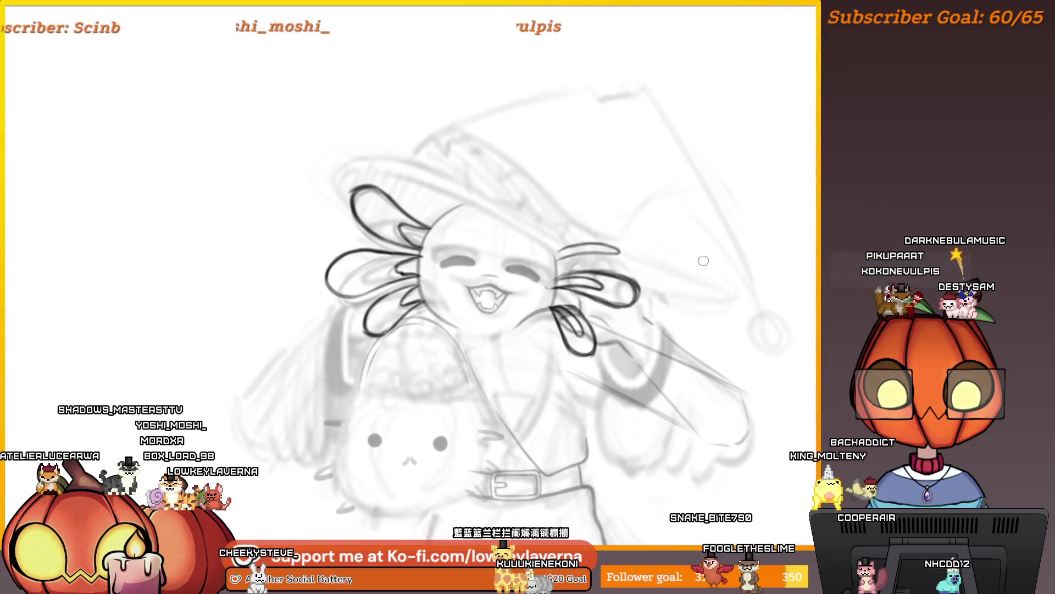
Mirror the view, zoom in, and ink two curved gill lines above the existing one
key("m")
left_click_drag(295, 322, 593, 307)
scroll(792, 304, "up", 4)
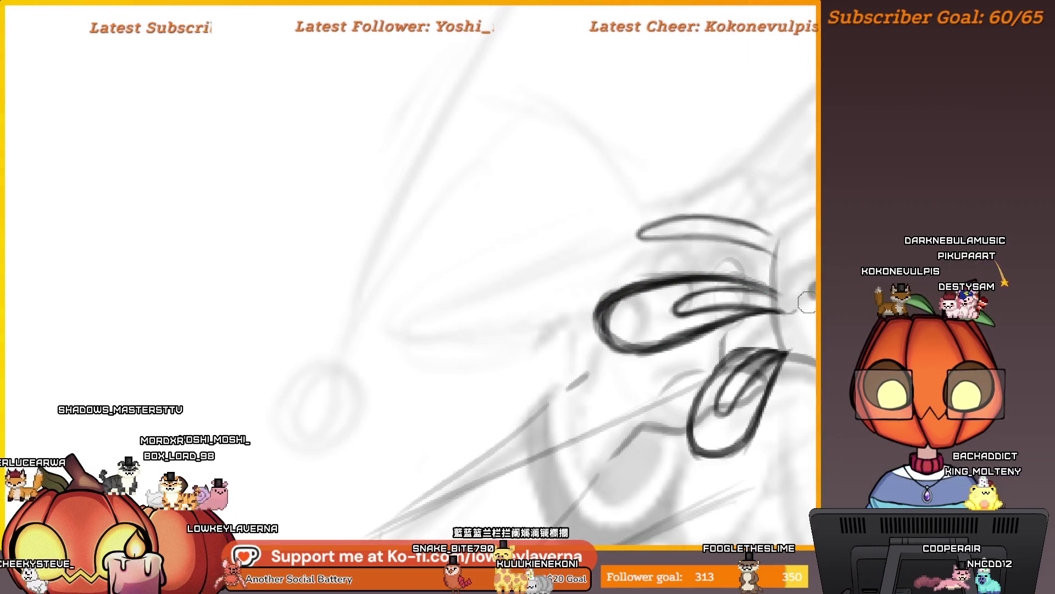
scroll(806, 301, "down", 2)
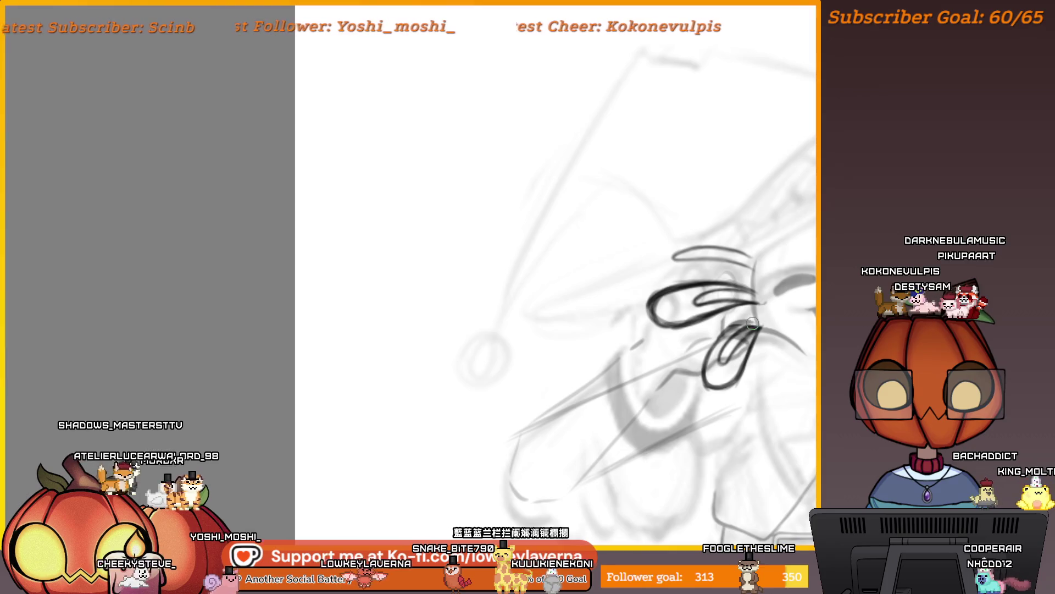
mouse_move(784, 246)
left_mouse_down()
mouse_move(817, 284)
mouse_move(704, 285)
left_mouse_up()
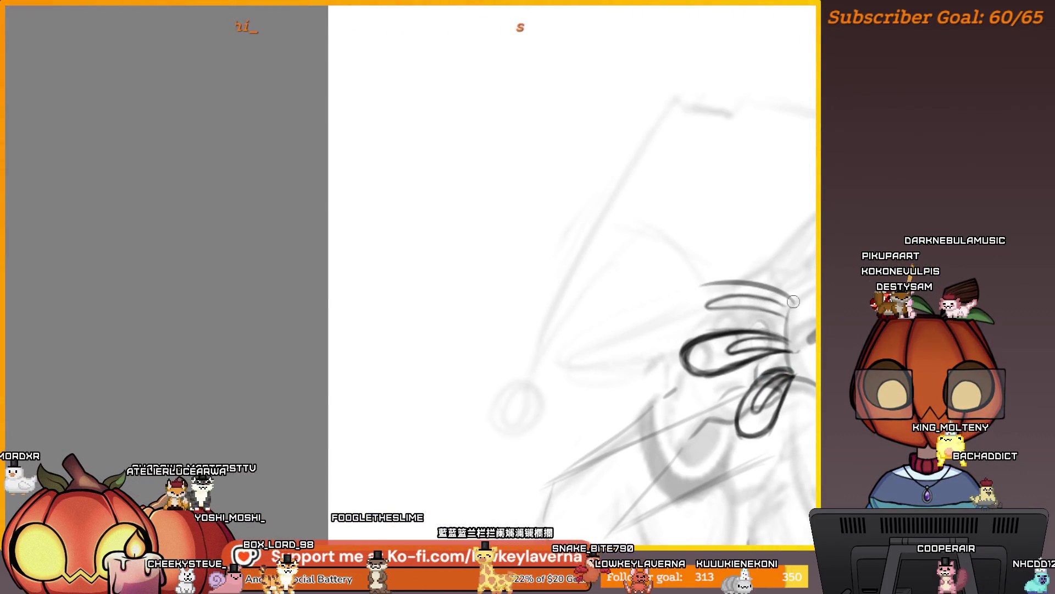
left_click_drag(791, 304, 713, 285)
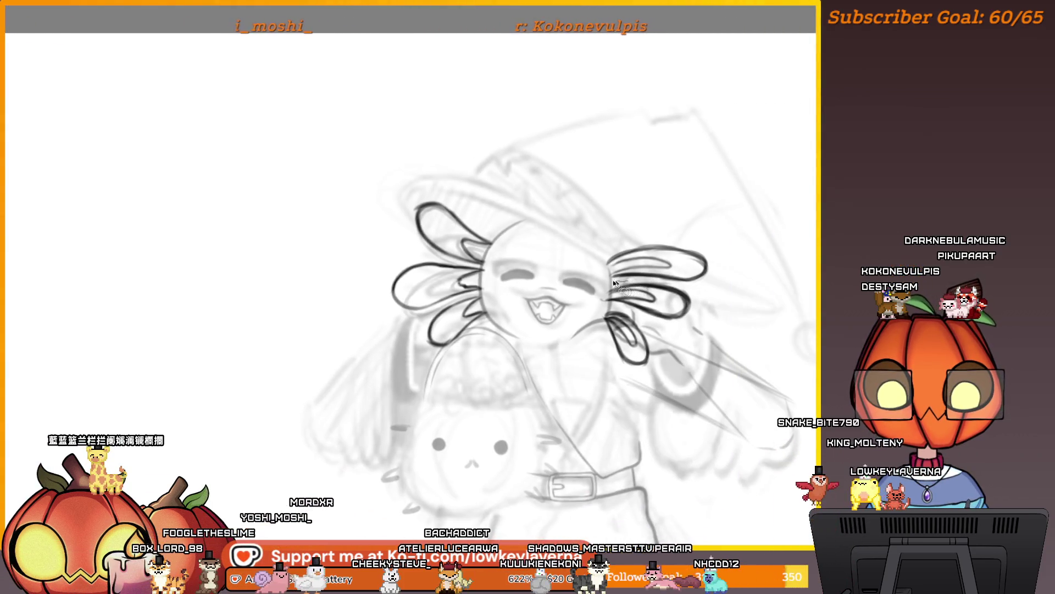
Shift and tilt the lassoed upper right gills, then lasso the lower right gill
mouse_move(614, 283)
left_mouse_down()
mouse_move(734, 278)
mouse_move(674, 285)
left_mouse_up()
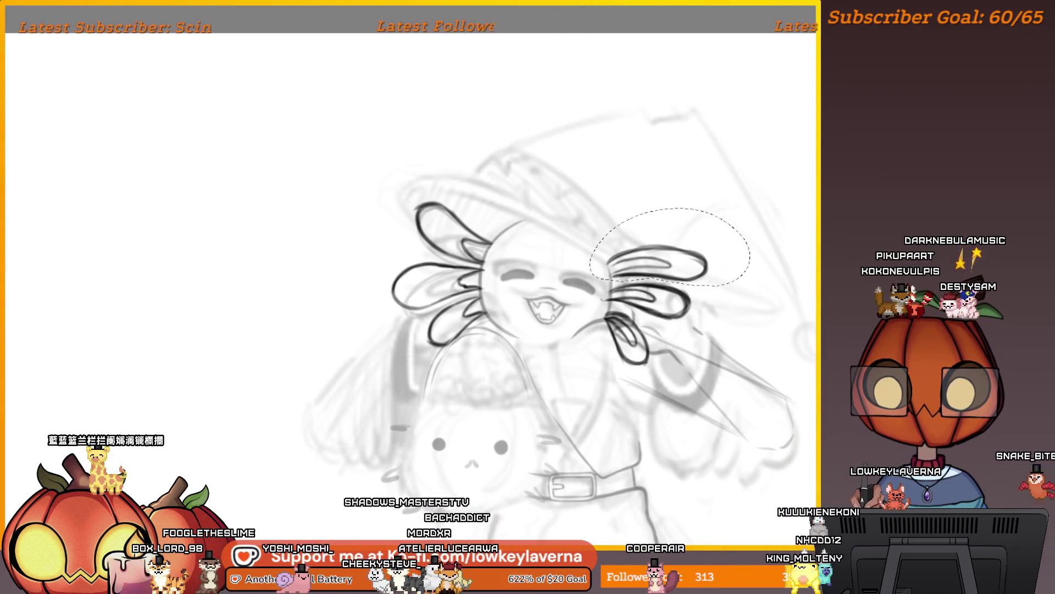
key("ctrl+t")
left_click_drag(646, 264, 688, 256)
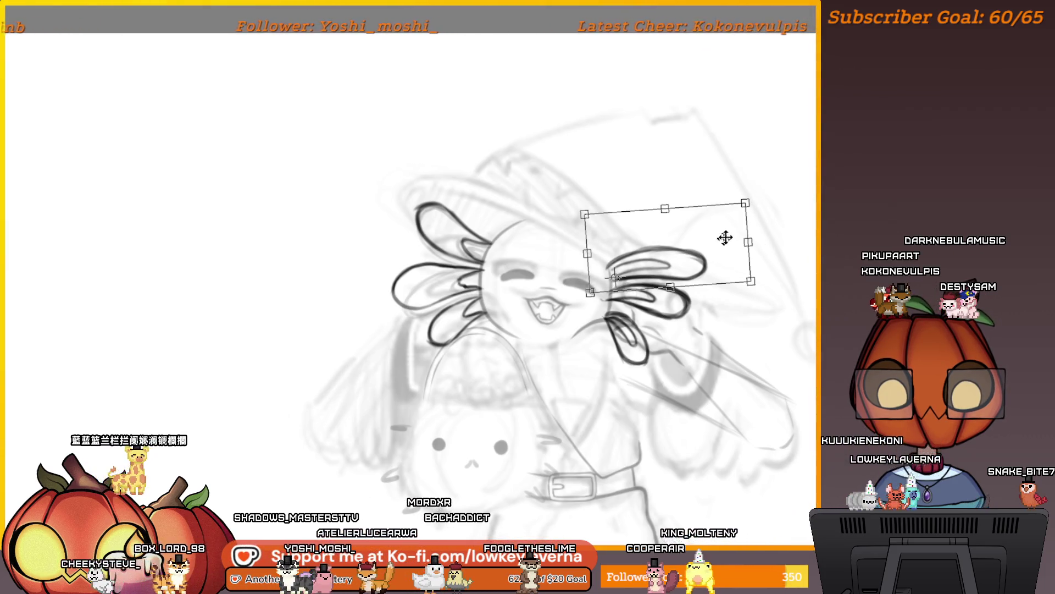
key("Return")
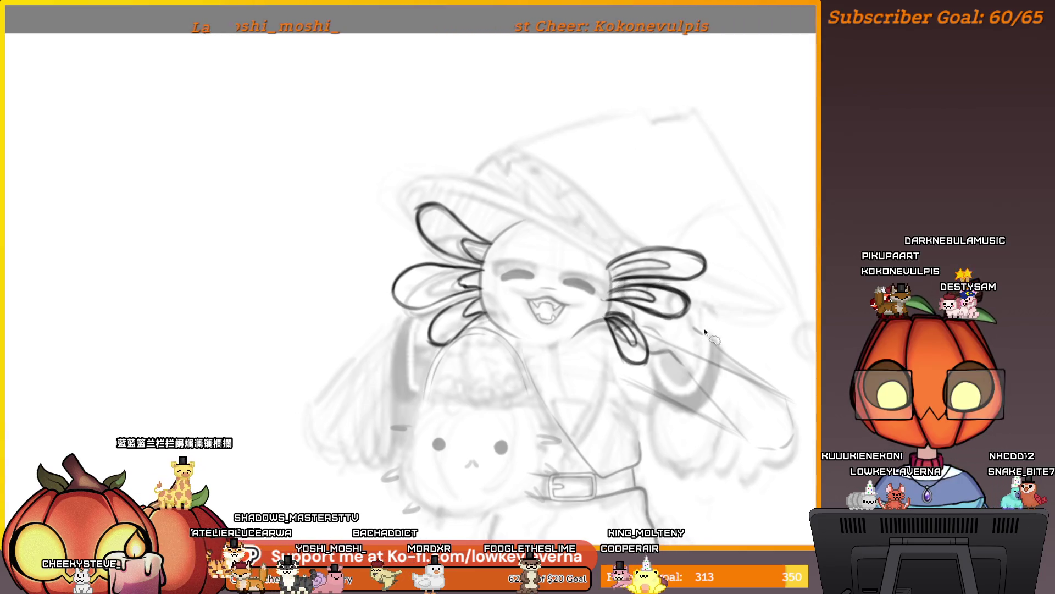
mouse_move(607, 288)
left_mouse_down()
mouse_move(659, 328)
mouse_move(705, 305)
mouse_move(613, 284)
left_mouse_up()
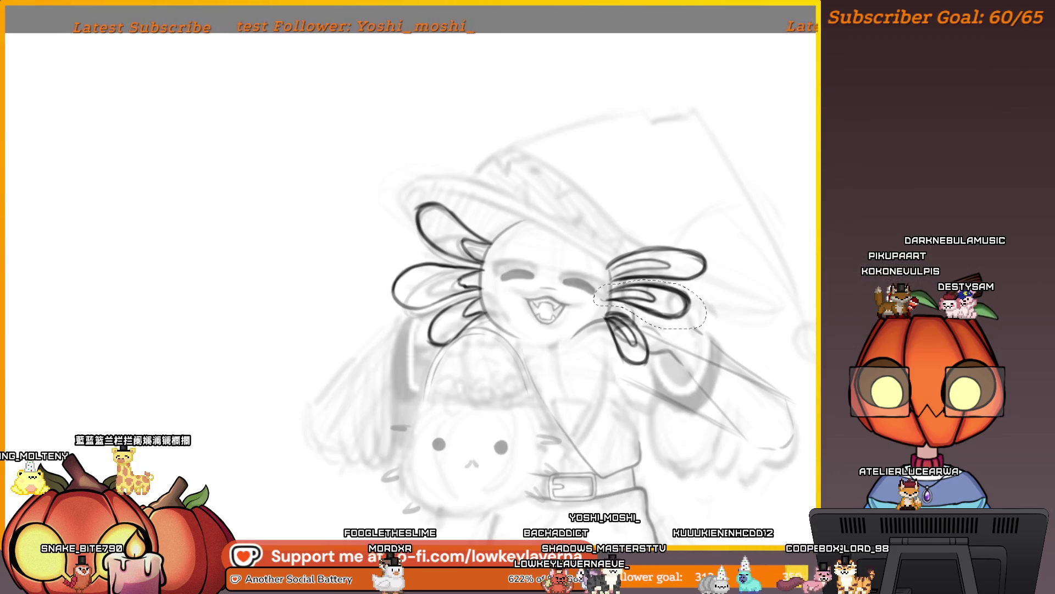
Reposition the lower right gill with two successive applied transforms
scroll(617, 187, "up", 3)
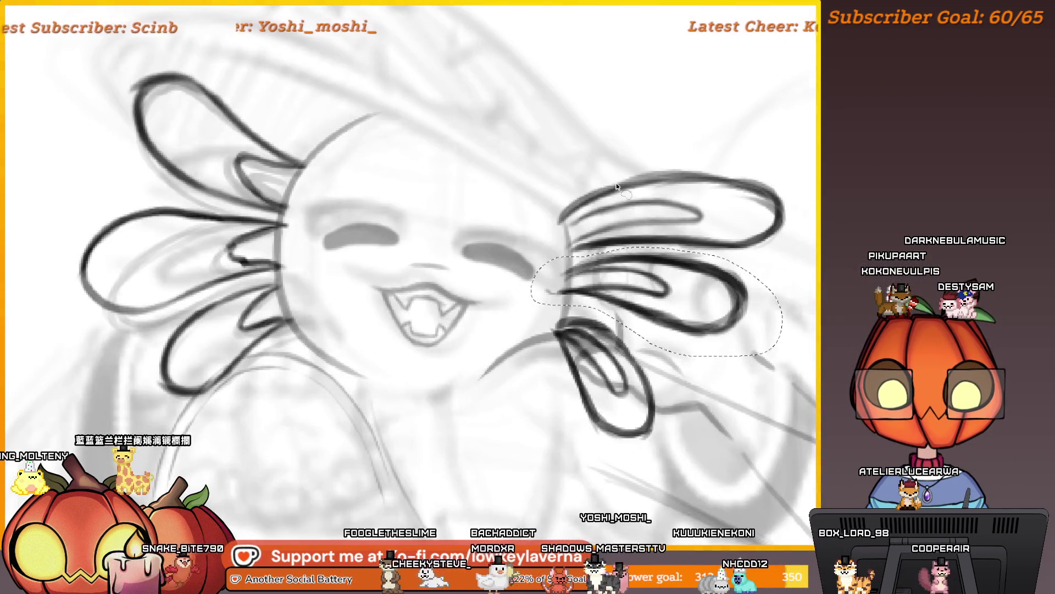
key("ctrl+t")
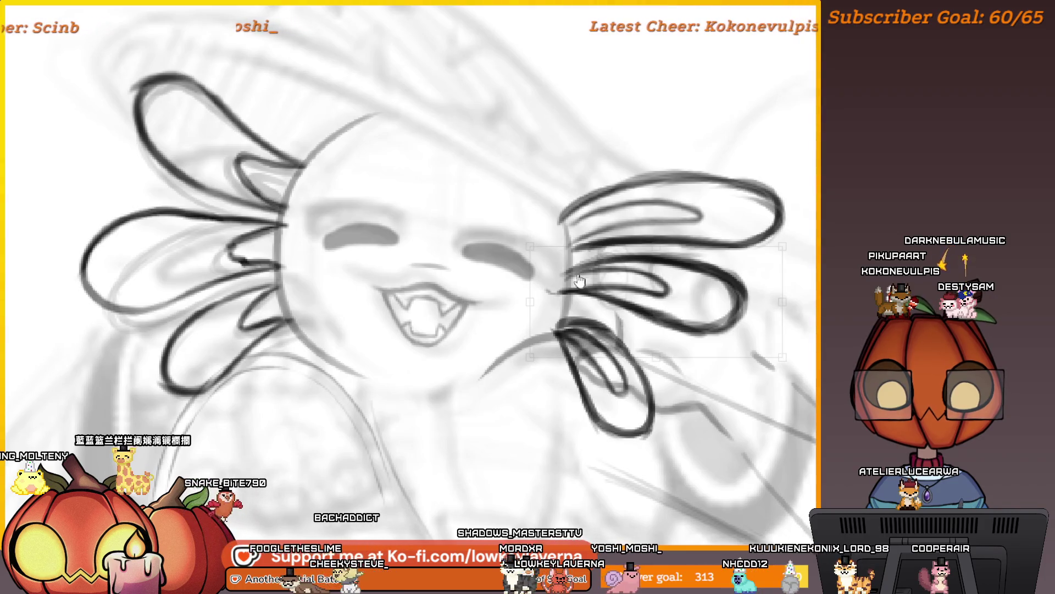
scroll(757, 281, "down", 2)
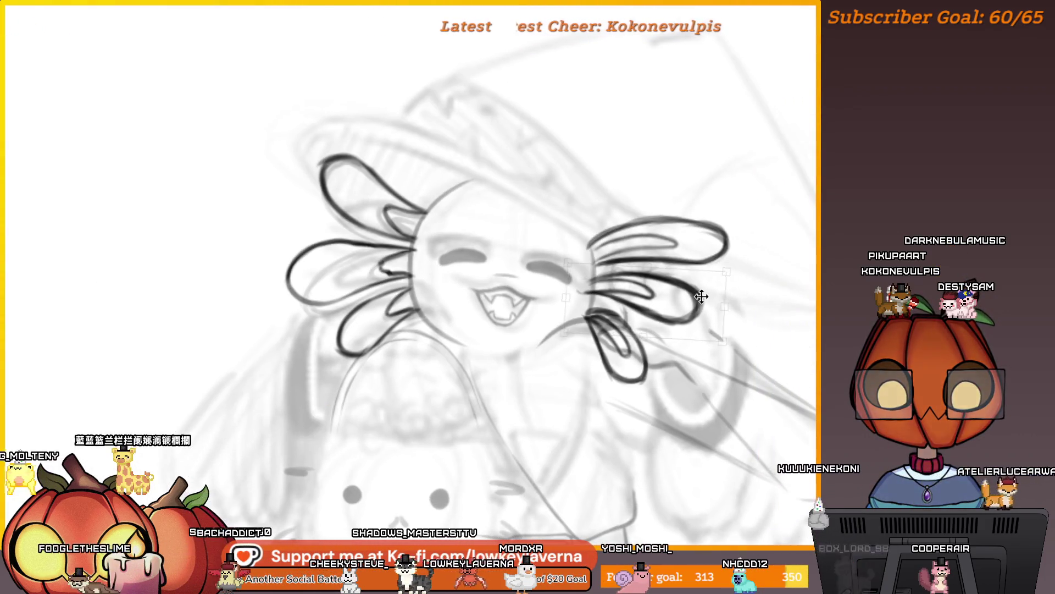
key("Return")
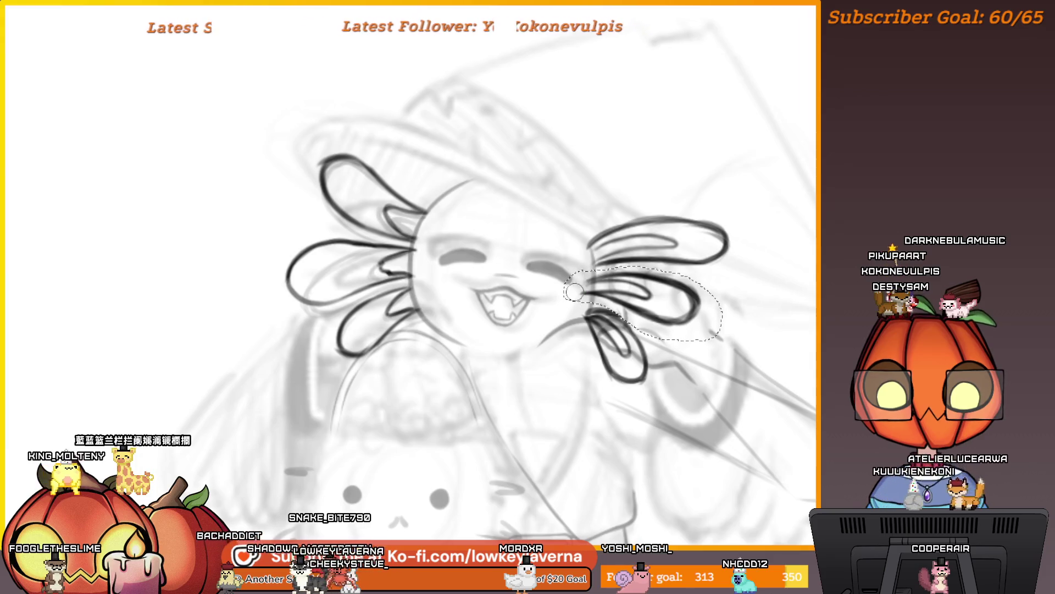
key("ctrl+t")
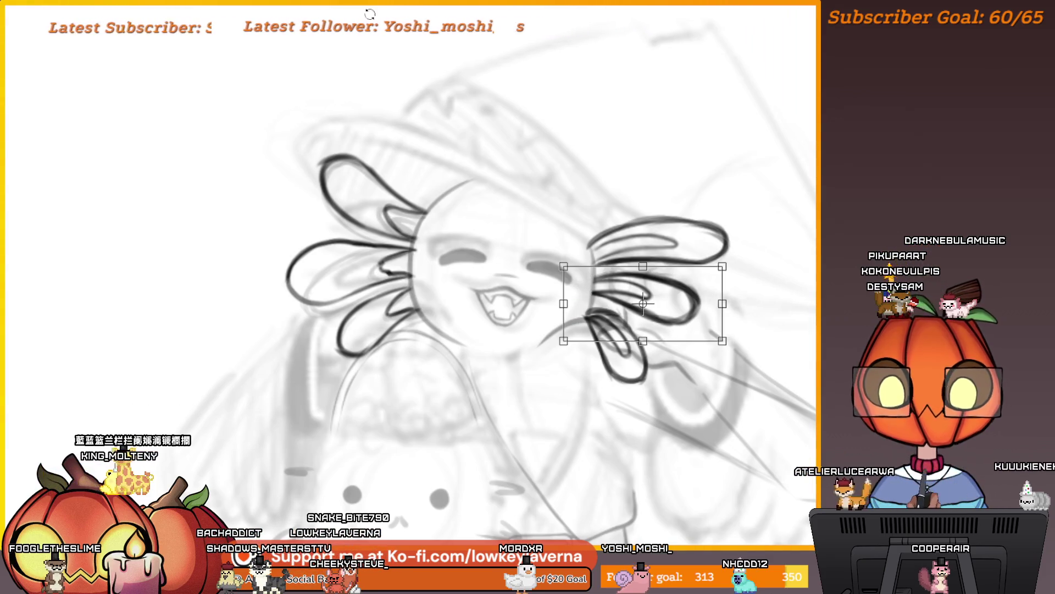
key("Return")
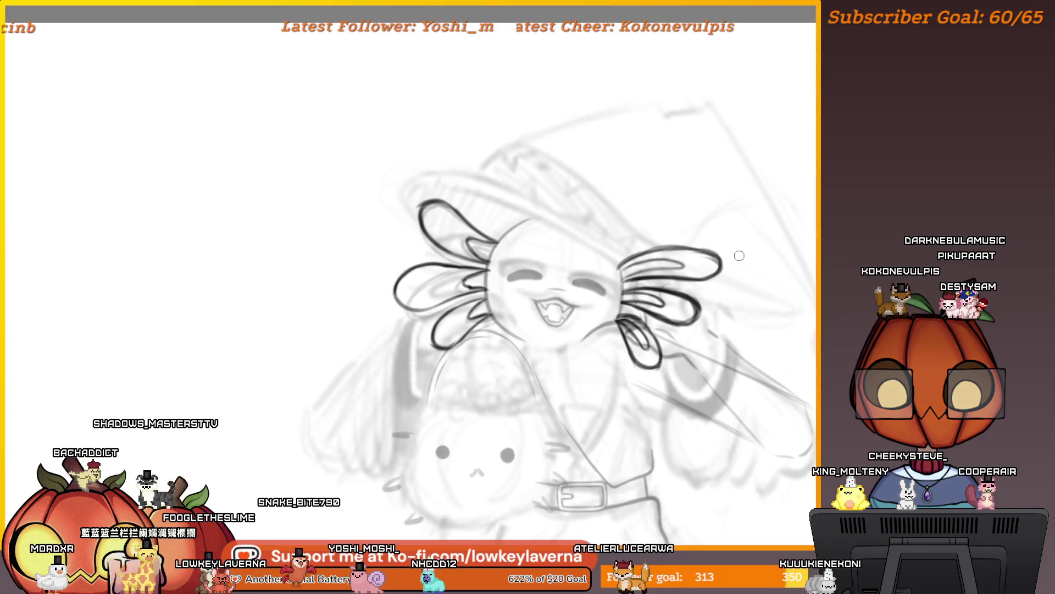
Ink a curved line and a short extended stroke above the head
left_click_drag(510, 215, 623, 221)
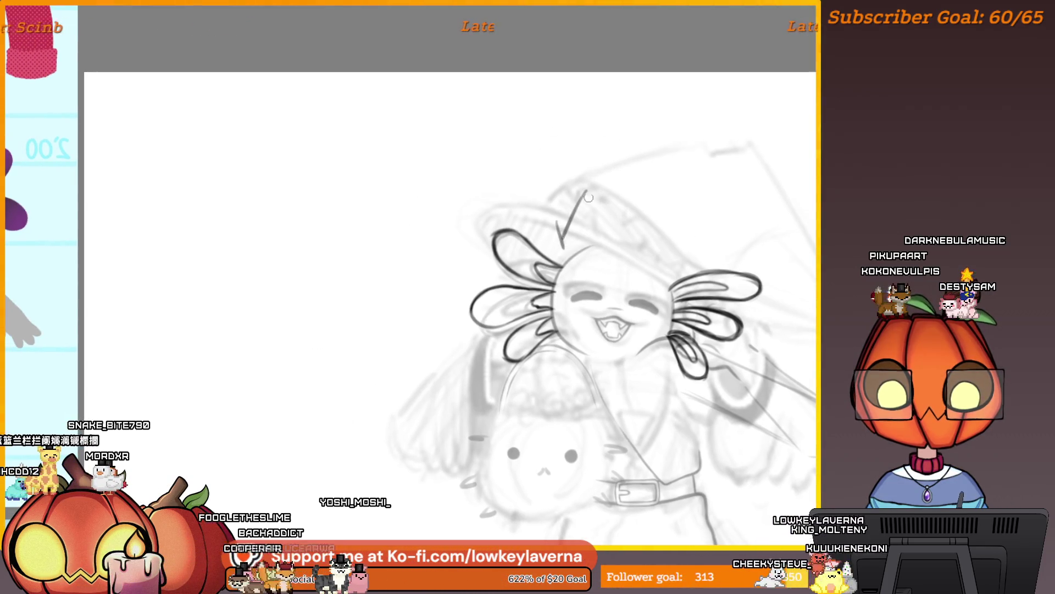
left_click_drag(611, 202, 592, 206)
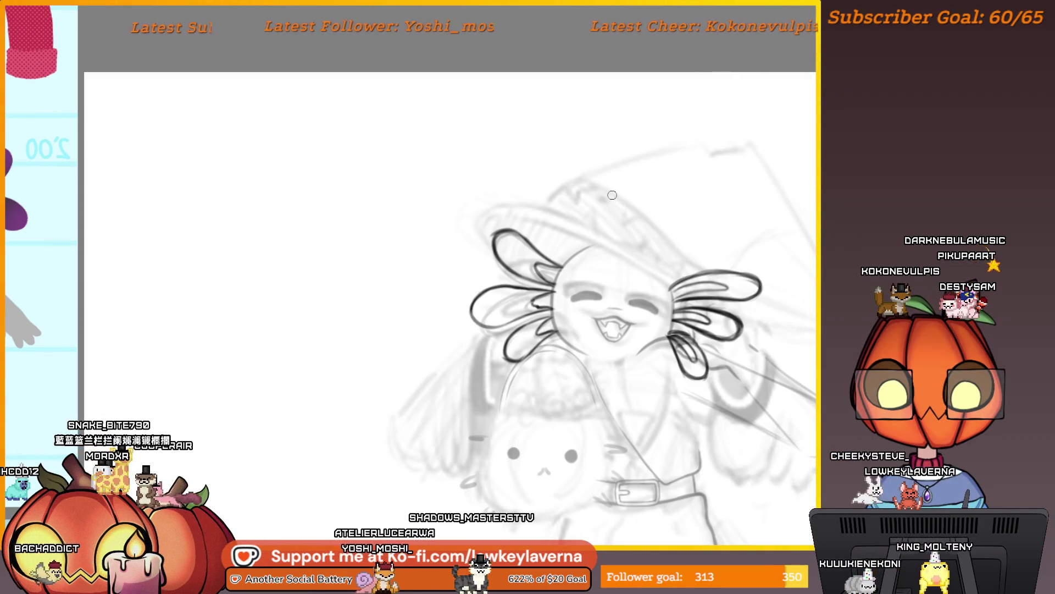
left_click_drag(598, 194, 620, 195)
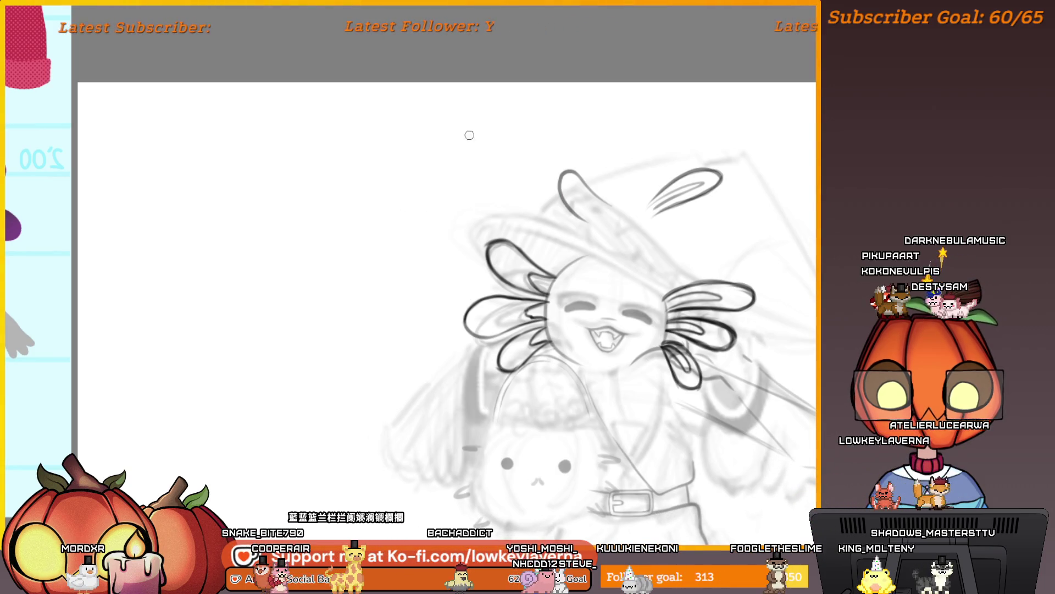
Draw annotation arrows pointing at the head and circle its left side
left_click_drag(463, 122, 498, 206)
left_click_drag(493, 147, 498, 206)
mouse_move(456, 175)
left_mouse_down()
mouse_move(492, 207)
mouse_move(575, 242)
left_mouse_up()
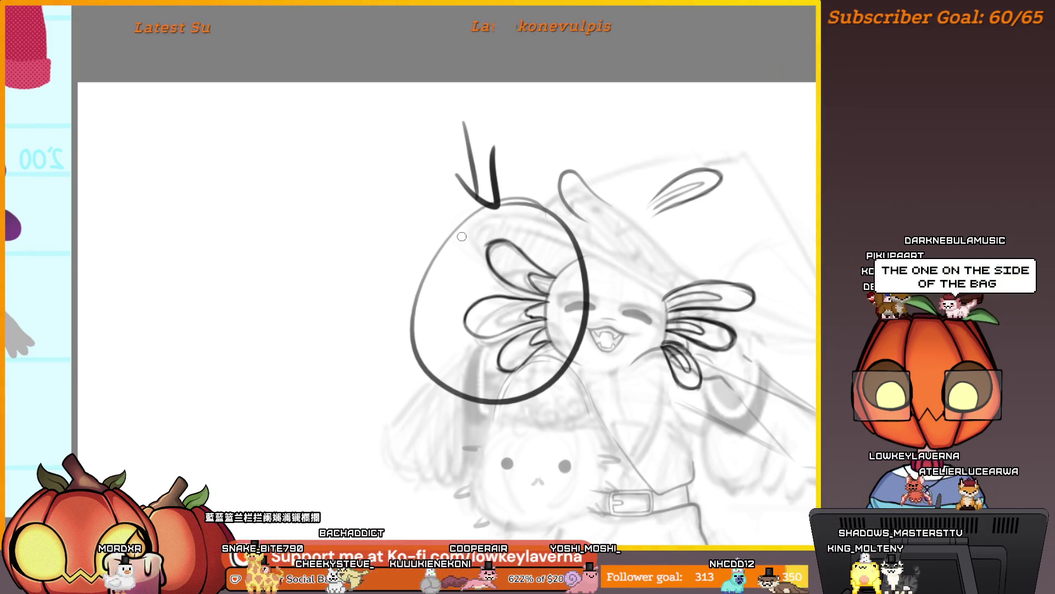
scroll(557, 296, "up", 3)
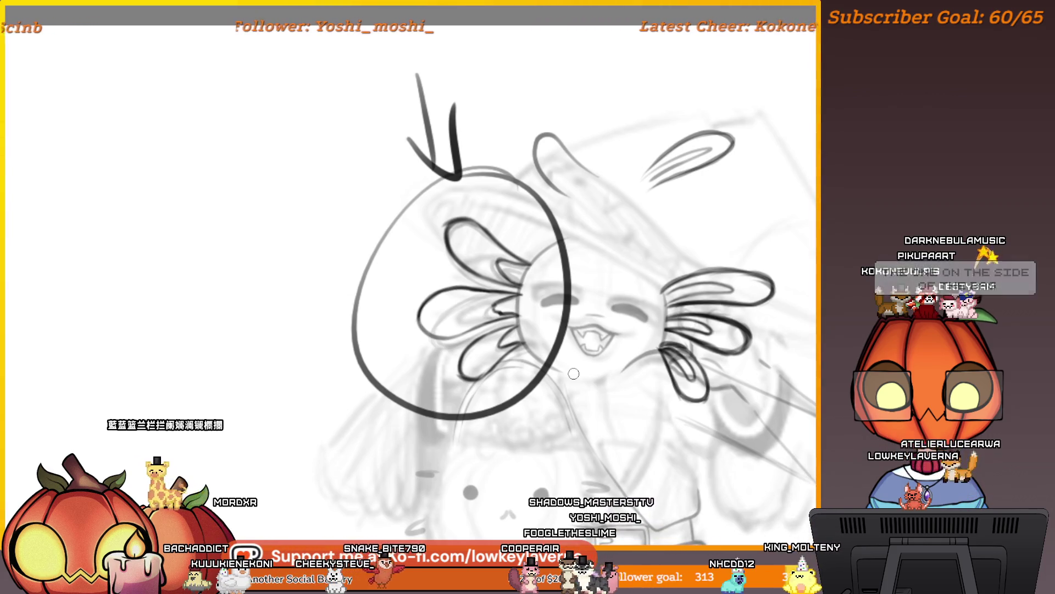
left_click_drag(300, 153, 364, 210)
left_click_drag(341, 163, 311, 205)
Undo the annotations, the top-right ear strokes and the right-side gill strokes
key("ctrl+z")
key("ctrl+z")
key("ctrl+z")
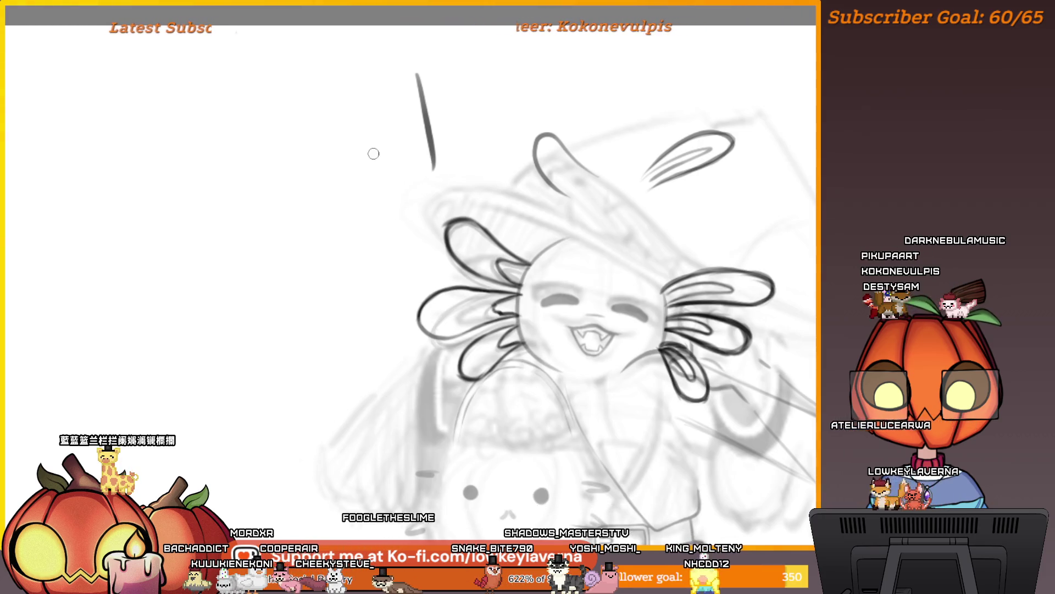
key("ctrl+z")
key("ctrl+z")
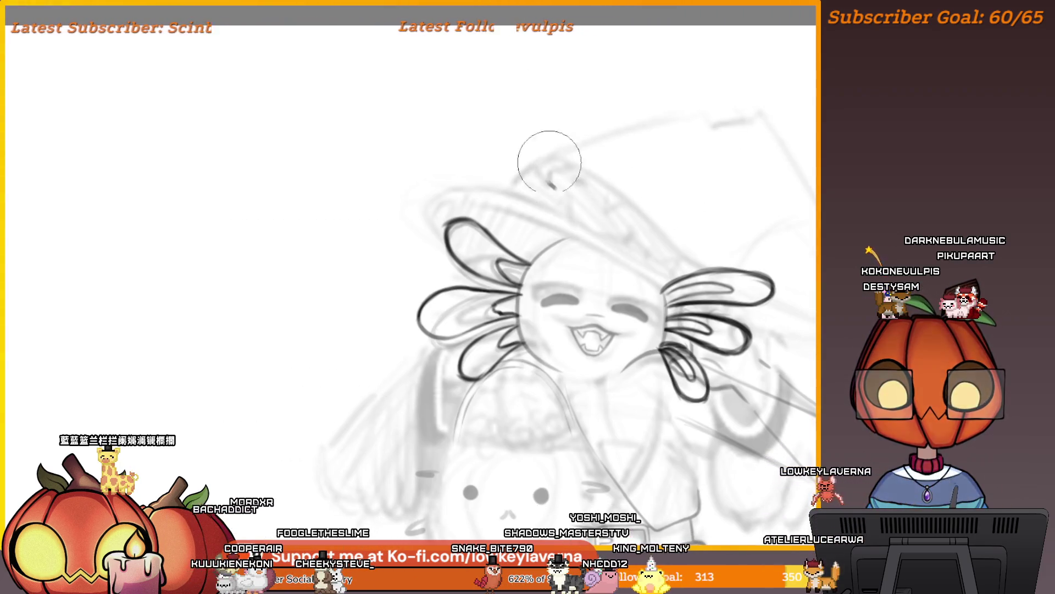
left_click_drag(822, 266, 759, 247)
key("ctrl+z")
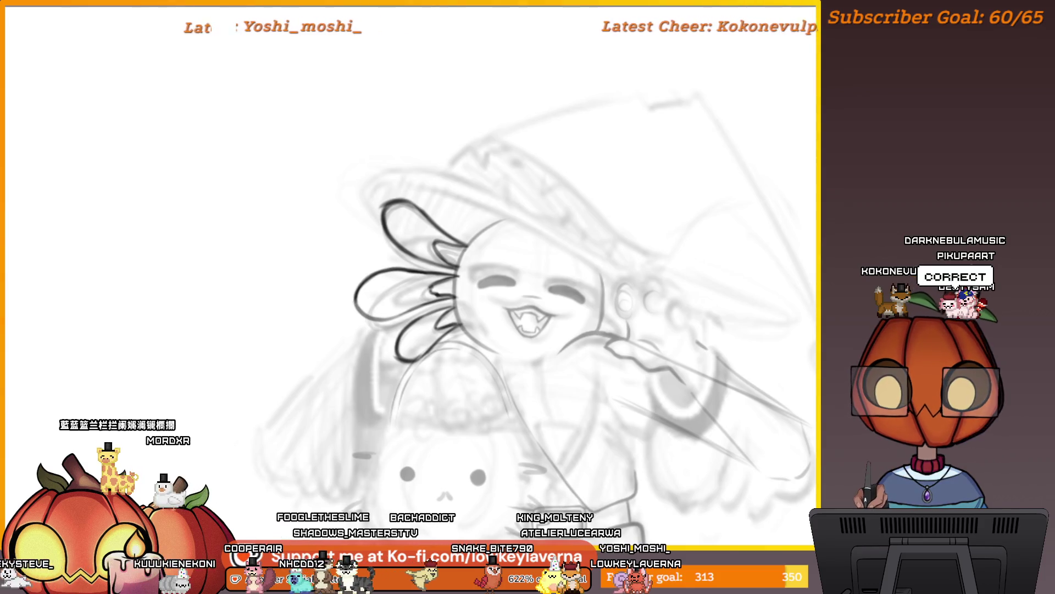
Mirror the copied left gills horizontally and place them right of the face
left_click(601, 328, "alt")
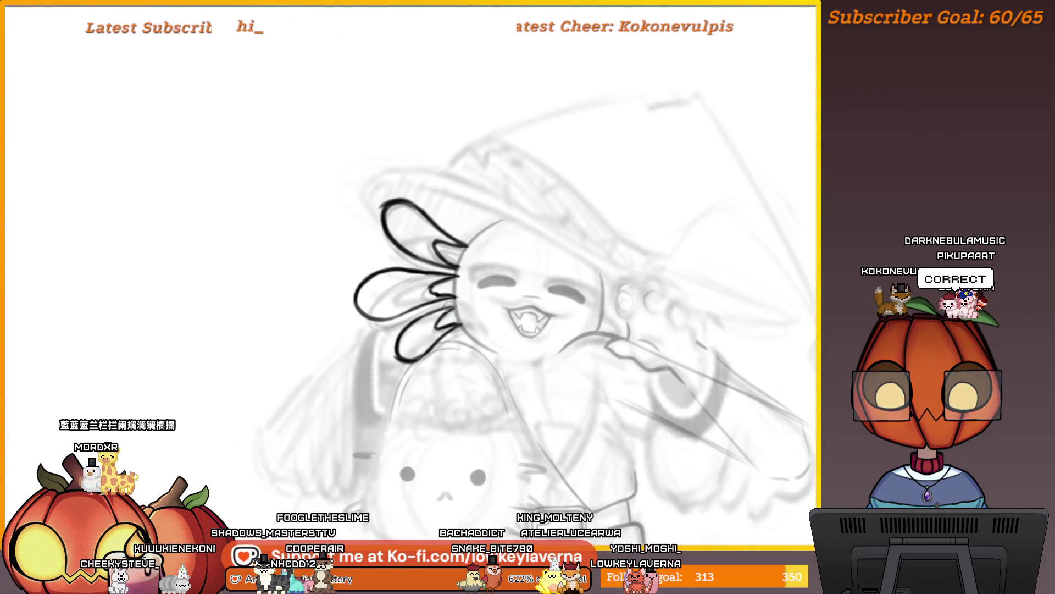
key("ctrl+t")
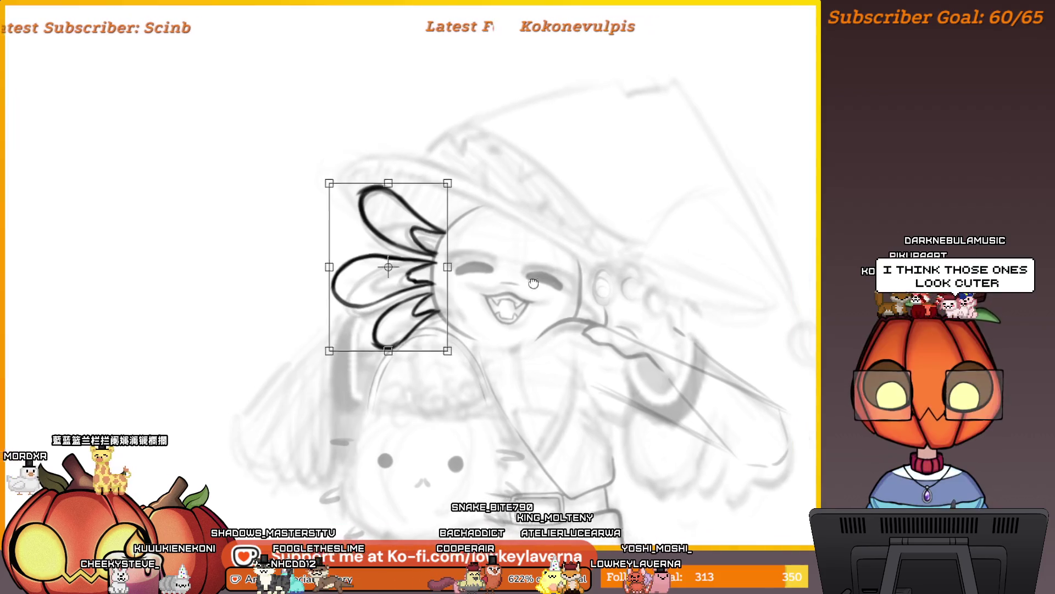
right_click(431, 267)
left_click(516, 355)
mouse_move(517, 354)
left_mouse_down()
mouse_move(537, 308)
mouse_move(644, 302)
left_mouse_up()
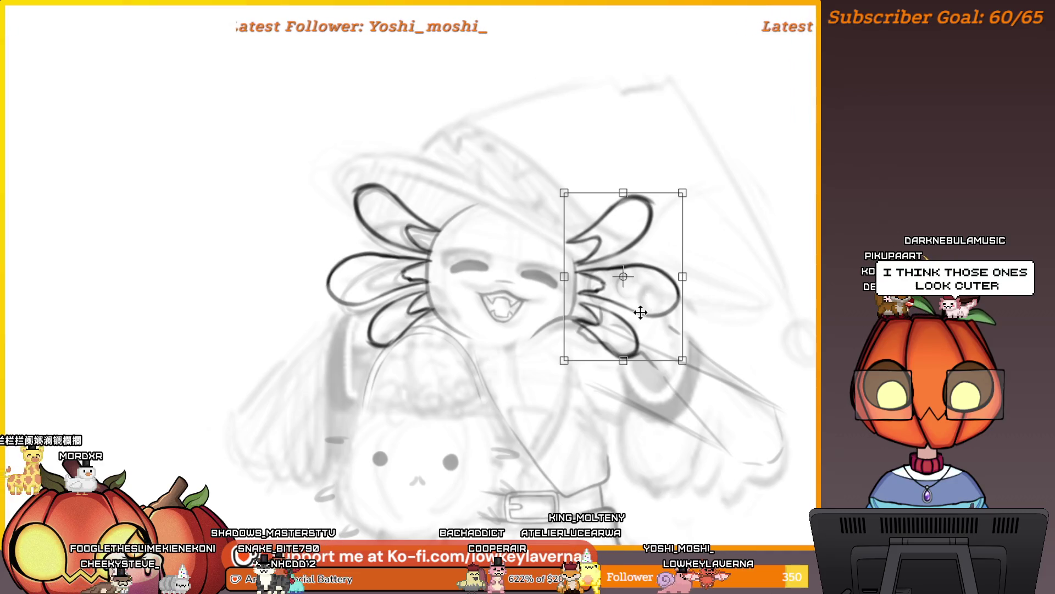
key("h")
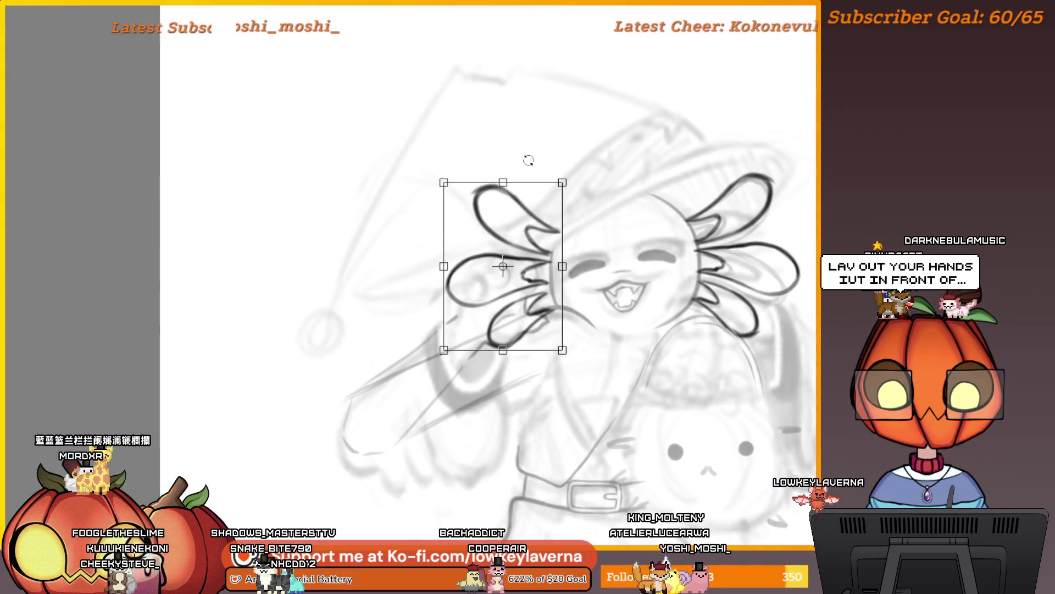
key("Return")
Move and rotate the lassoed lower-left gill curl to its new angle
left_click_drag(610, 257, 597, 265)
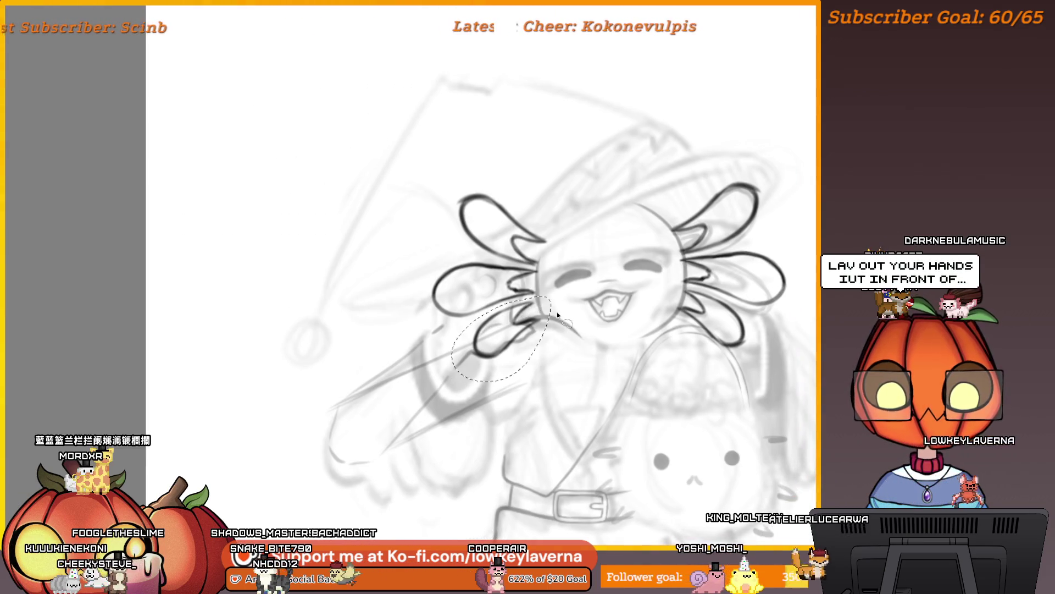
key("ctrl+t")
mouse_move(502, 342)
left_mouse_down()
mouse_move(517, 330)
mouse_move(577, 354)
mouse_move(574, 363)
left_mouse_up()
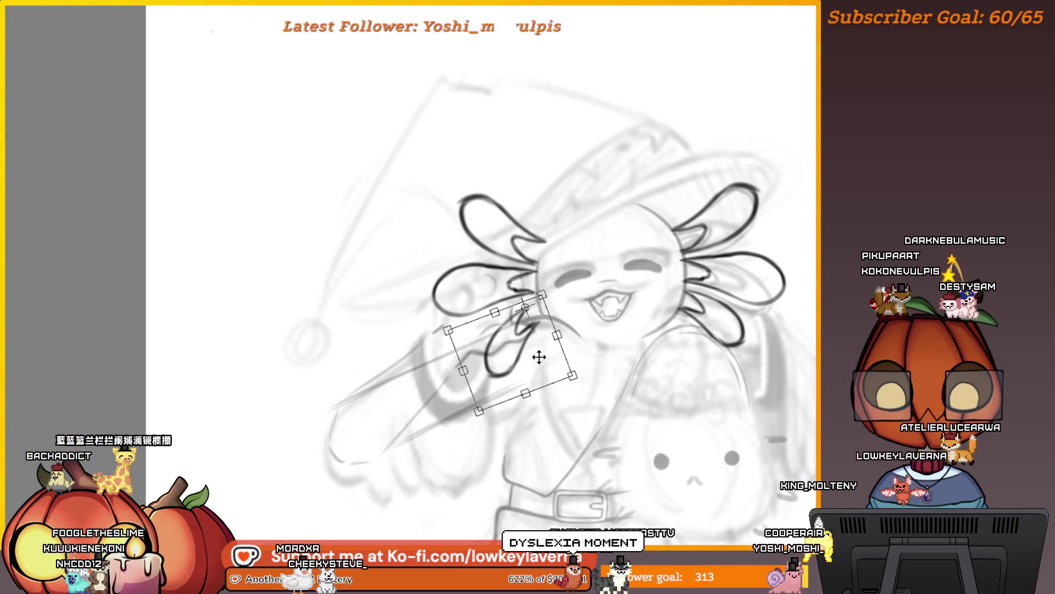
left_click_drag(539, 357, 535, 368)
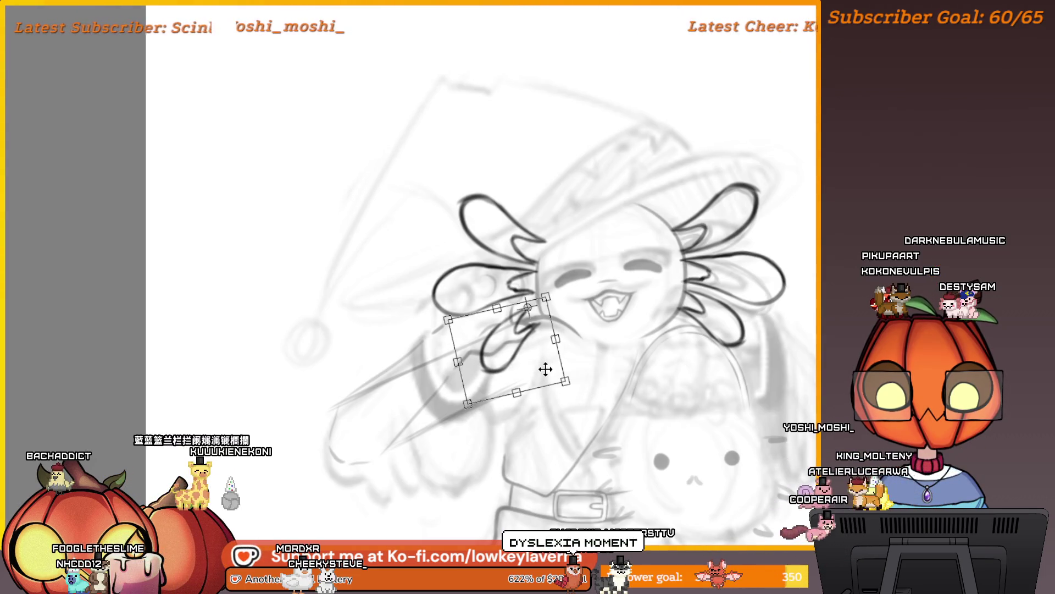
left_click_drag(542, 365, 528, 352)
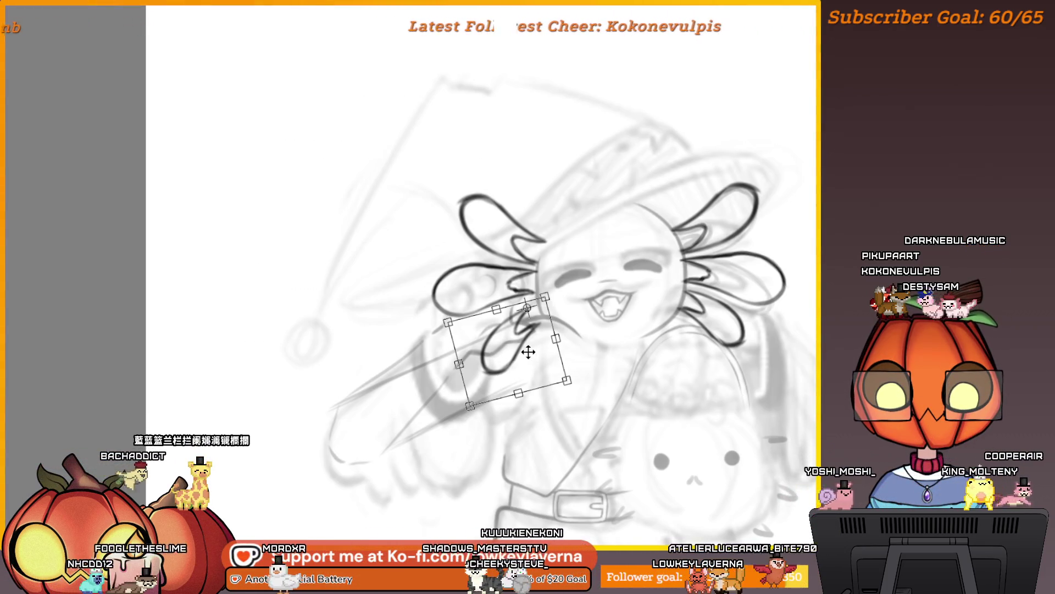
key("Return")
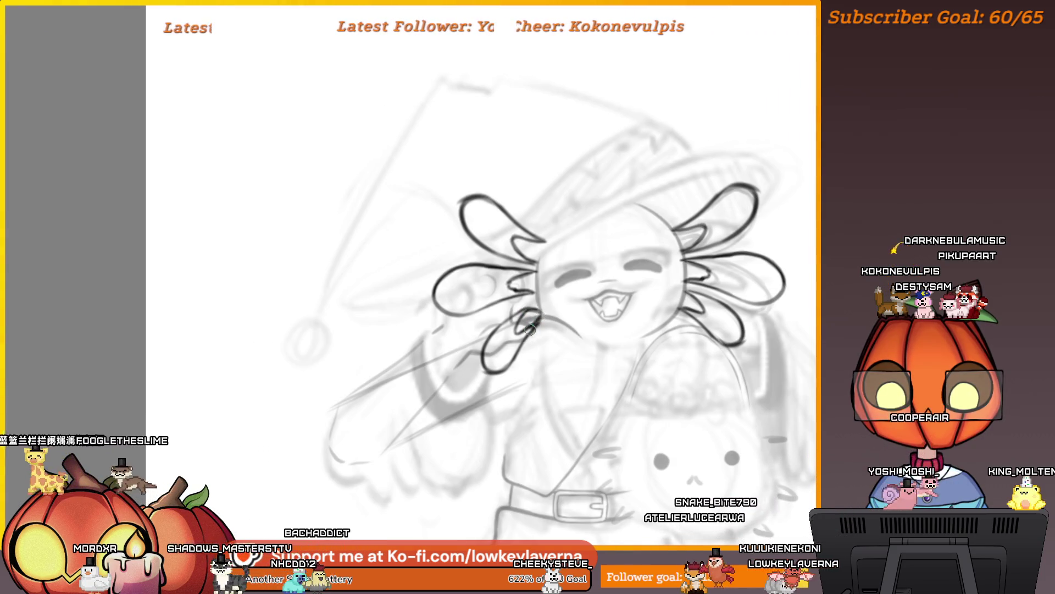
scroll(530, 329, "down", 3)
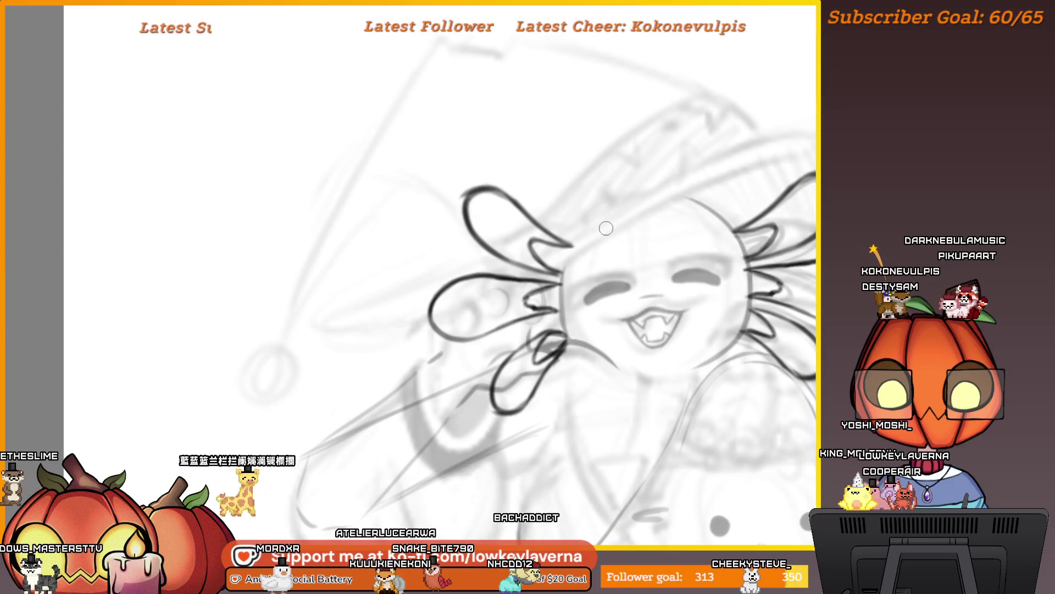
Shift and slightly rotate the left gill with a transform
key("ctrl+t")
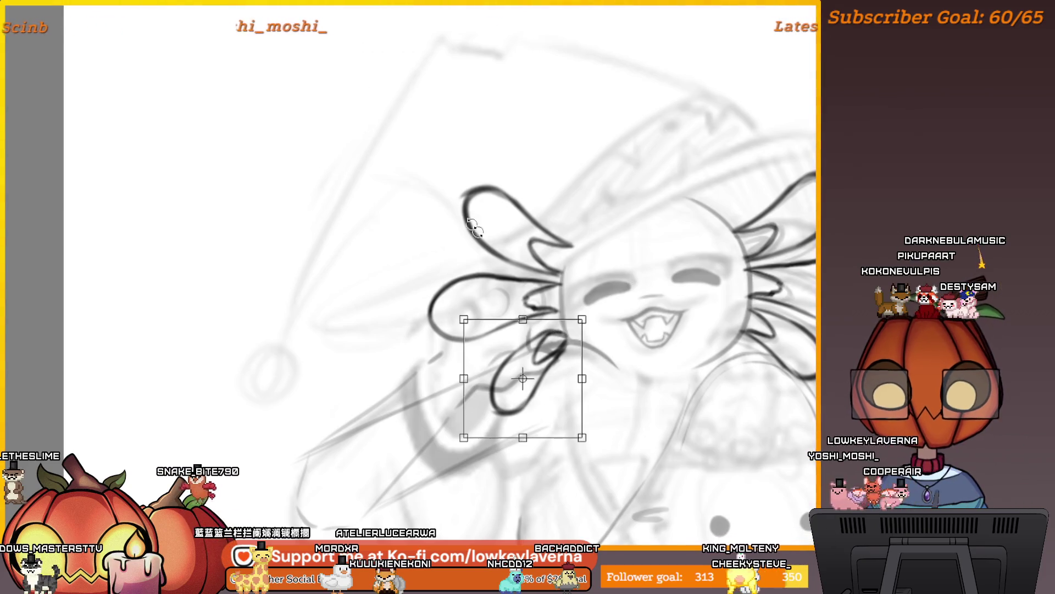
left_click_drag(564, 405, 555, 404)
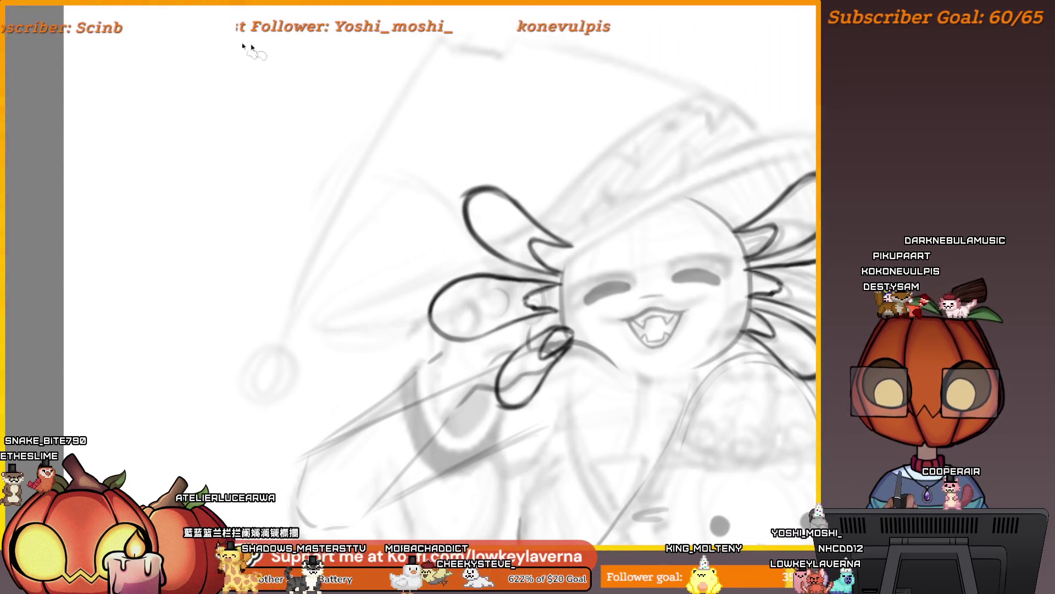
key("ctrl+t")
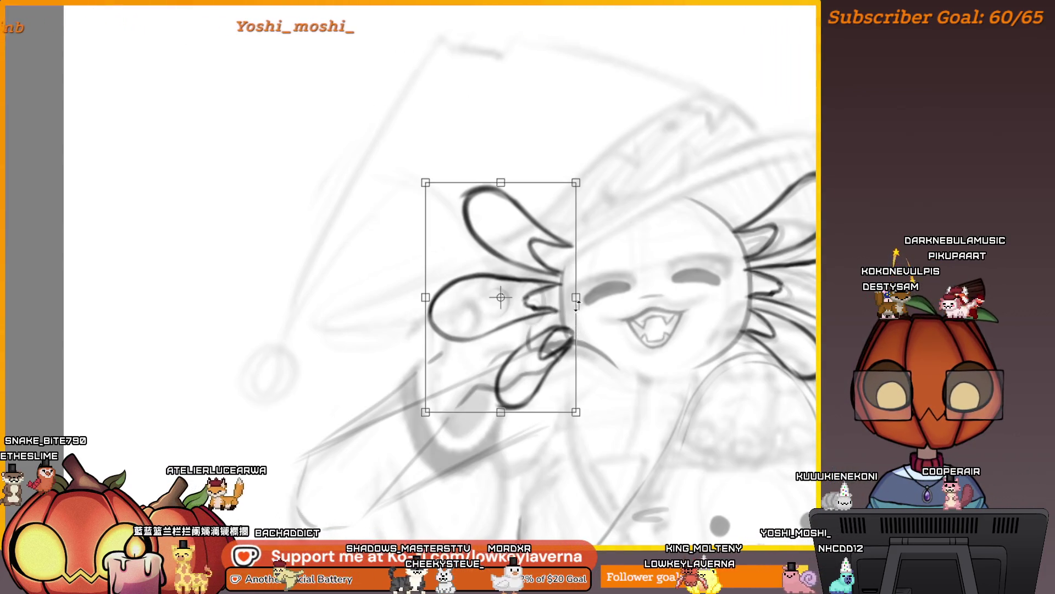
key("Return")
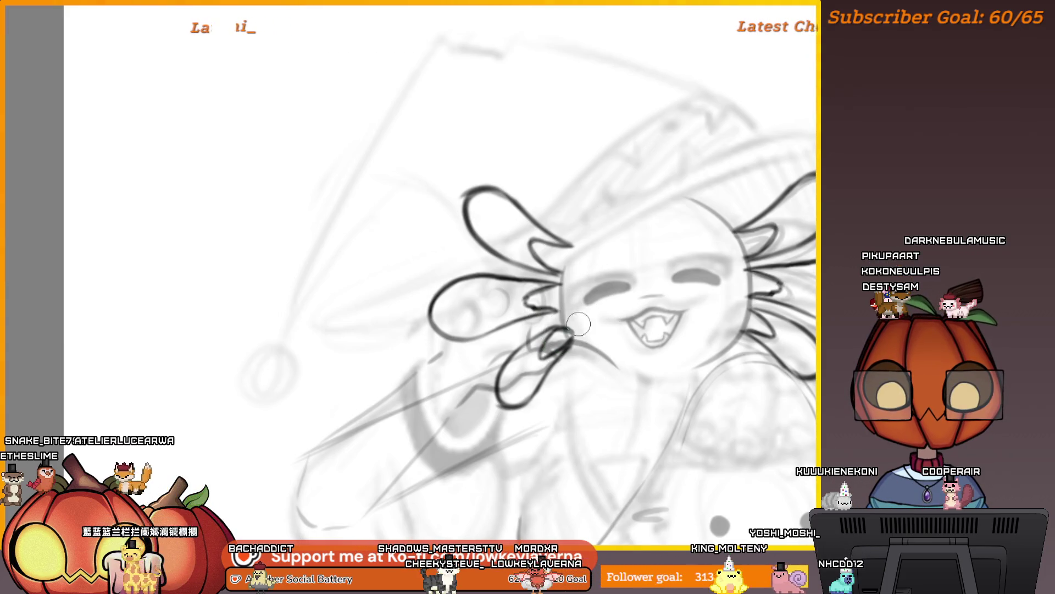
Add a thin cheek stroke with a smaller brush and move the left gills down-right
key("bracketleft")
key("bracketleft")
key("bracketleft")
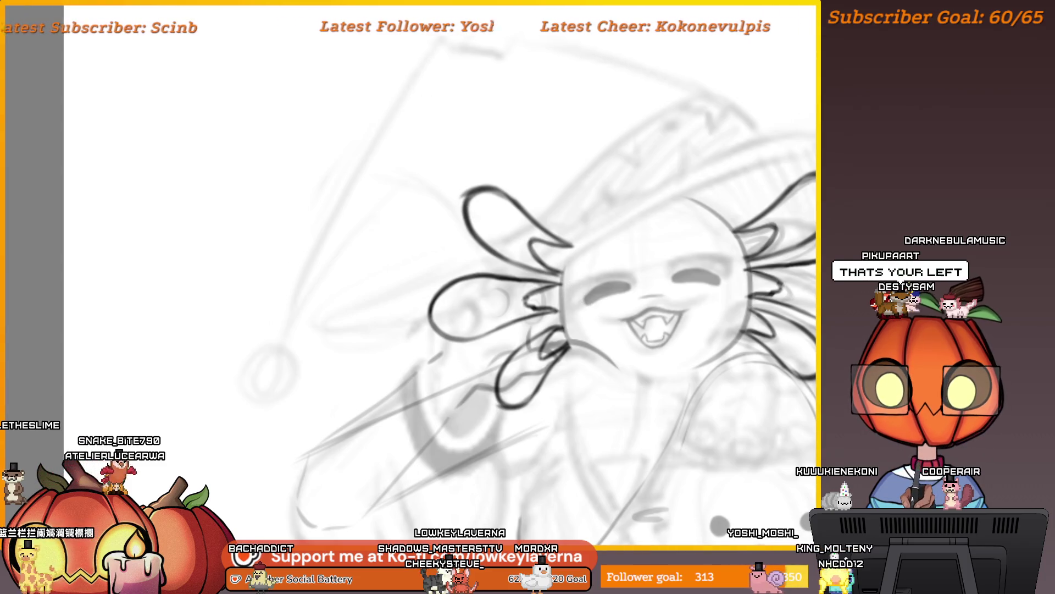
left_click_drag(576, 286, 553, 279)
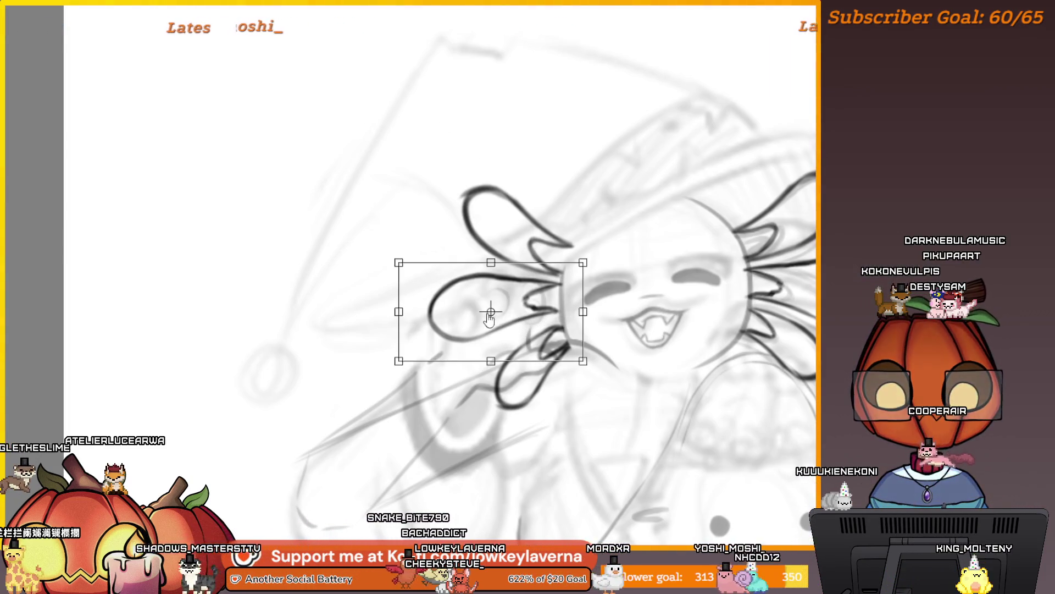
left_click_drag(489, 318, 546, 329)
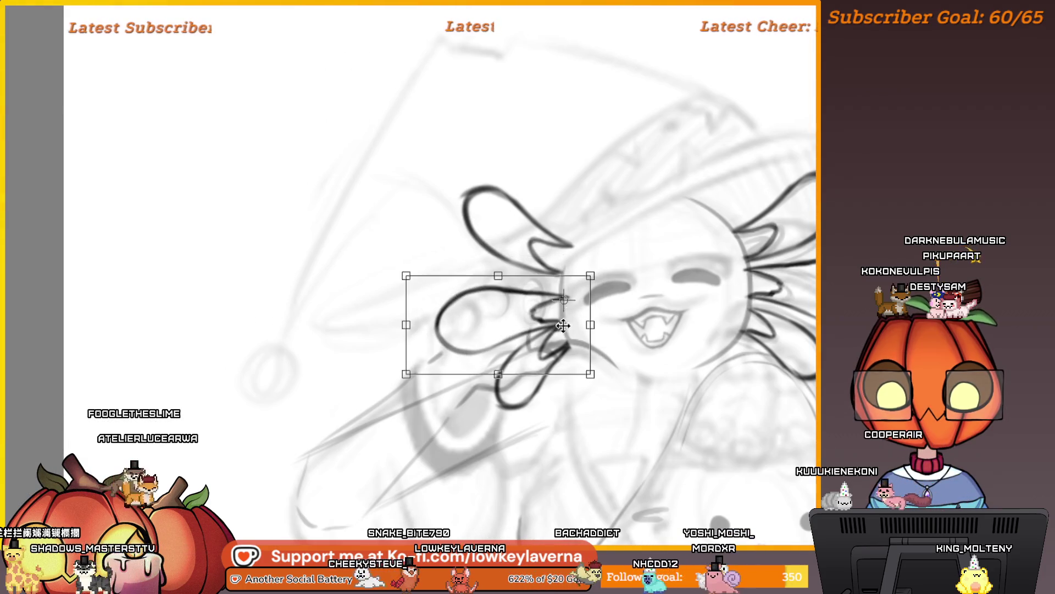
mouse_move(541, 326)
left_mouse_down()
mouse_move(632, 337)
mouse_move(556, 342)
mouse_move(627, 342)
mouse_move(557, 330)
left_mouse_up()
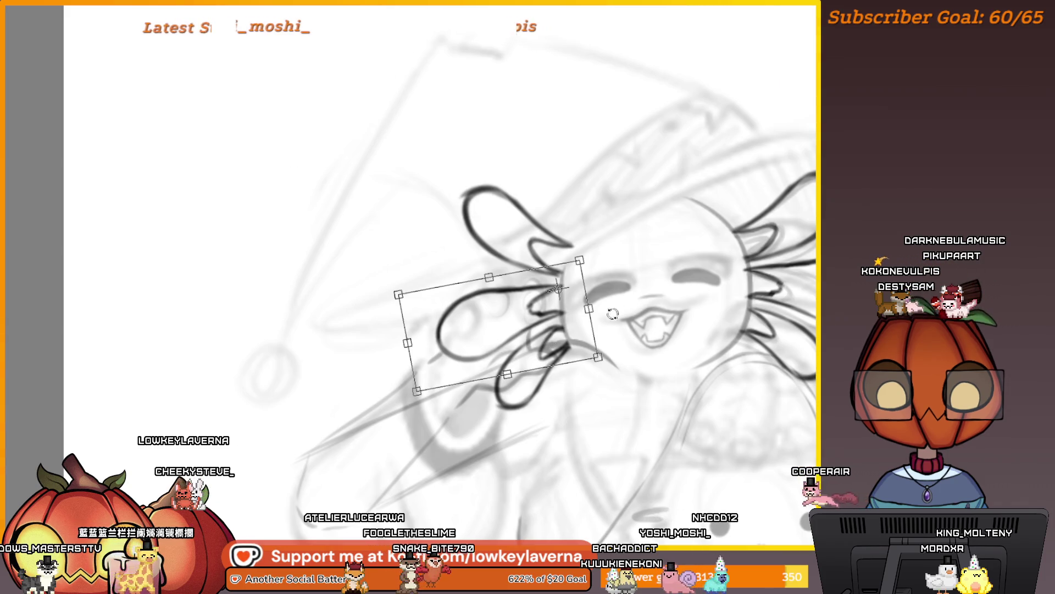
scroll(612, 314, "down", 2)
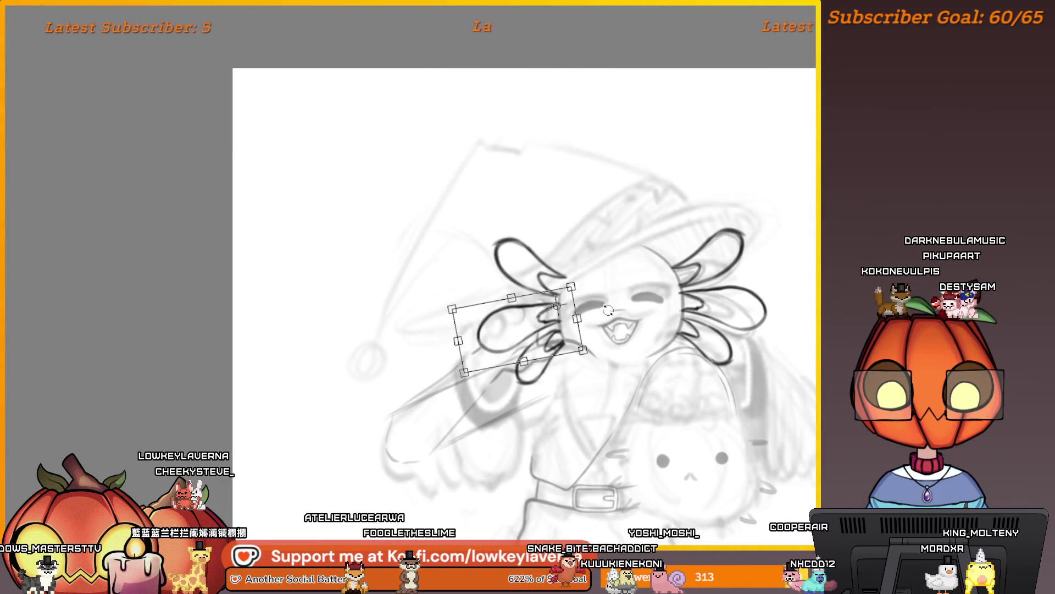
key("m")
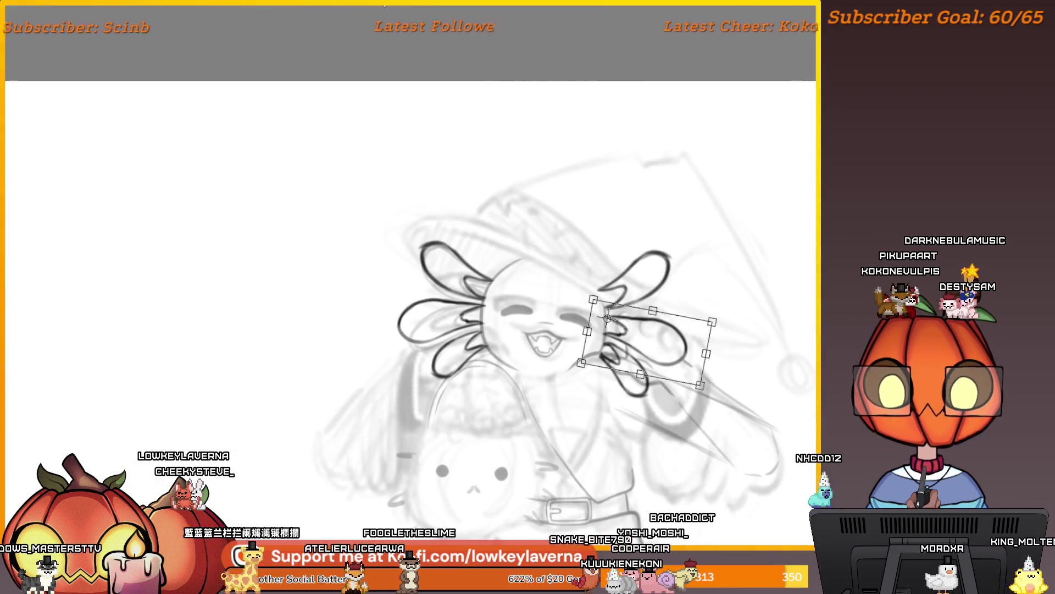
key("Return")
Select the right gills and rotate them slightly further clockwise
scroll(632, 286, "up", 2)
mouse_move(673, 311)
left_mouse_down()
mouse_move(544, 301)
mouse_move(702, 278)
mouse_move(673, 310)
left_mouse_up()
key("ctrl+t")
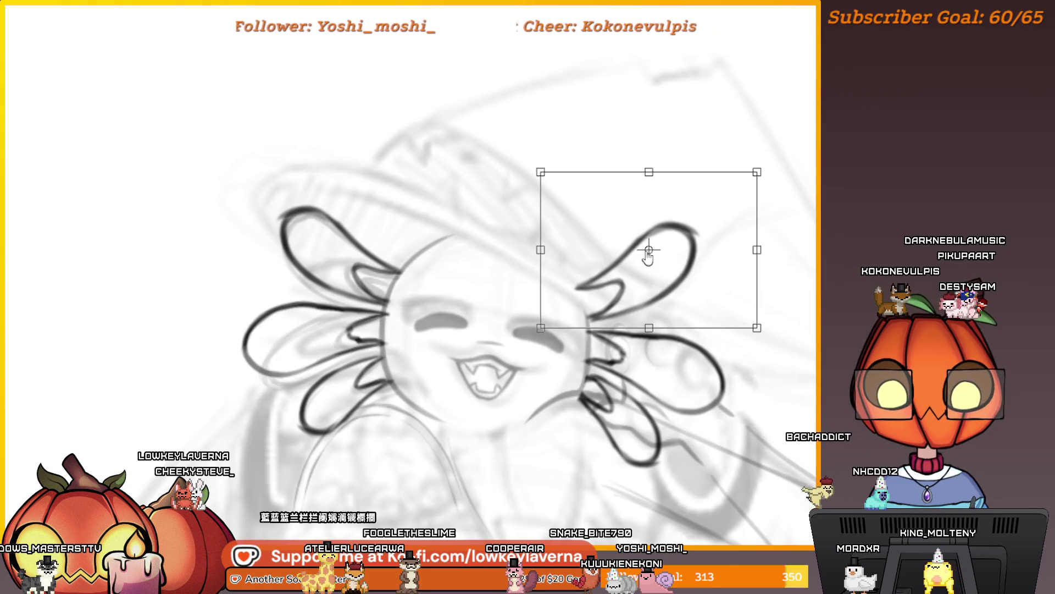
left_click_drag(761, 255, 760, 273)
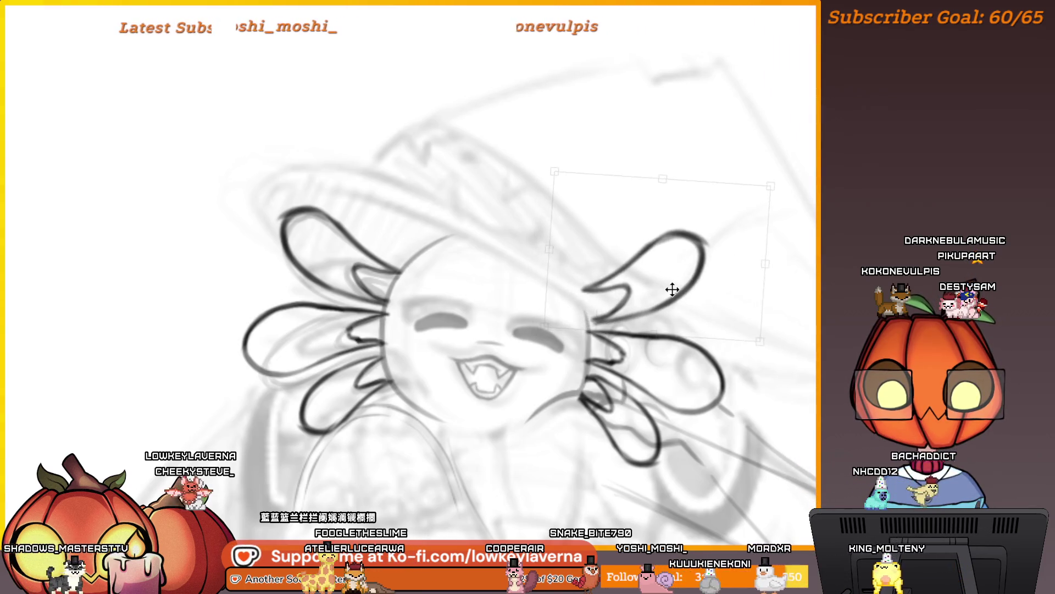
scroll(730, 288, "down", 2)
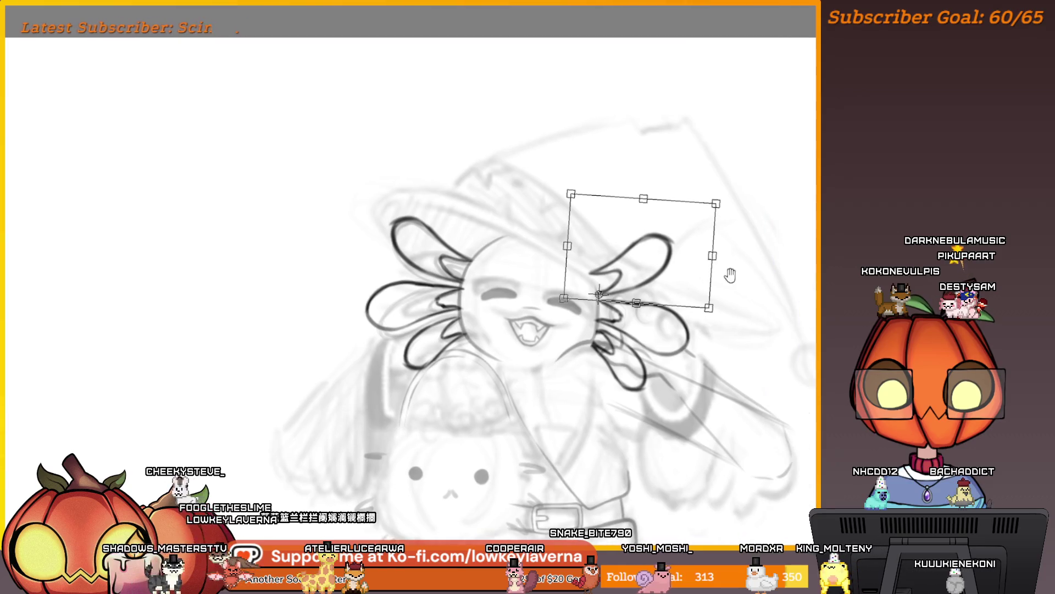
left_click_drag(695, 284, 663, 282)
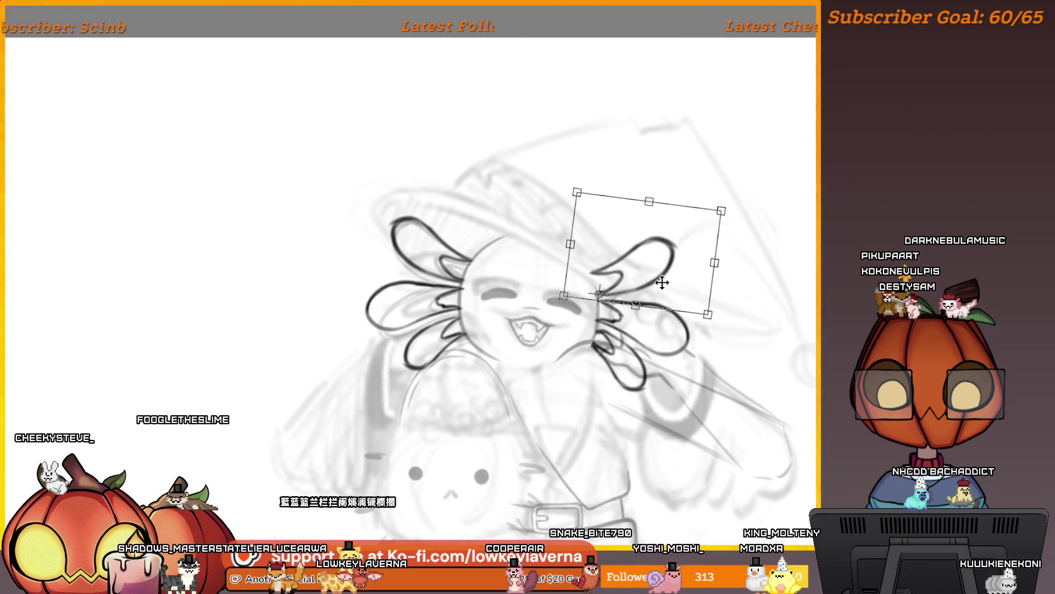
scroll(720, 264, "down", 3)
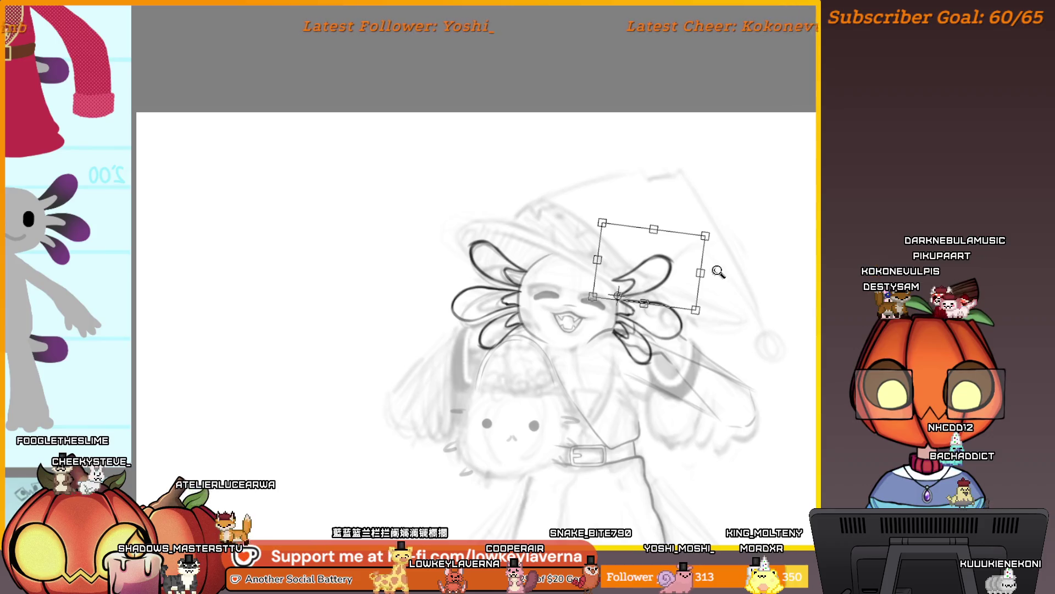
scroll(718, 271, "down", 2)
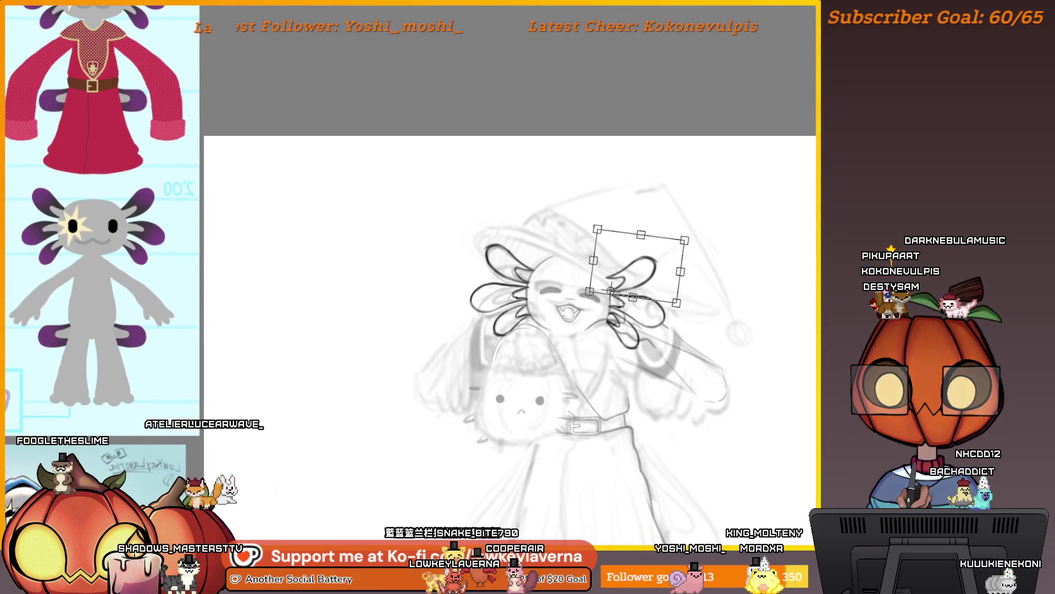
key("Return")
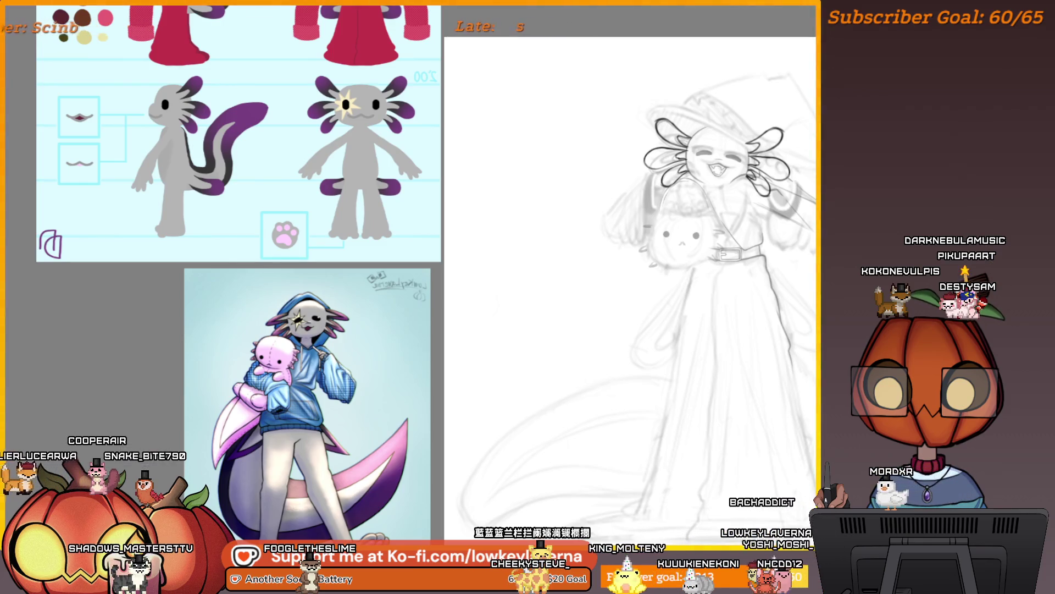
mouse_move(402, 312)
left_mouse_down()
mouse_move(531, 289)
mouse_move(537, 297)
mouse_move(495, 201)
left_mouse_up()
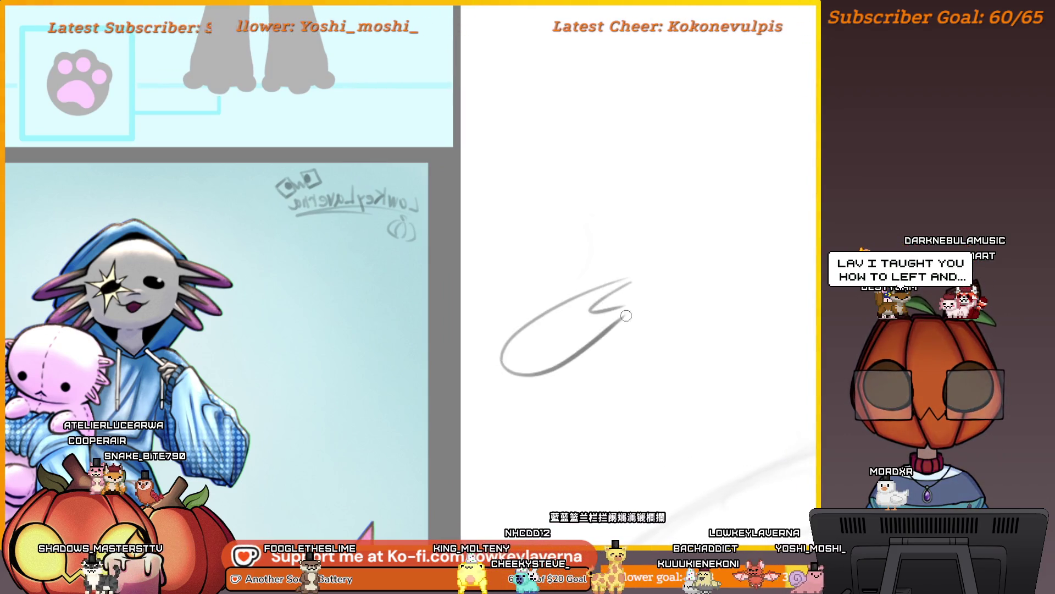
mouse_move(687, 299)
left_mouse_down()
mouse_move(640, 278)
mouse_move(683, 278)
mouse_move(630, 346)
left_mouse_up()
key("ctrl+z")
key("ctrl+z")
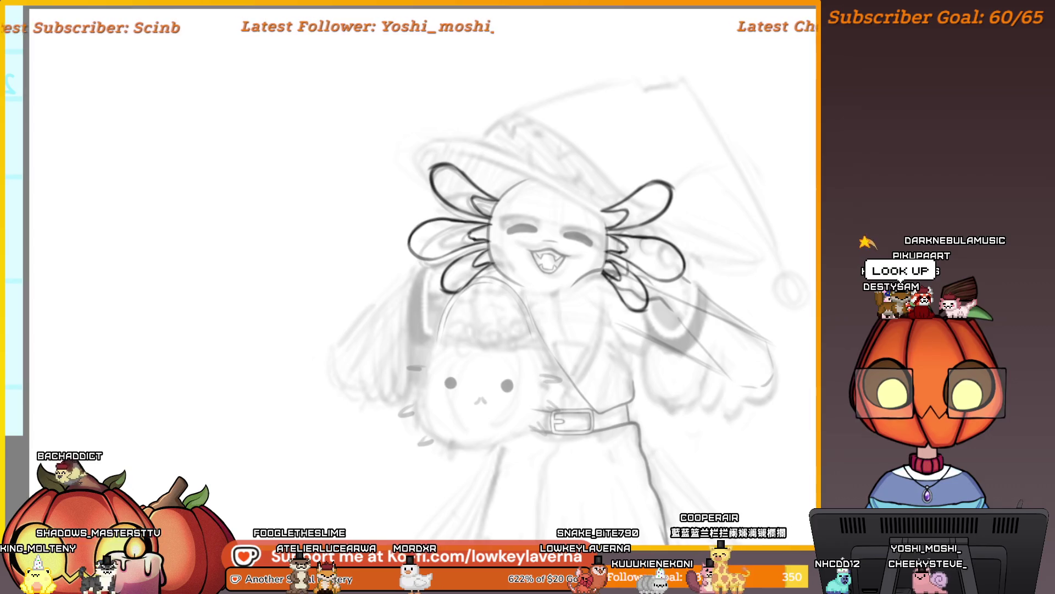
mouse_move(771, 493)
left_mouse_down()
mouse_move(716, 406)
mouse_move(727, 427)
left_mouse_up()
mouse_move(439, 413)
left_mouse_down()
mouse_move(627, 437)
mouse_move(734, 422)
left_mouse_up()
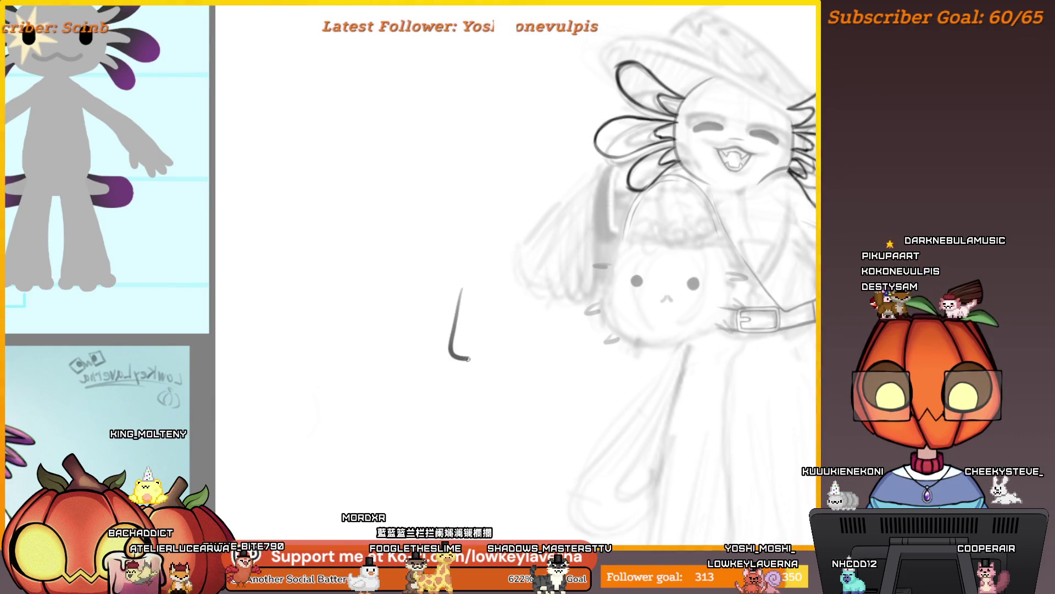
left_click_drag(468, 359, 592, 356)
scroll(592, 356, "up", 2)
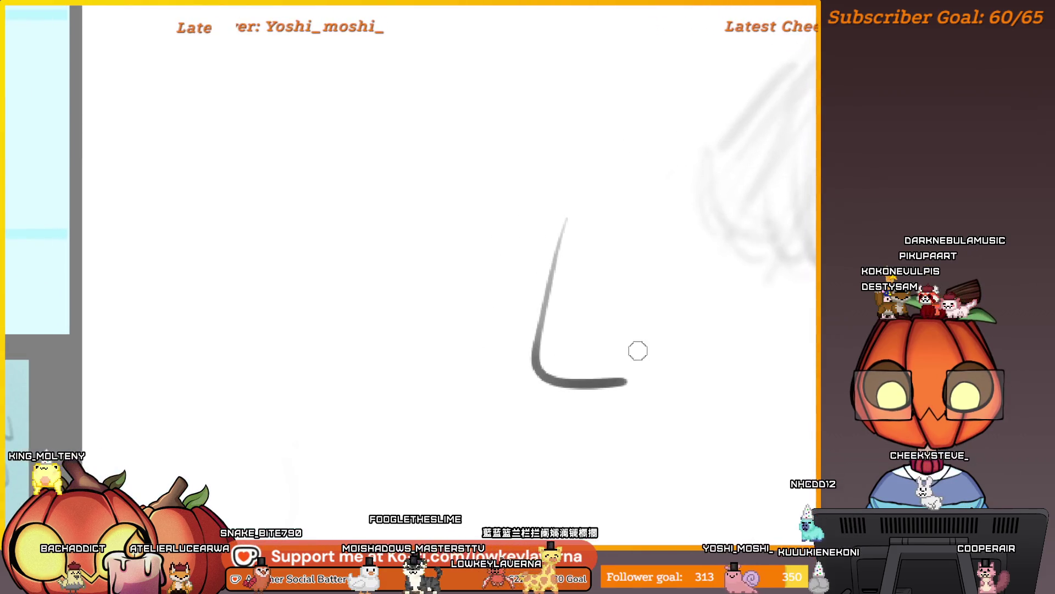
key("ctrl+z")
left_click_drag(522, 250, 588, 354)
key("ctrl+z")
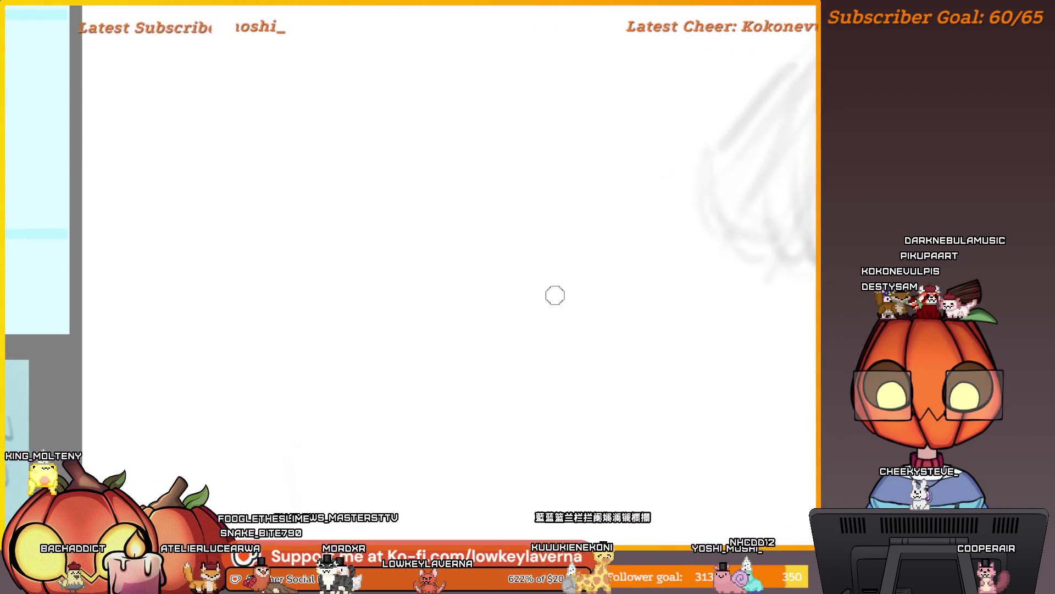
left_click_drag(548, 192, 619, 331)
left_click_drag(624, 294, 631, 360)
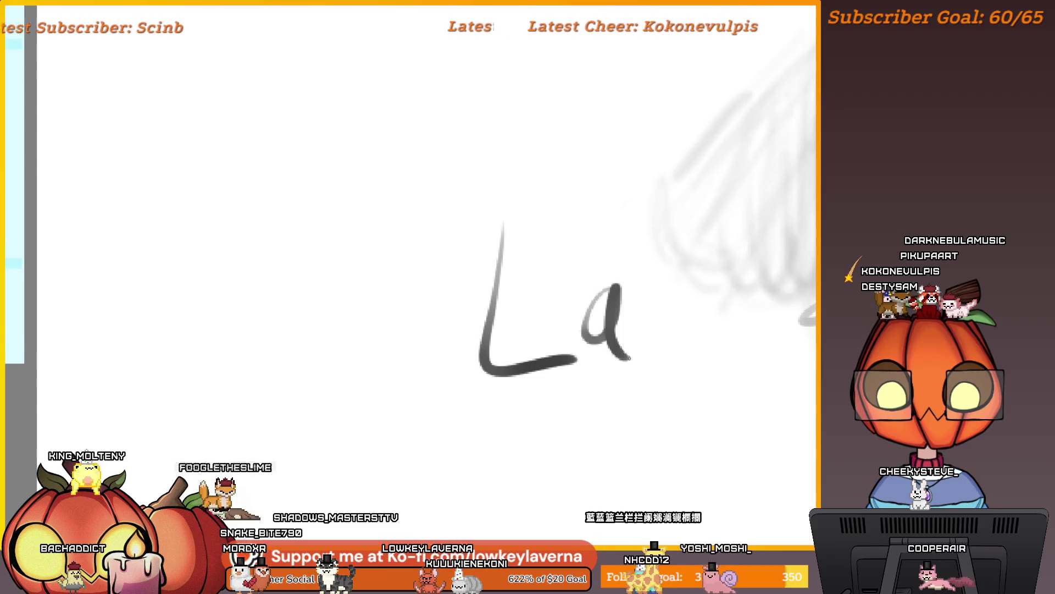
left_click_drag(632, 274, 707, 274)
scroll(699, 332, "down", 1)
left_click_drag(699, 332, 682, 336)
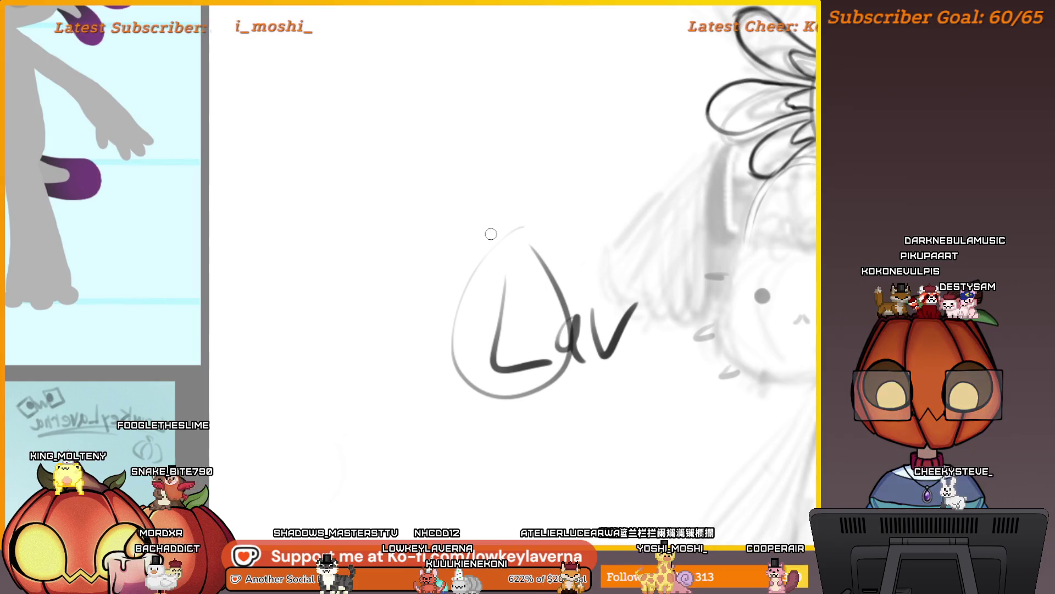
left_click_drag(787, 426, 693, 427)
key("ctrl+z")
key("ctrl+z")
key("ctrl+z")
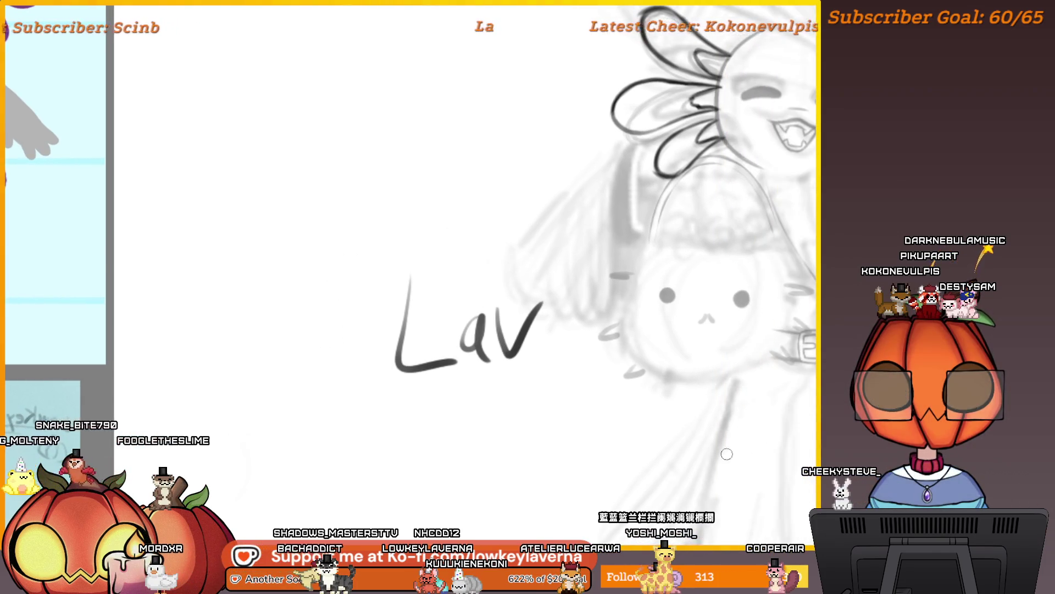
scroll(784, 386, "down", 5)
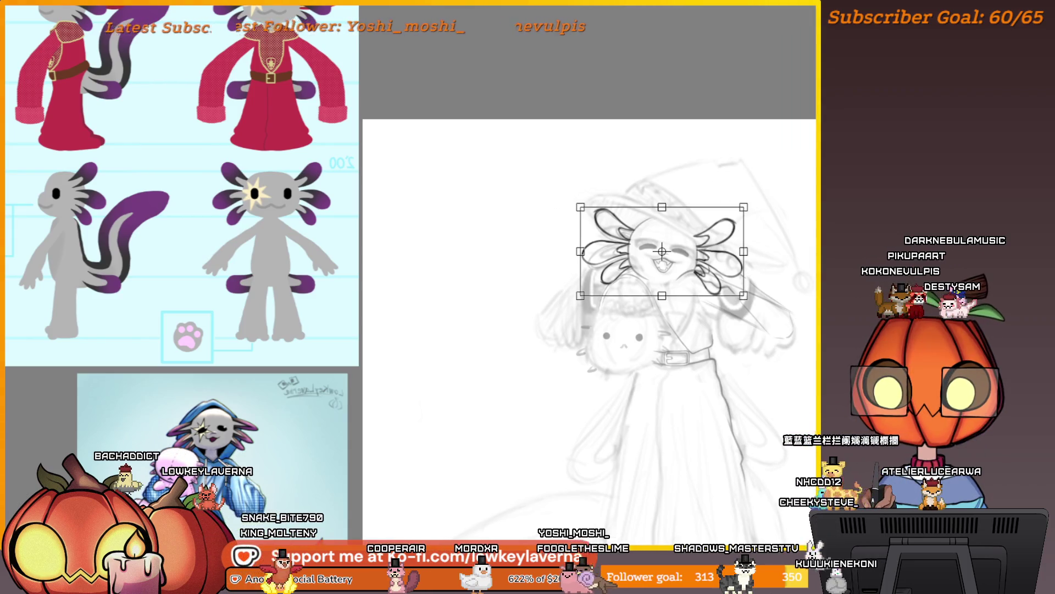
Rotate the inked head and gill lineart slightly clockwise and apply it
left_click_drag(777, 236, 727, 262)
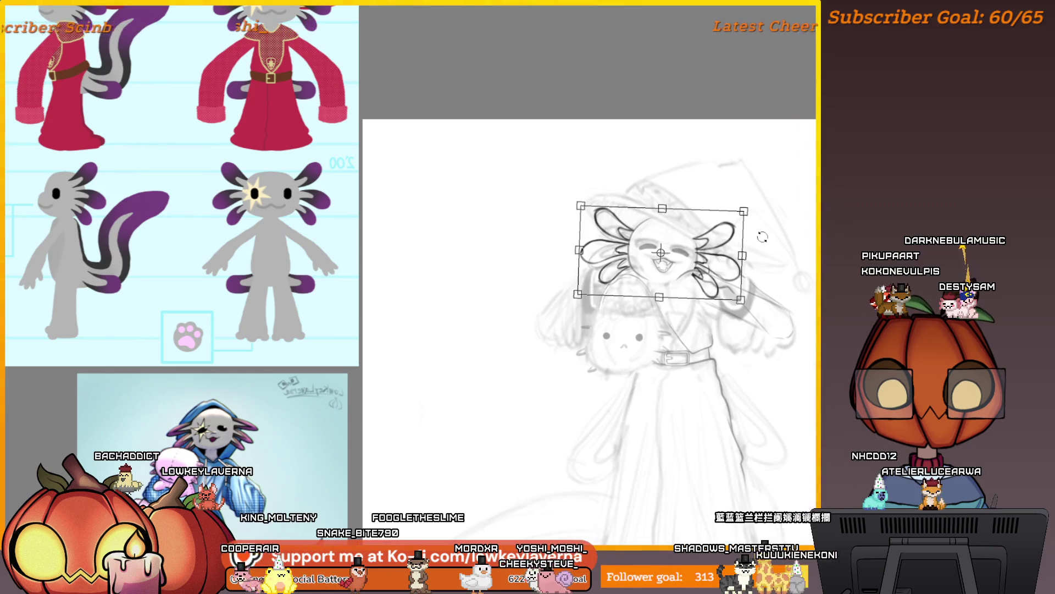
scroll(767, 248, "down", 3)
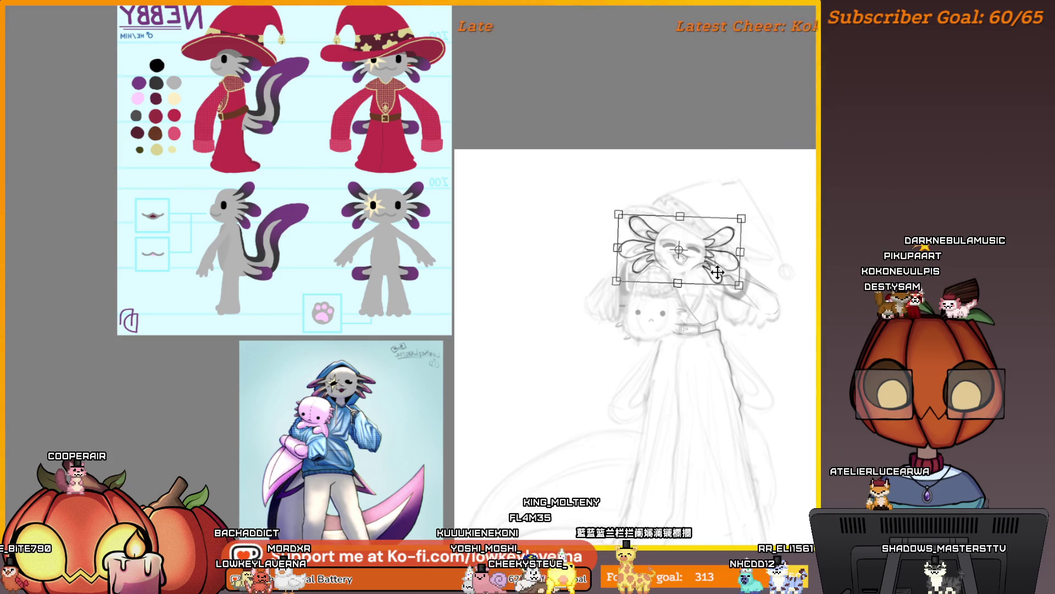
key("Return")
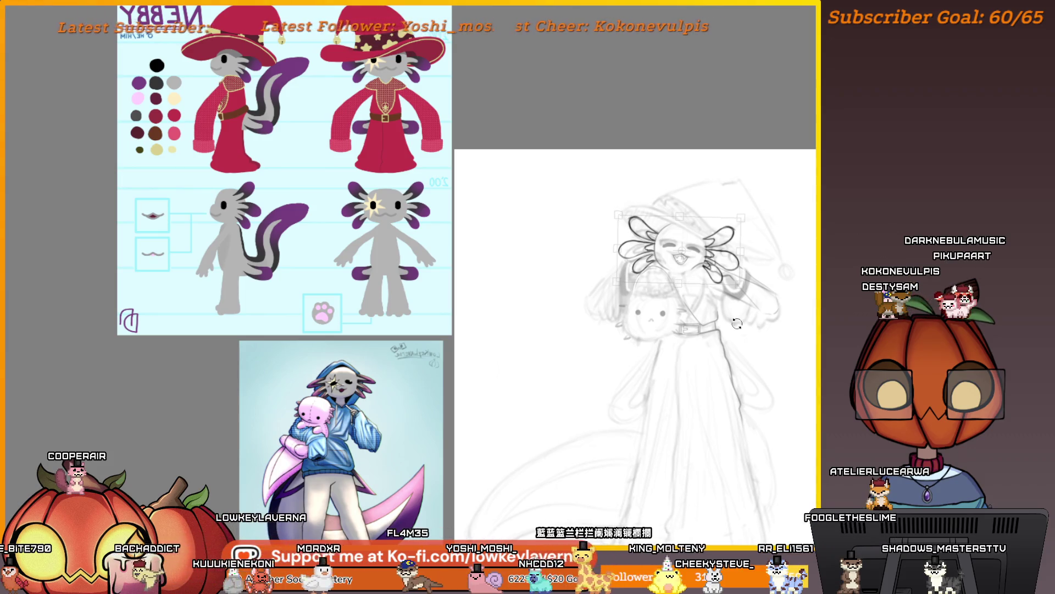
Transform the head lineart again, scaling it slightly smaller, and commit it
key("ctrl+r")
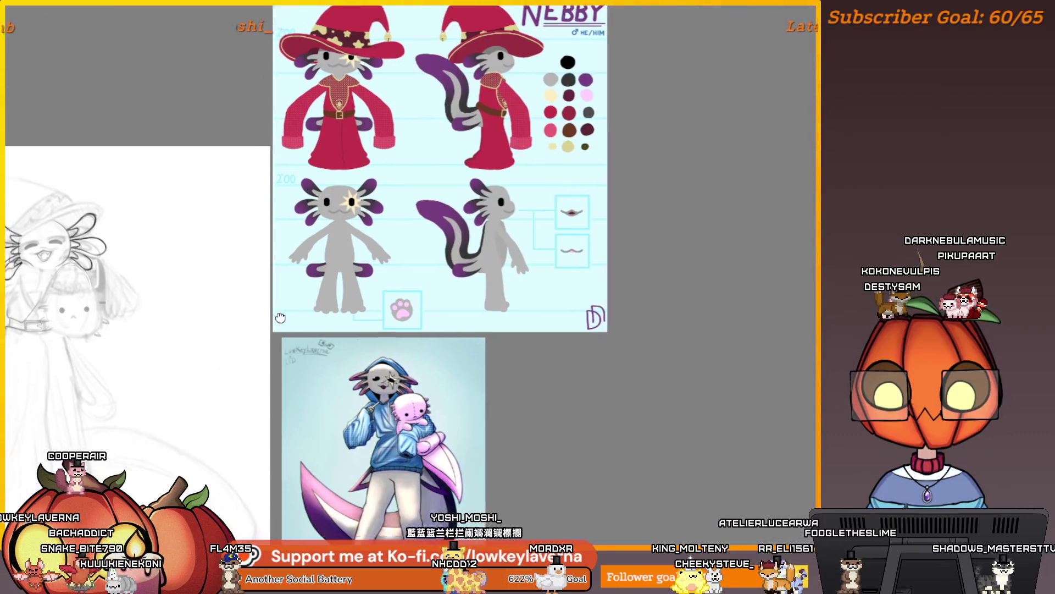
mouse_move(775, 249)
left_mouse_down()
mouse_move(636, 260)
mouse_move(597, 285)
mouse_move(801, 299)
left_mouse_up()
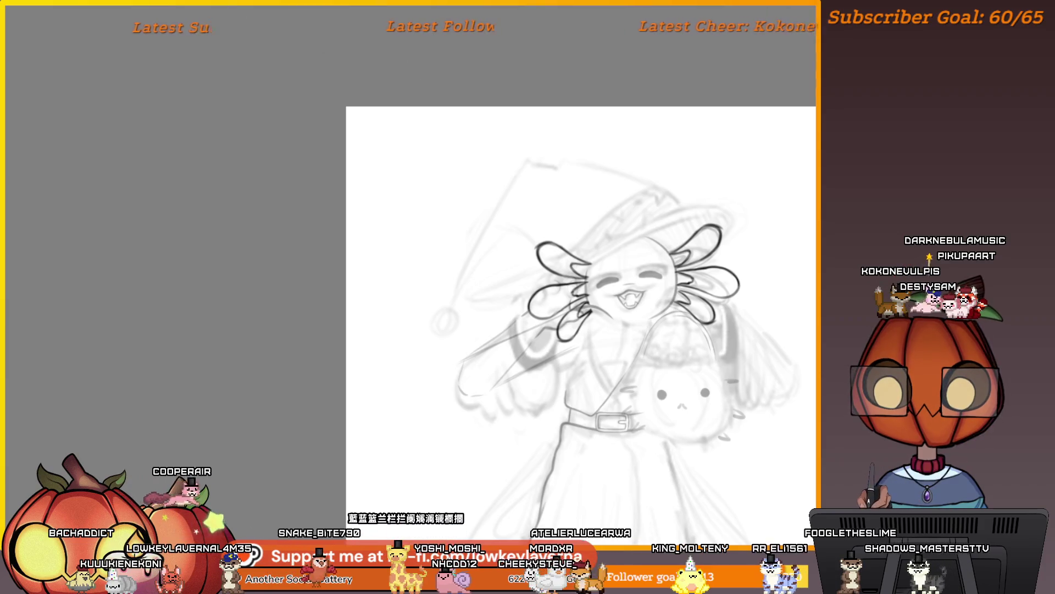
key("ctrl+t")
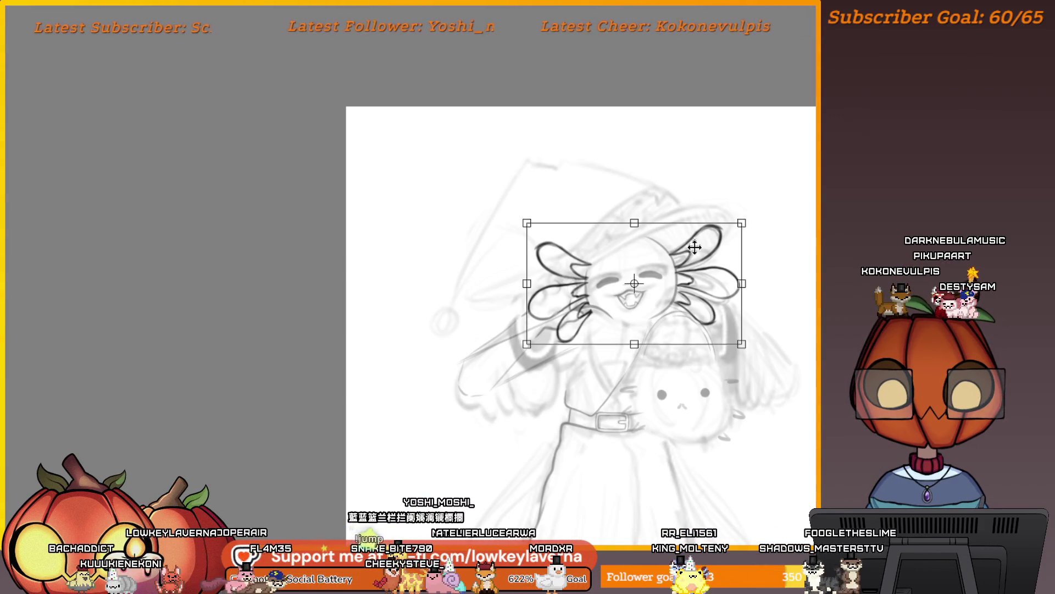
scroll(682, 299, "up", 3)
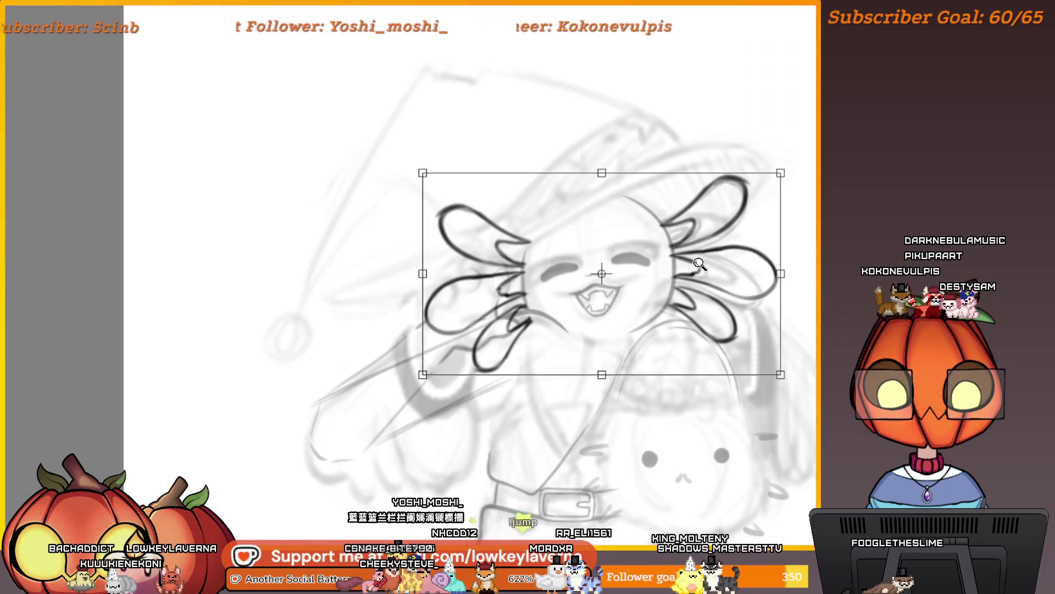
scroll(699, 264, "down", 2)
key("Return")
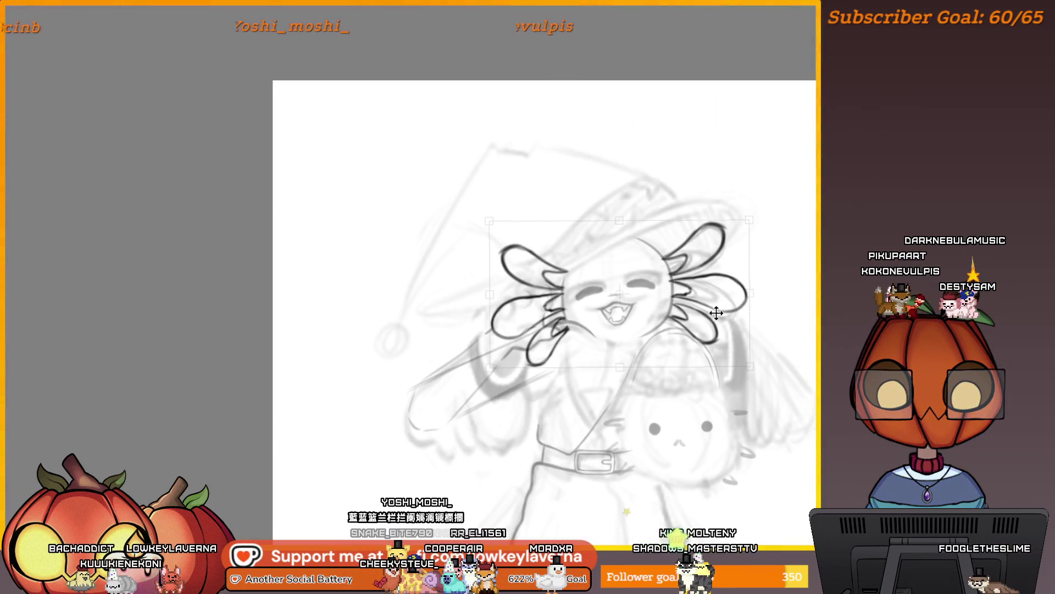
scroll(738, 301, "down", 2)
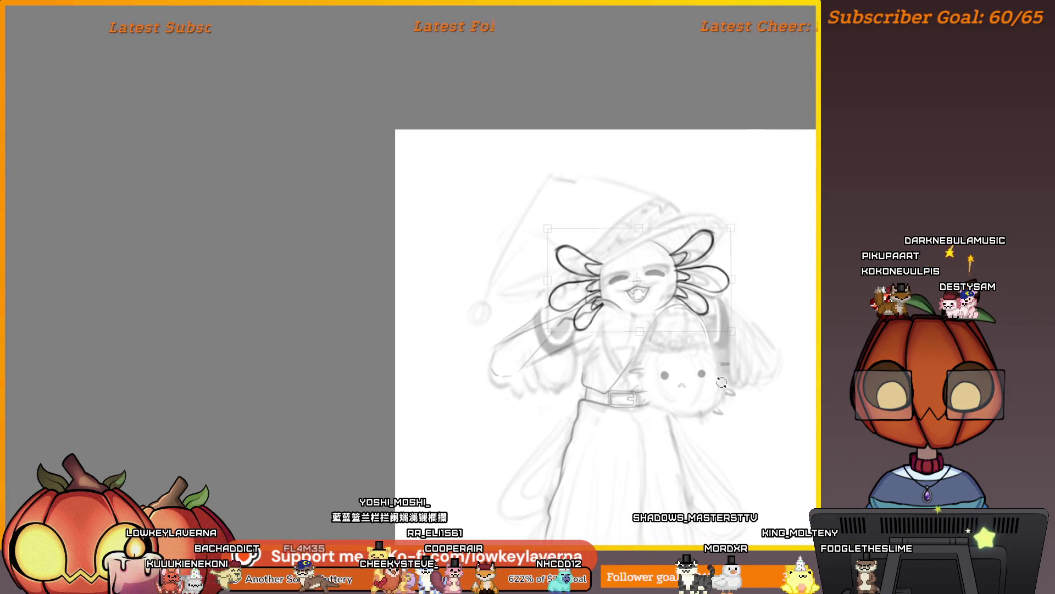
scroll(797, 335, "down", 3)
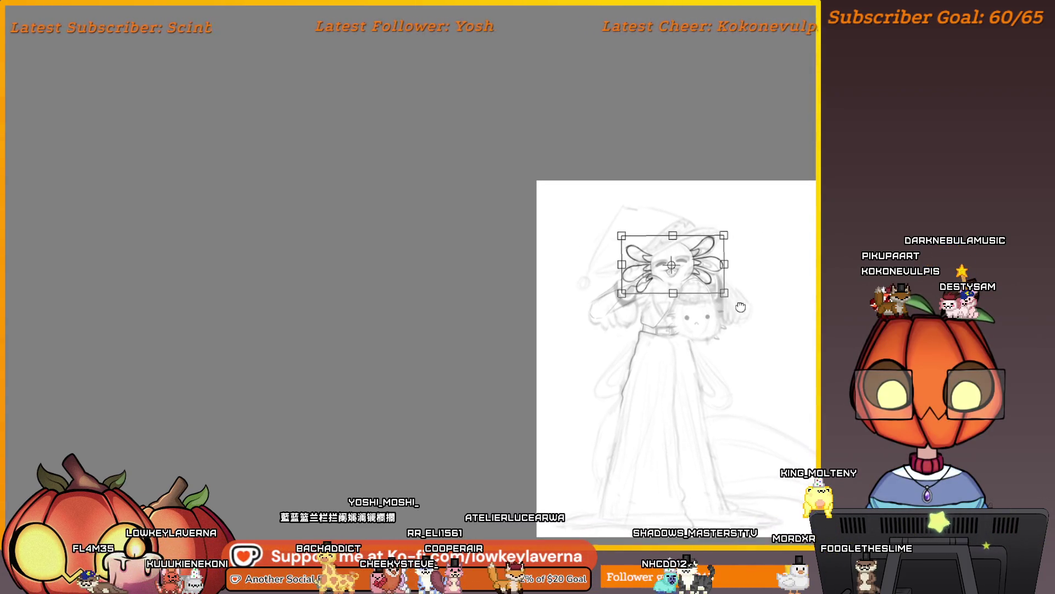
key("Return")
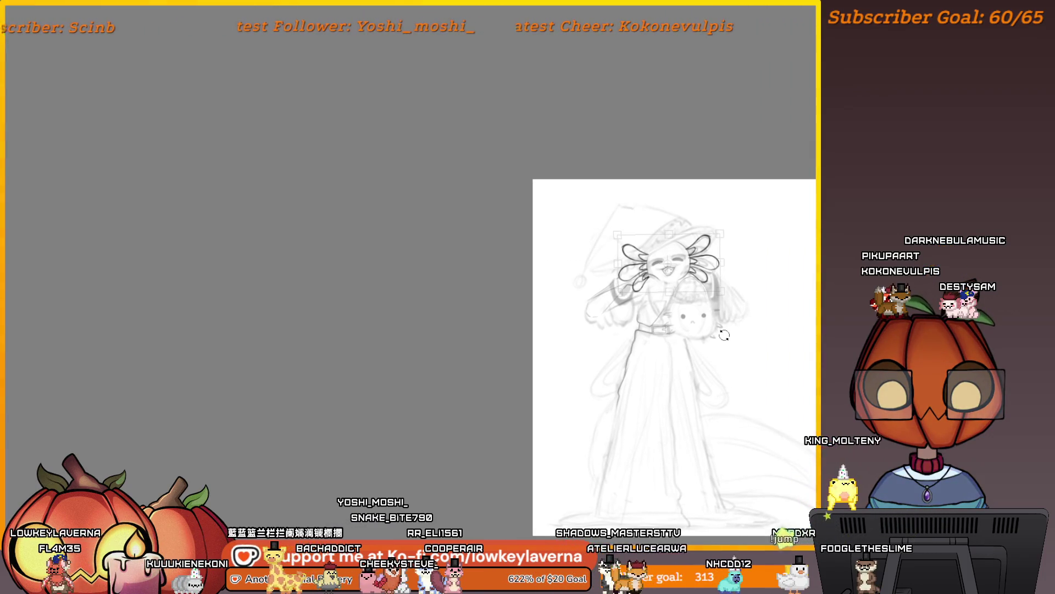
key("Return")
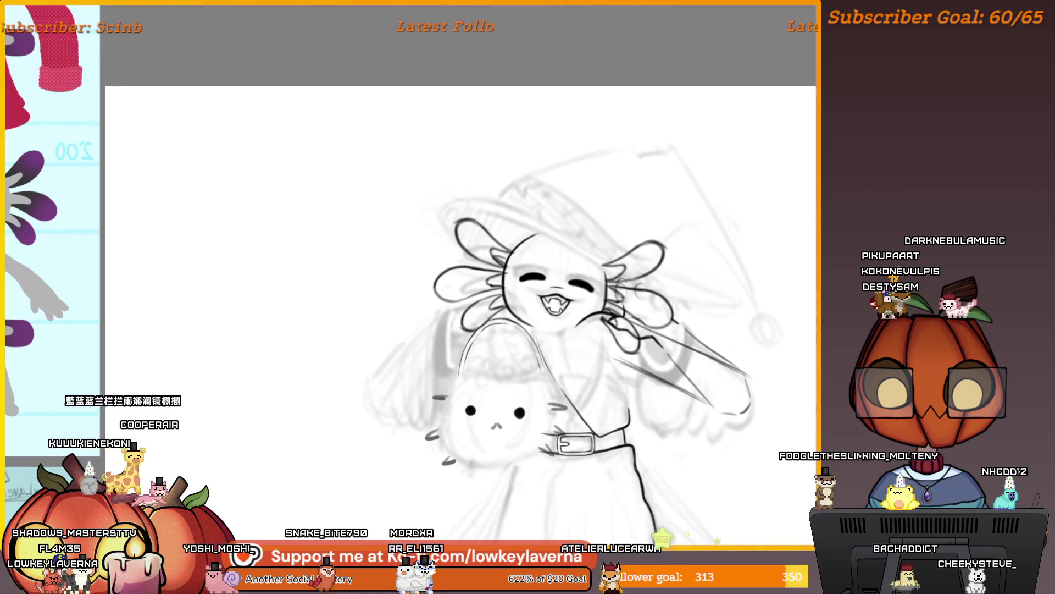
Undo the inked gill strokes and briefly hide the lineart to compare with the sketch
key("ctrl+z")
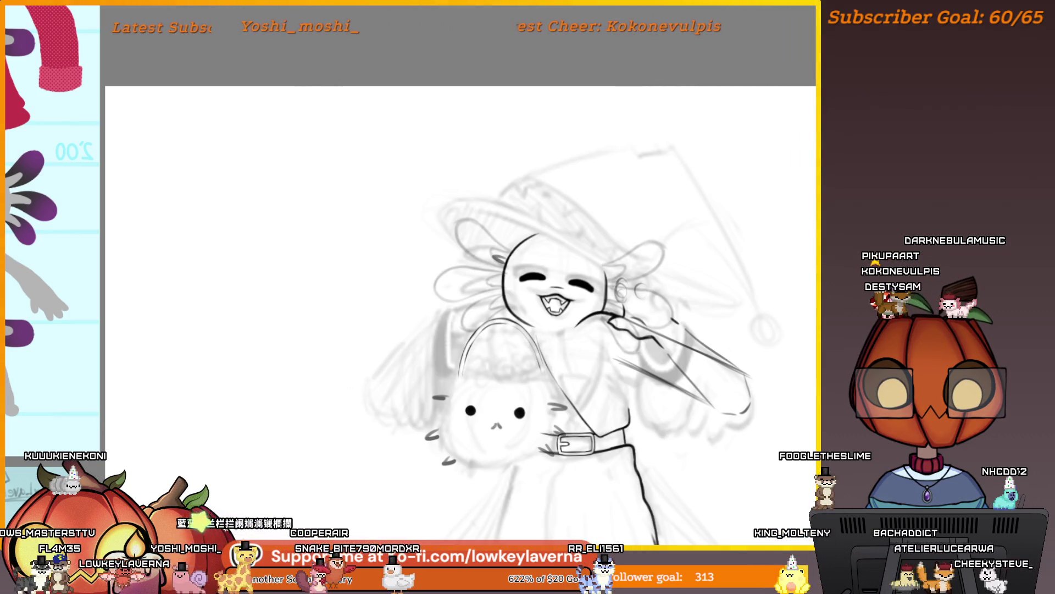
key("ctrl+z")
key("ctrl+shift+z")
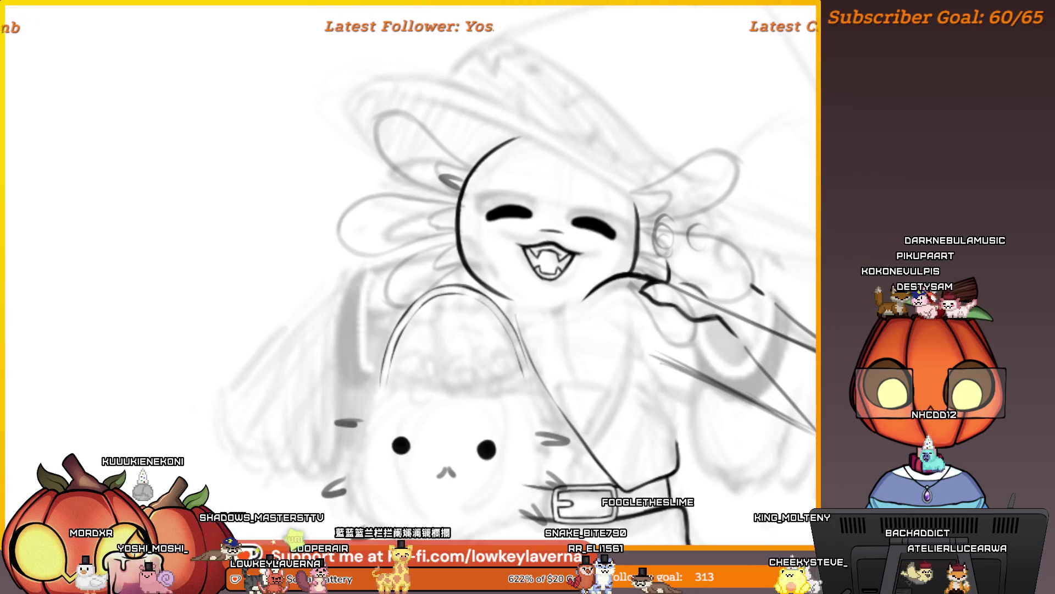
Zoom out to survey the drawing, then zoom in closely on the face and ear
key("ctrl+minus")
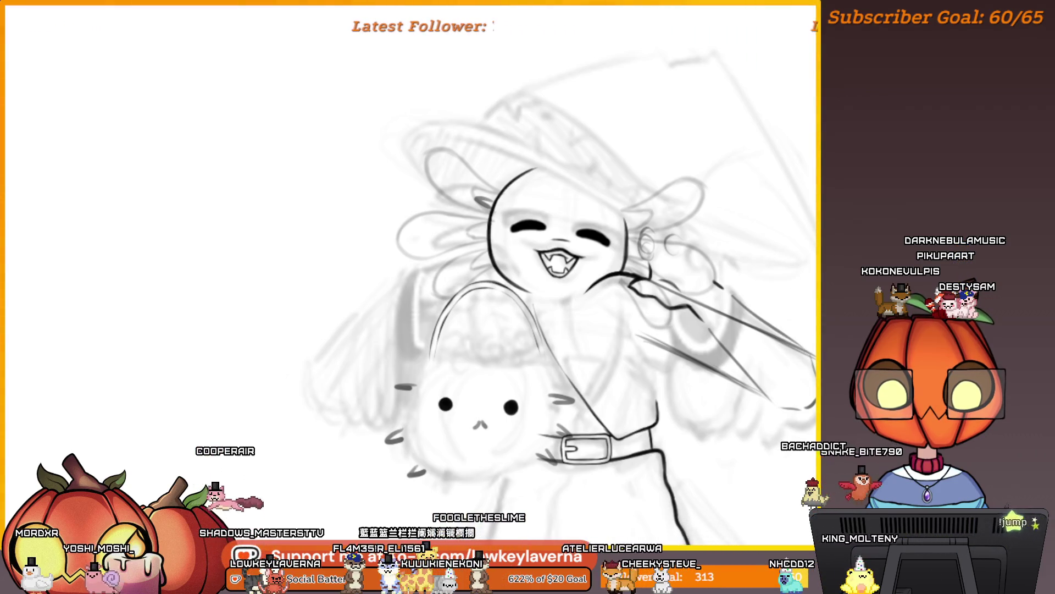
mouse_move(814, 329)
left_mouse_down()
mouse_move(767, 292)
mouse_move(706, 282)
left_mouse_up()
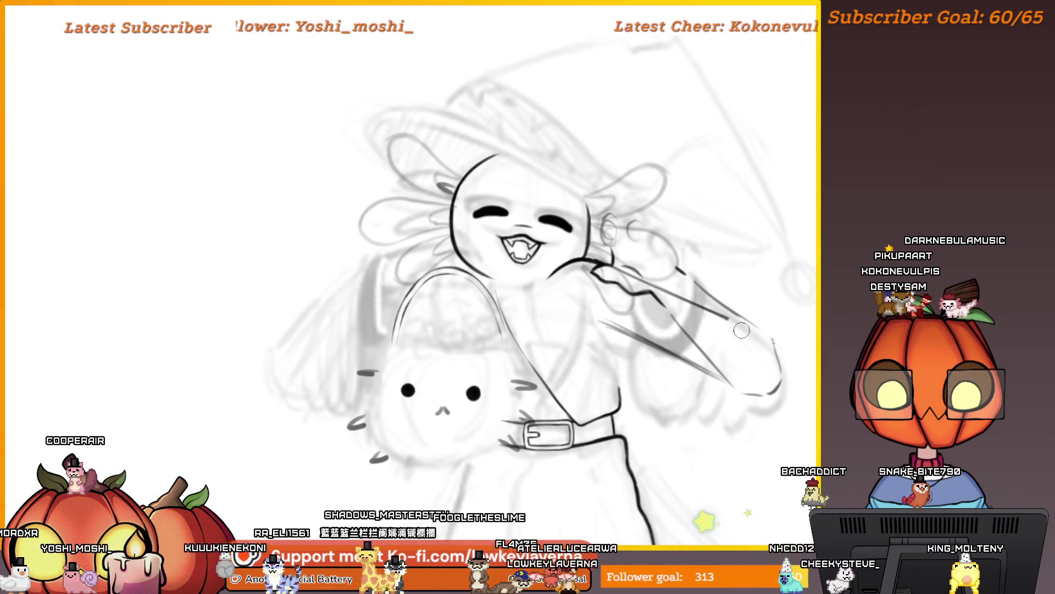
left_click_drag(706, 282, 672, 300)
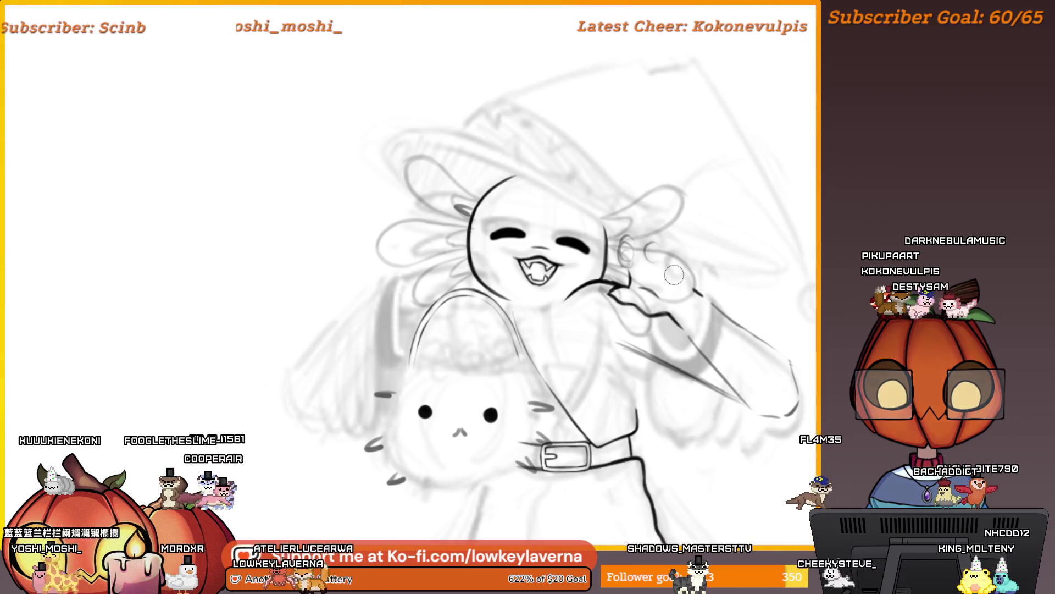
left_click_drag(407, 265, 44, 273)
mouse_move(346, 330)
left_mouse_down()
mouse_move(467, 308)
mouse_move(675, 295)
left_mouse_up()
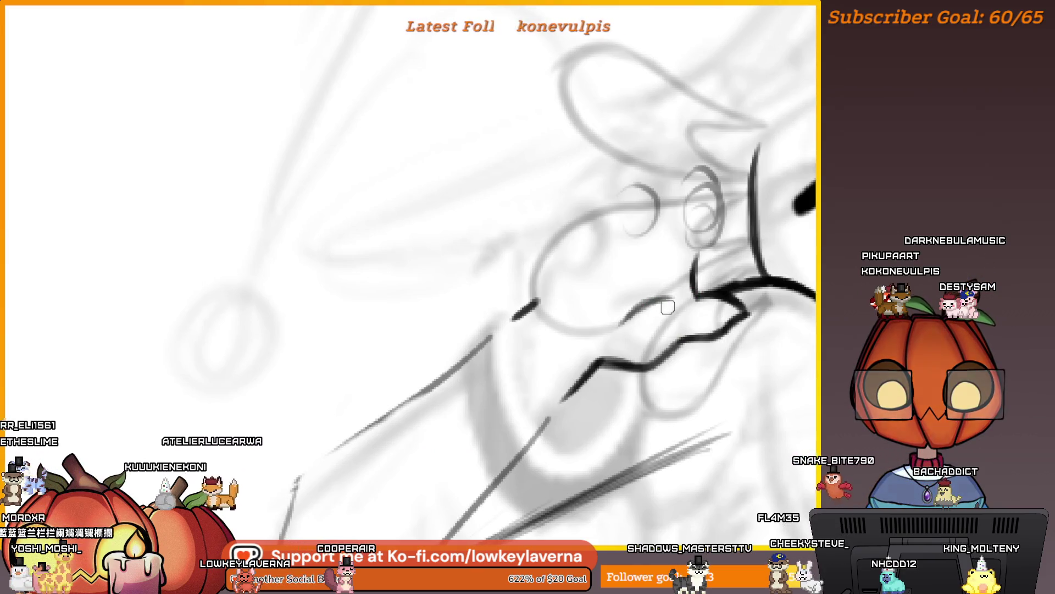
Recentre on the face and torso and thicken and darken the hand's ink line
scroll(659, 280, "down", 3)
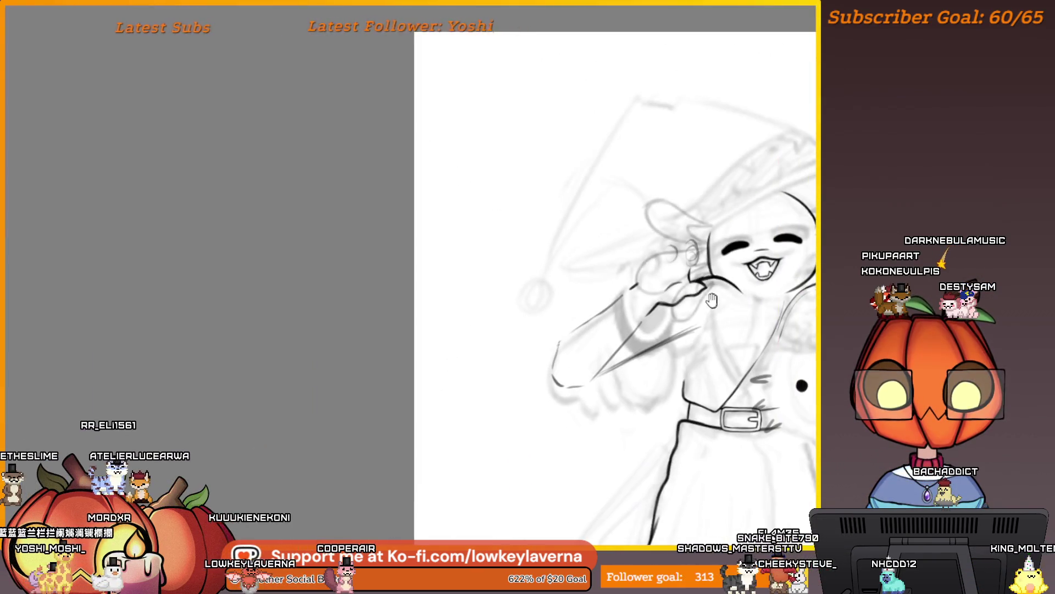
scroll(659, 286, "down", 4)
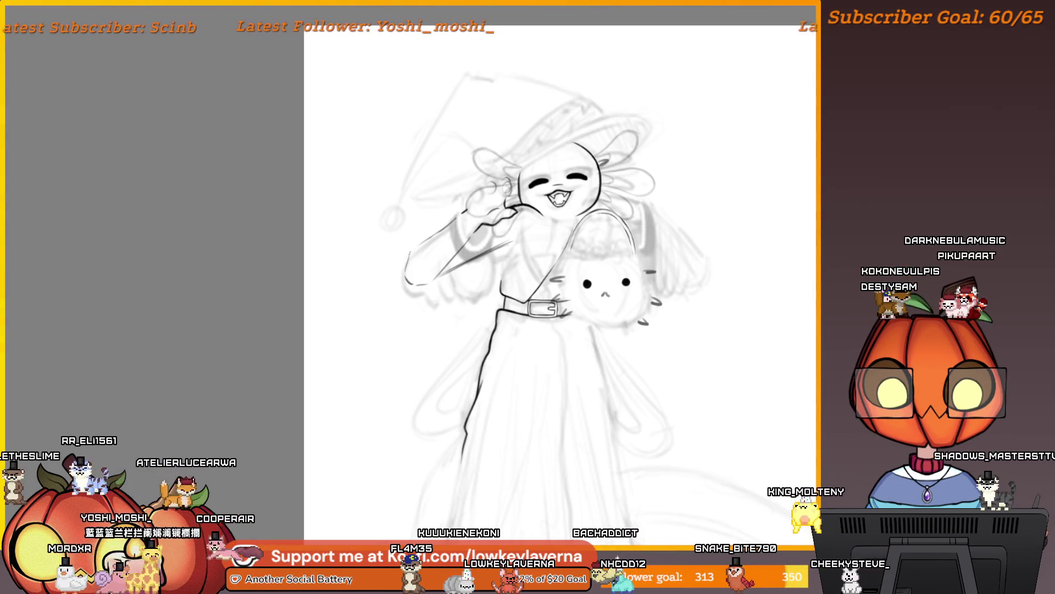
mouse_move(716, 278)
left_mouse_down()
mouse_move(757, 327)
mouse_move(759, 382)
mouse_move(529, 377)
mouse_move(563, 280)
mouse_move(603, 292)
left_mouse_up()
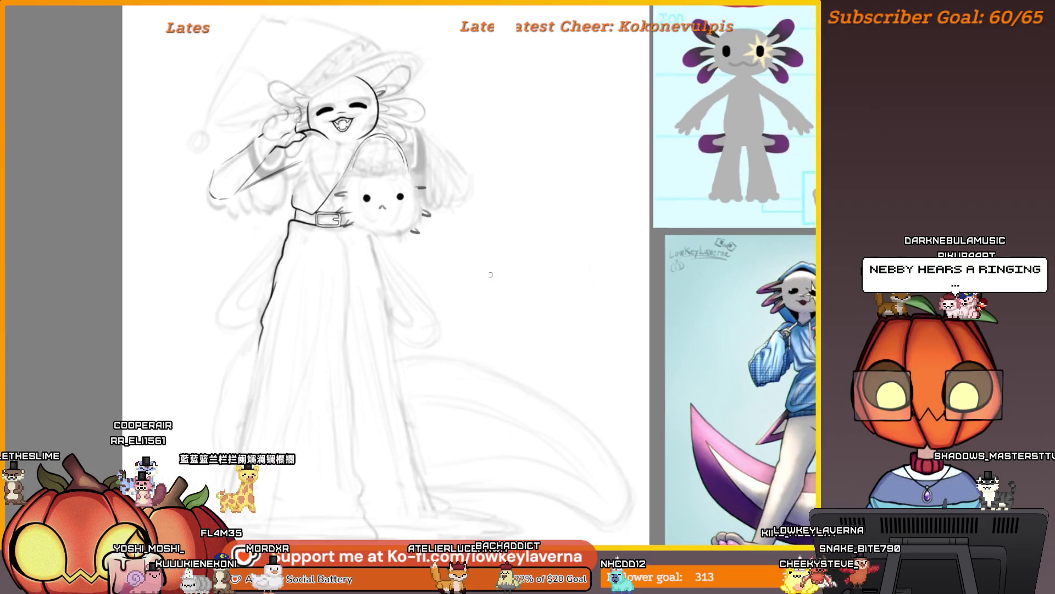
scroll(543, 249, "up", 3)
left_click_drag(543, 248, 573, 297)
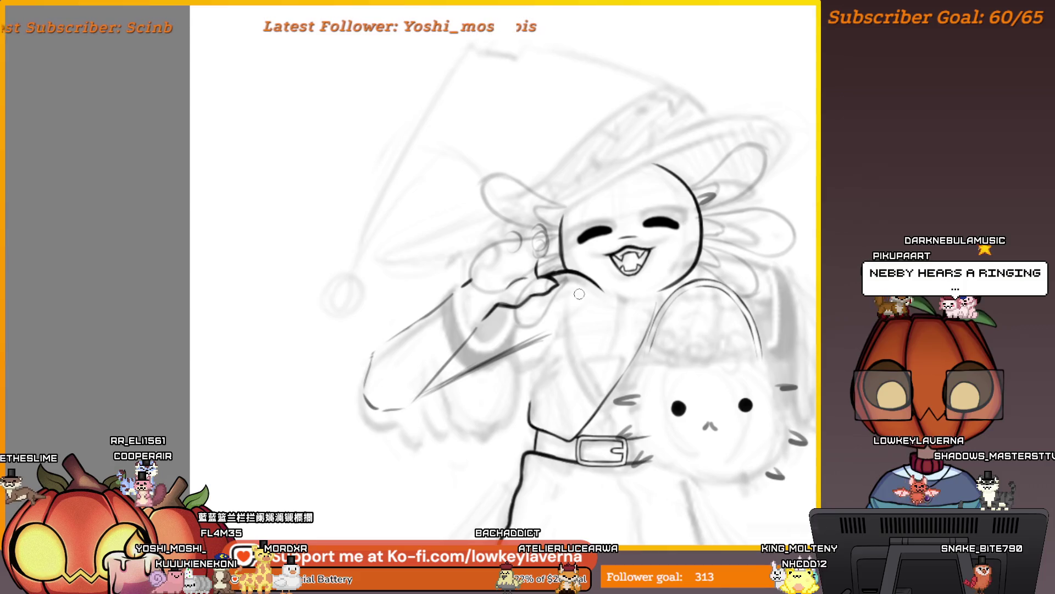
scroll(579, 294, "up", 2)
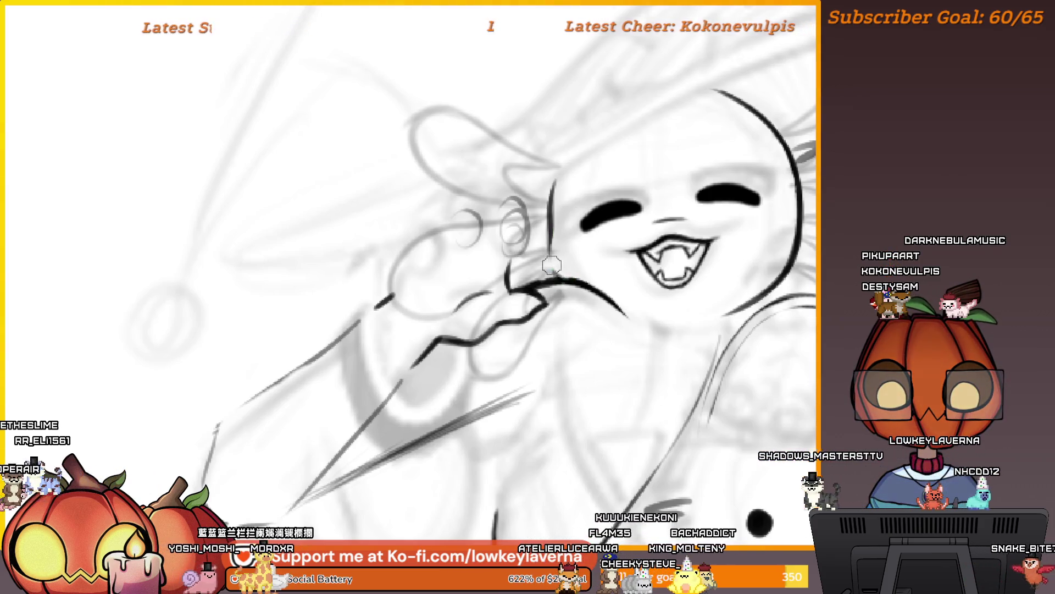
left_click_drag(552, 267, 552, 205)
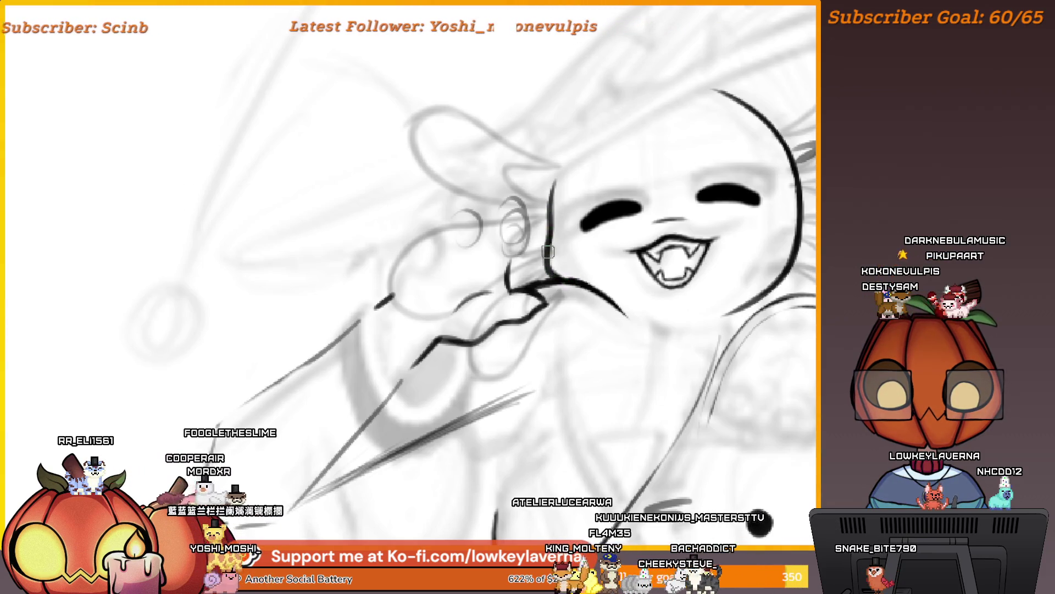
Mirror the canvas horizontally and bring the character to the right of view
scroll(589, 264, "down", 2)
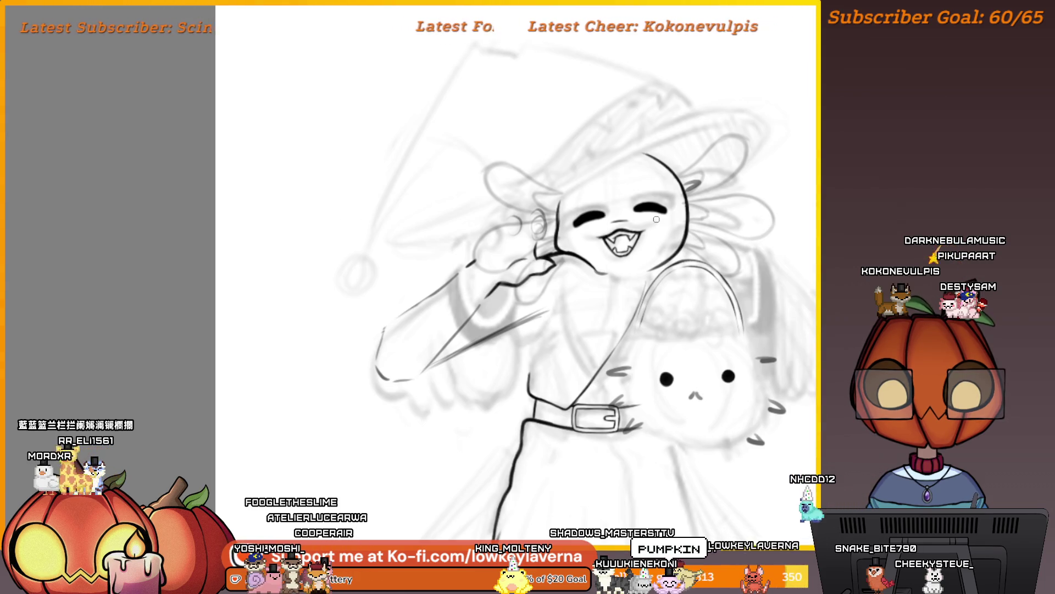
key("h")
mouse_move(266, 309)
left_mouse_down()
mouse_move(732, 306)
mouse_move(716, 318)
left_mouse_up()
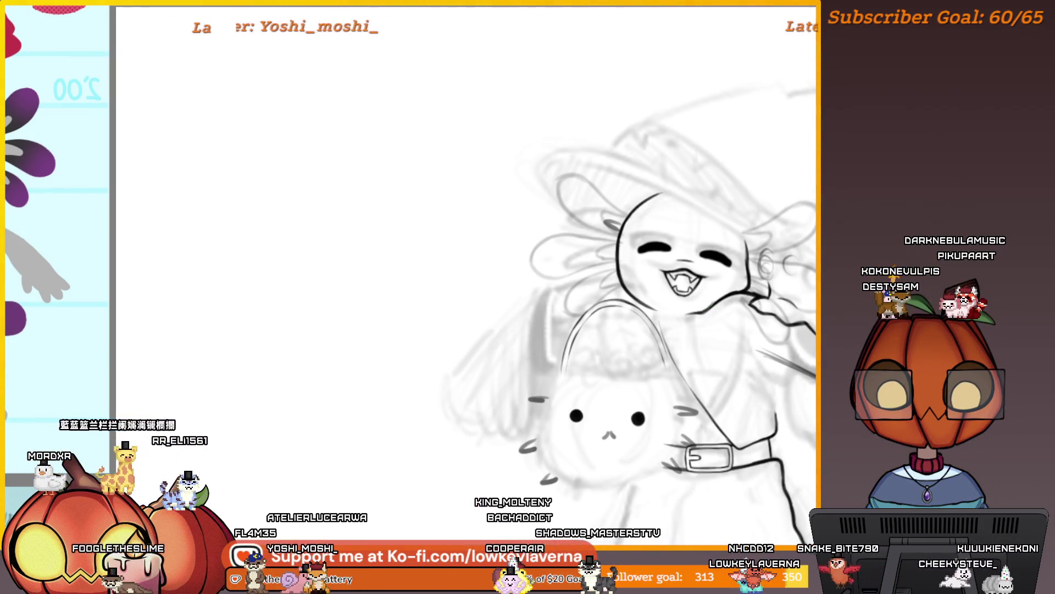
Zoom in closely on the face to ink the head outline
left_click_drag(747, 270, 701, 272)
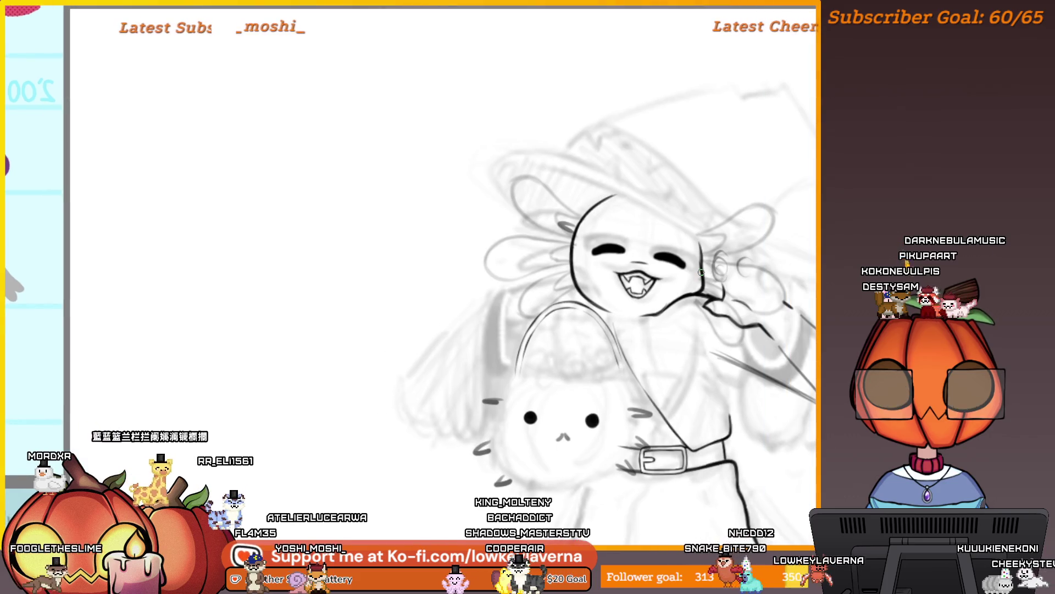
left_click(647, 308)
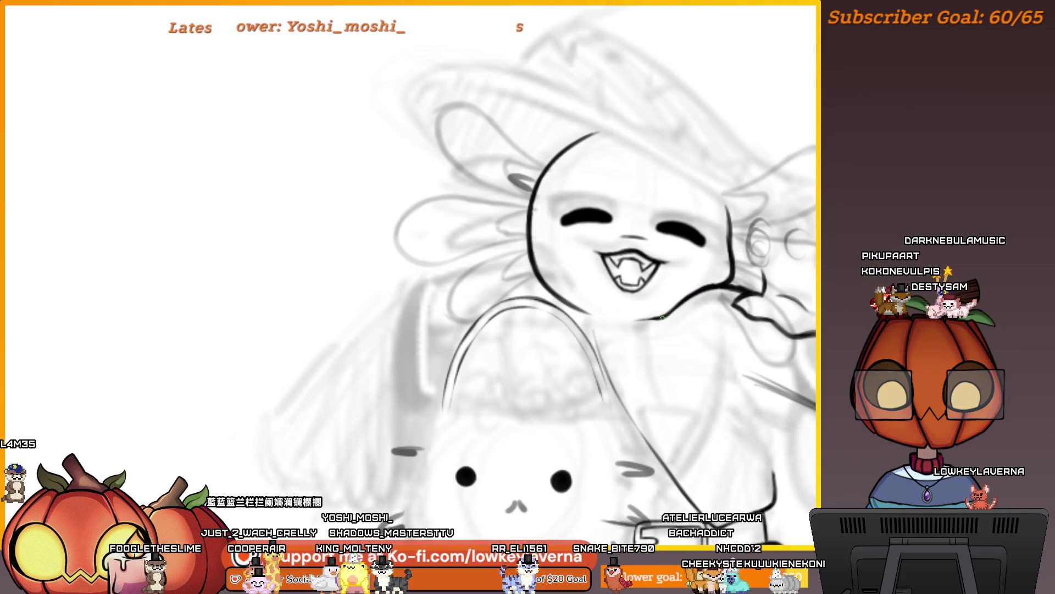
scroll(696, 295, "down", 5)
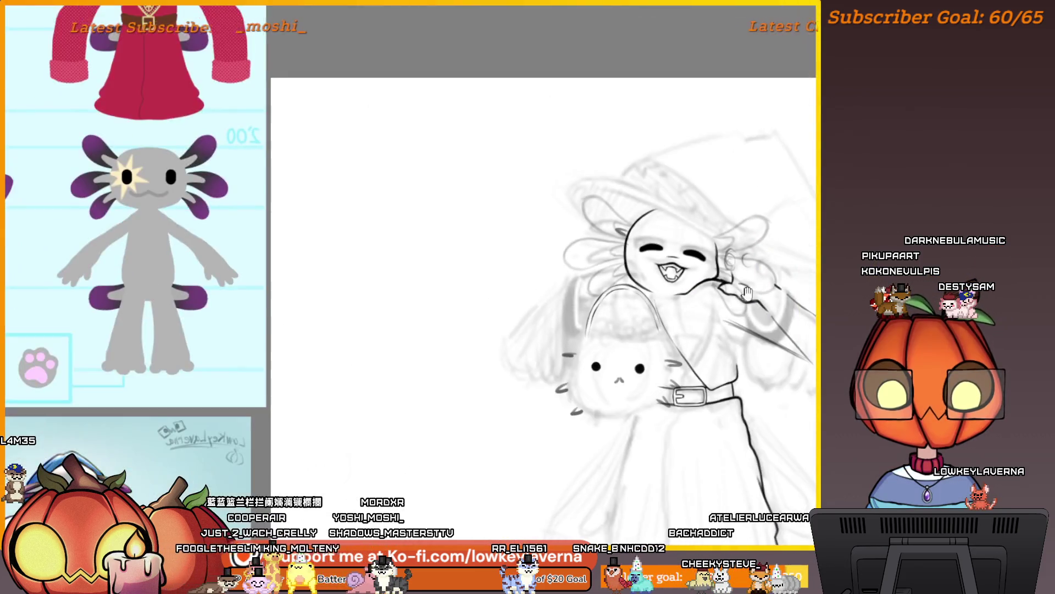
left_click_drag(760, 287, 802, 322)
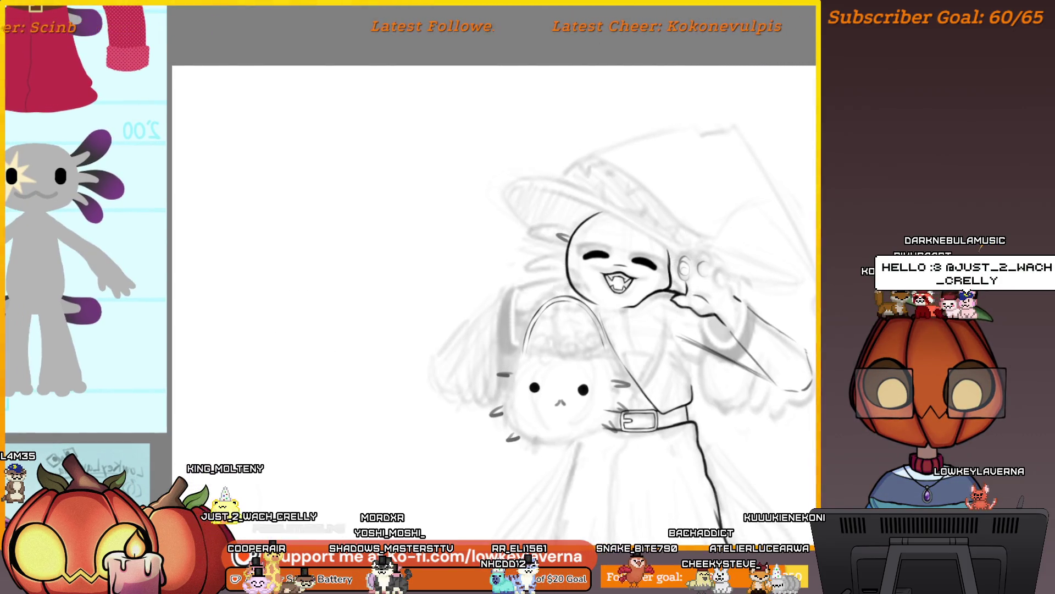
left_click(632, 261)
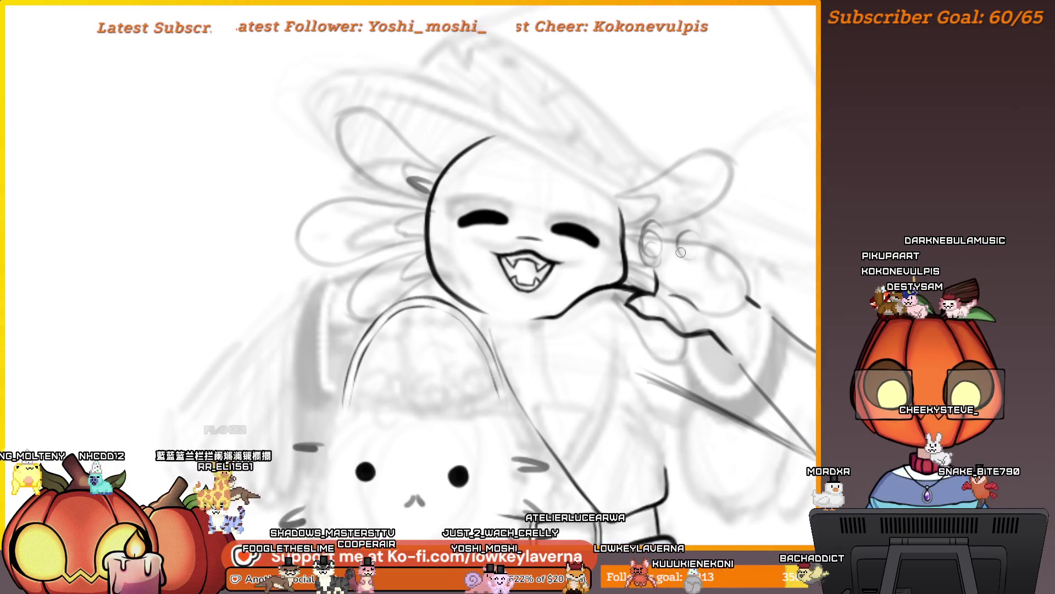
scroll(641, 290, "up", 2)
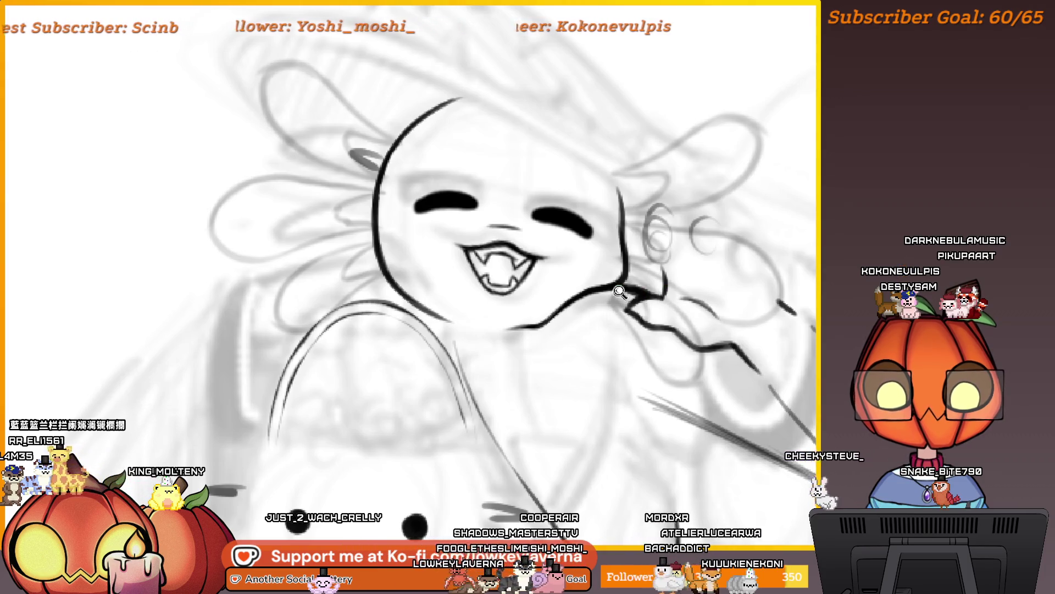
scroll(619, 291, "down", 3)
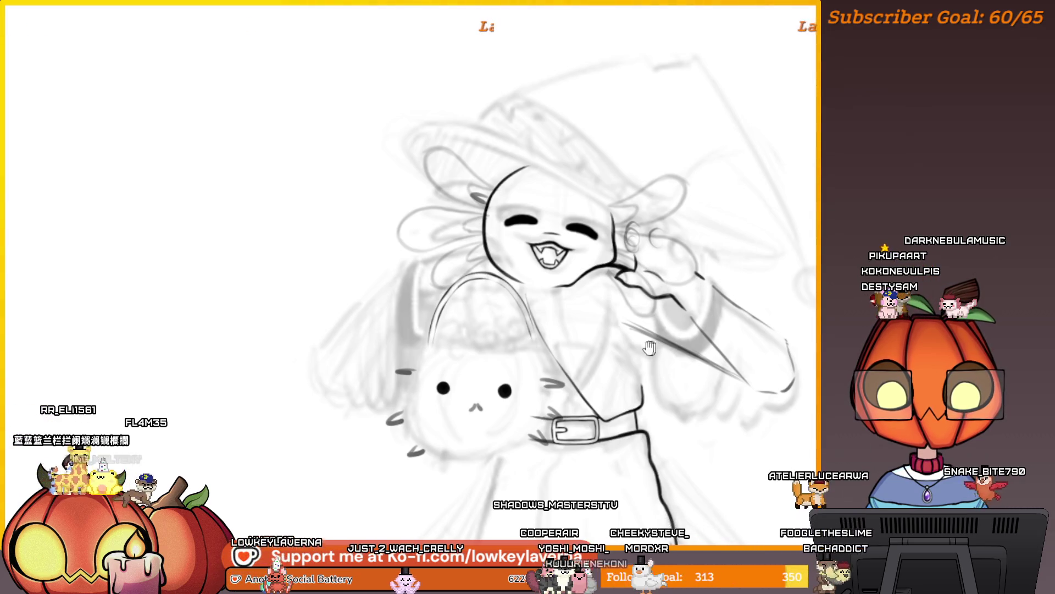
Reposition the view, zooming out to show the whole face at the left
mouse_move(649, 347)
left_mouse_down()
mouse_move(677, 337)
mouse_move(696, 308)
left_mouse_up()
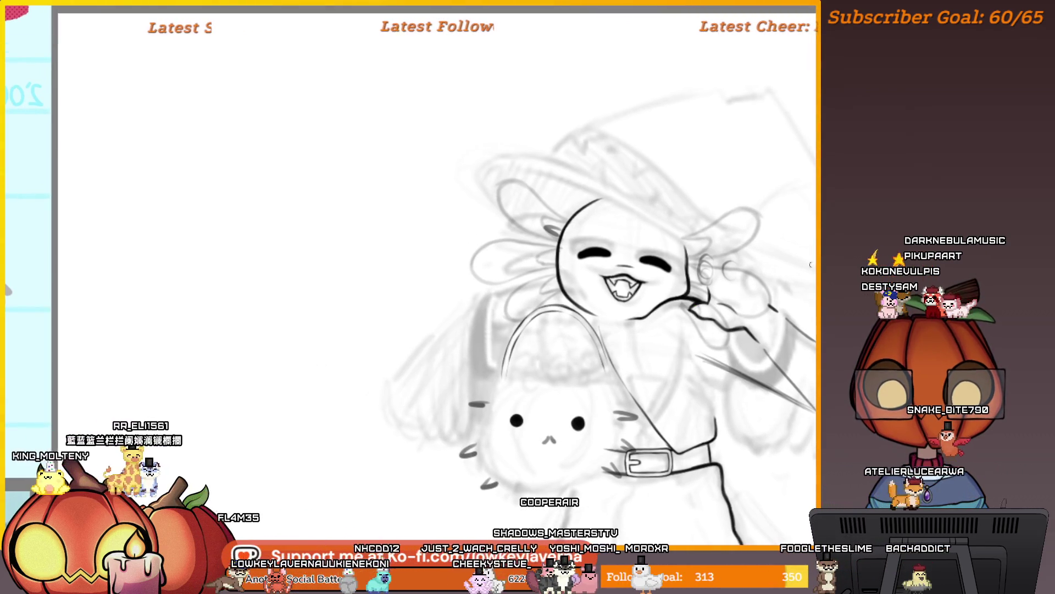
scroll(554, 221, "up", 5)
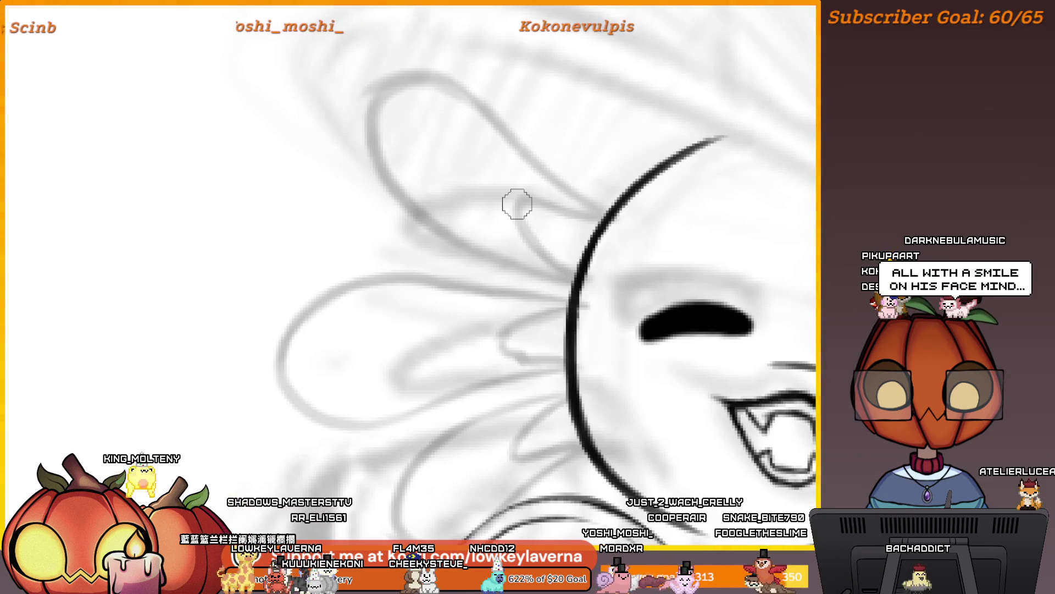
scroll(646, 329, "down", 2)
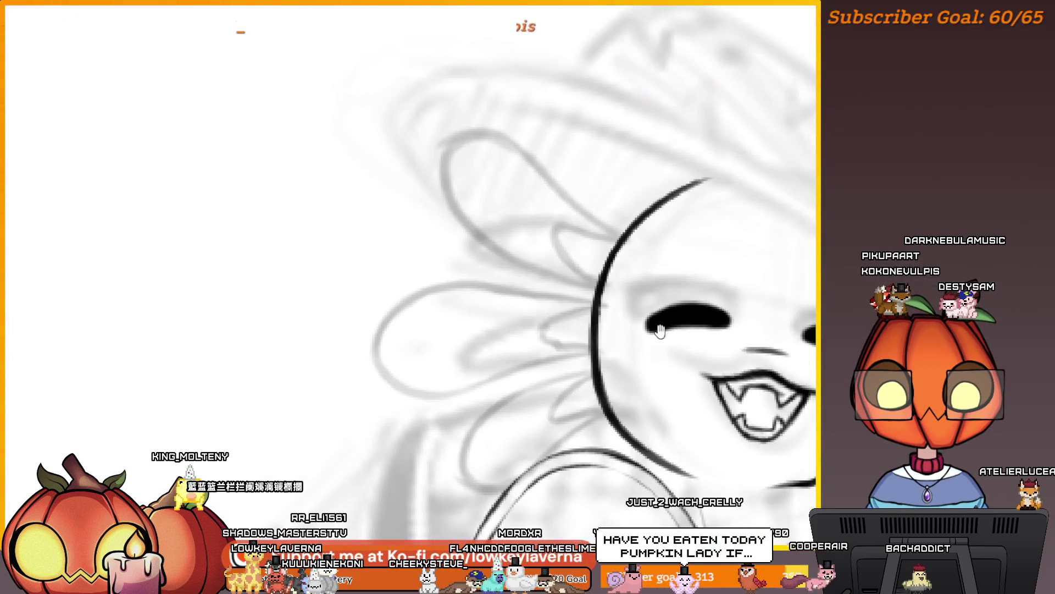
mouse_move(649, 380)
left_mouse_down()
mouse_move(576, 327)
mouse_move(582, 339)
left_mouse_up()
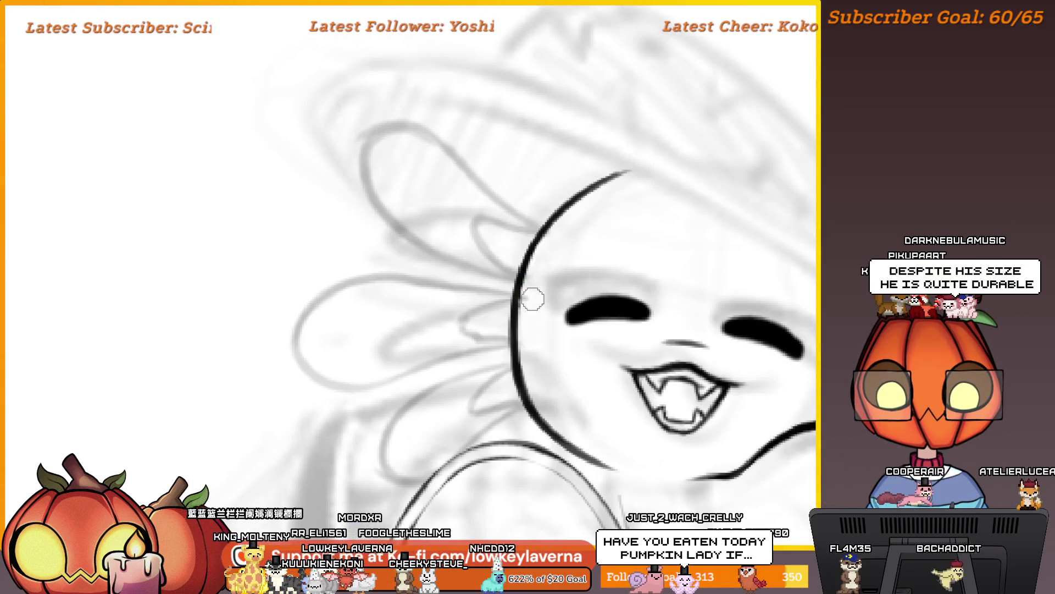
scroll(685, 247, "down", 2)
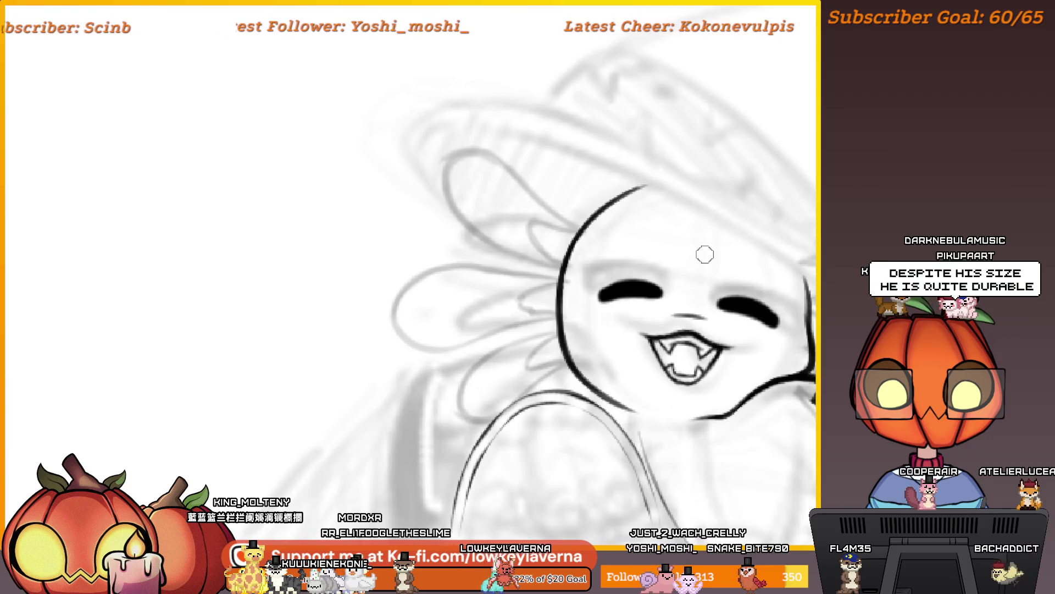
left_click_drag(705, 254, 638, 242)
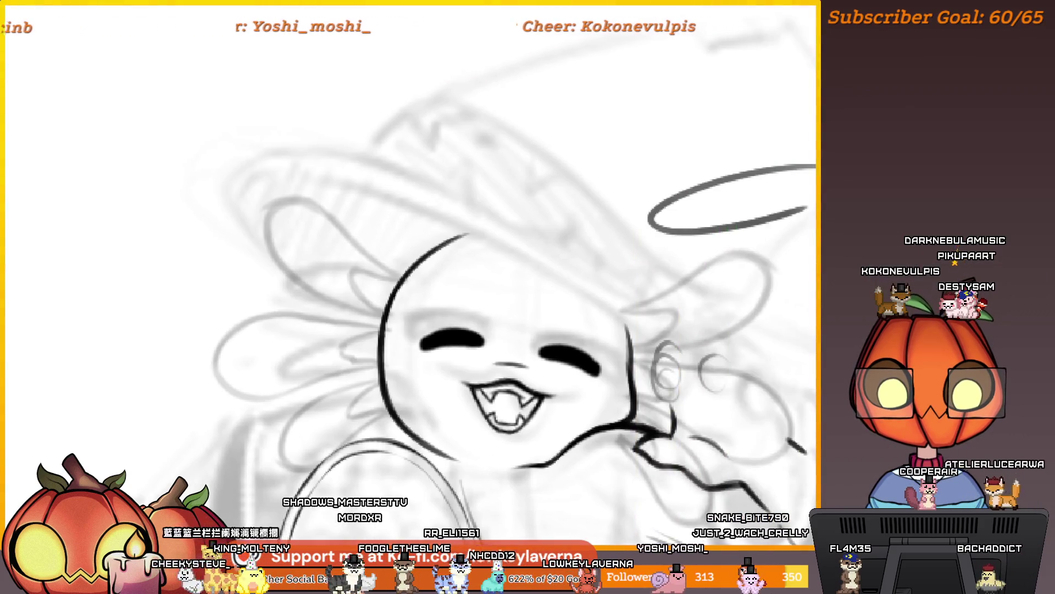
Select the stray stroke above the head and move it left over the head
left_click_drag(803, 212, 648, 240)
scroll(766, 213, "up", 1)
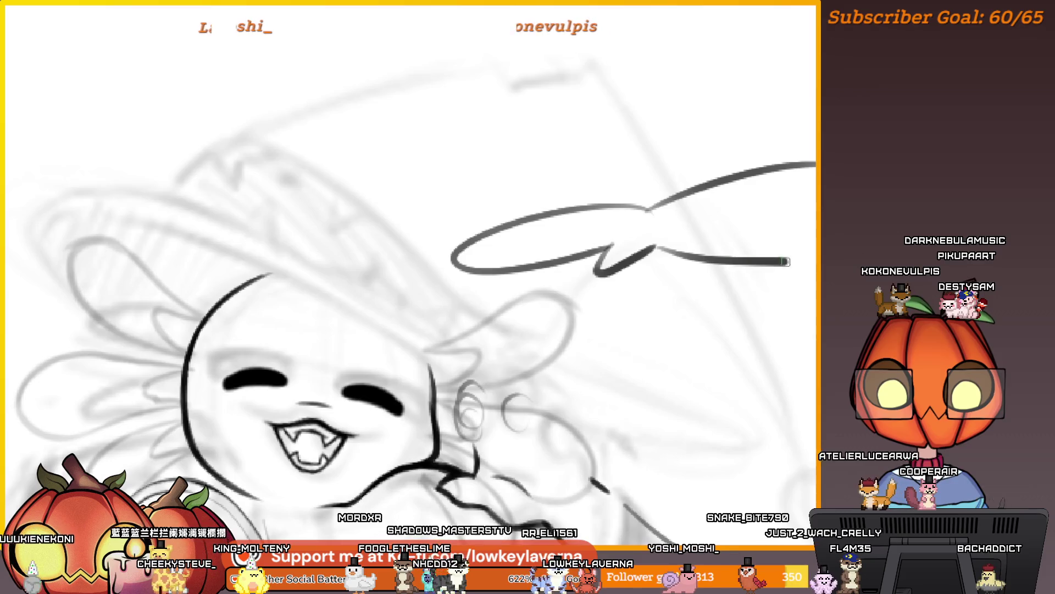
scroll(702, 266, "down", 3)
mouse_move(814, 124)
left_mouse_down()
mouse_move(631, 160)
mouse_move(814, 240)
left_mouse_up()
key("ctrl+t")
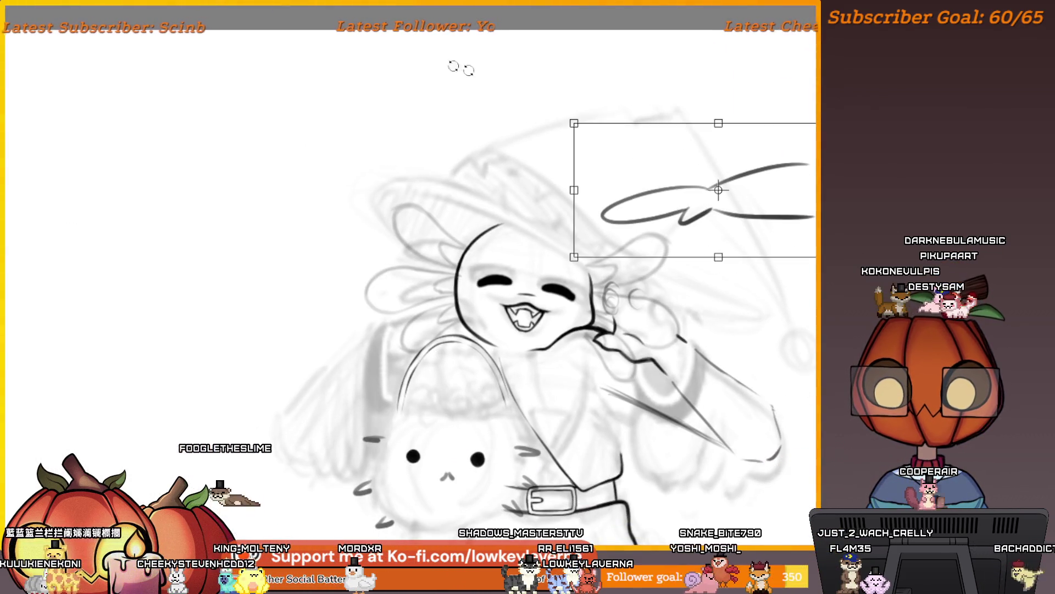
mouse_move(810, 187)
left_mouse_down()
mouse_move(685, 182)
mouse_move(672, 215)
left_mouse_up()
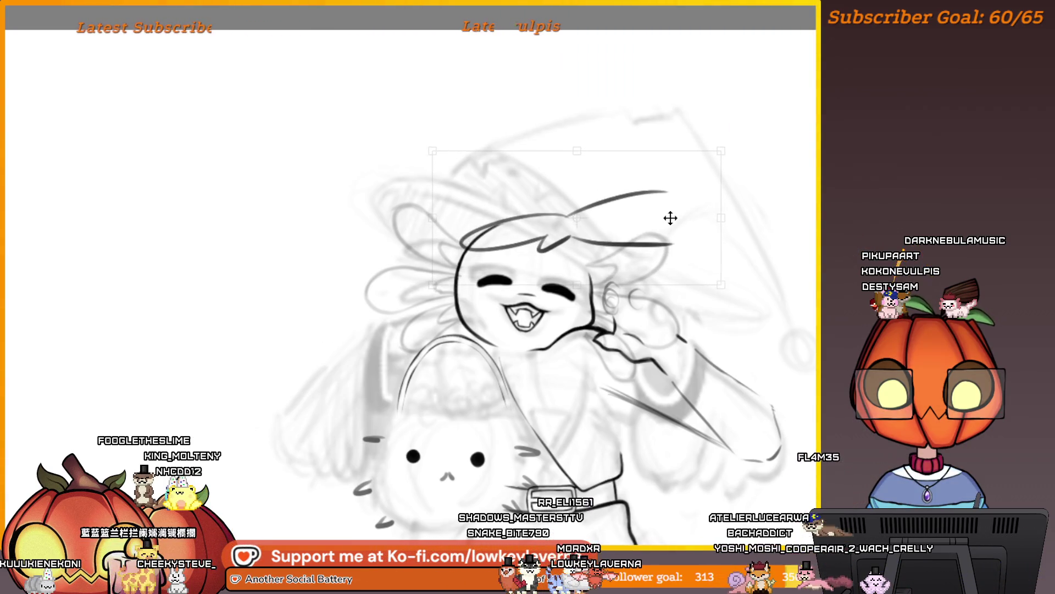
key("Return")
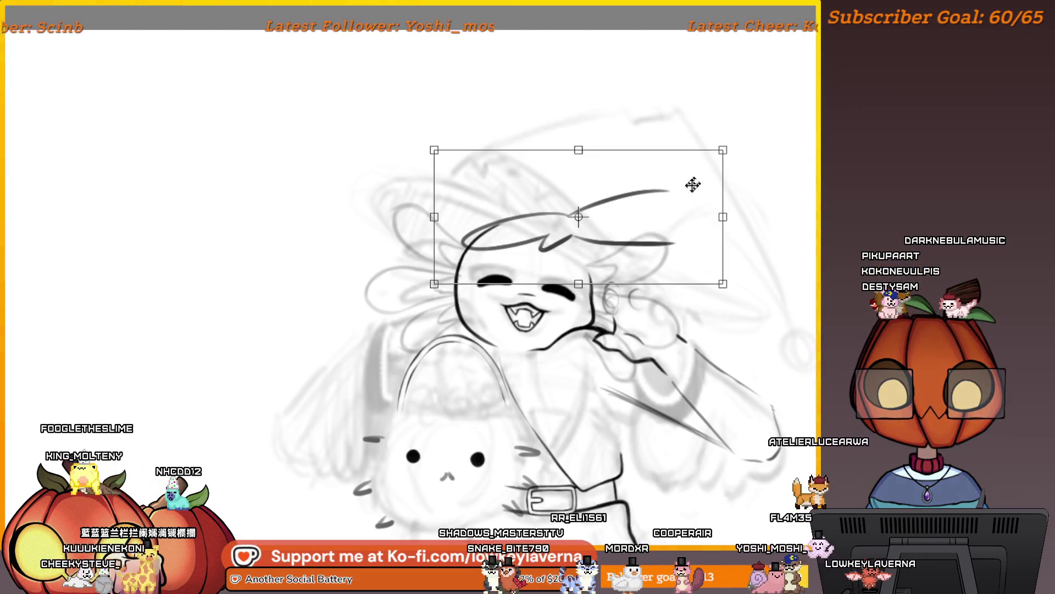
mouse_move(692, 185)
left_mouse_down()
mouse_move(678, 207)
mouse_move(747, 141)
mouse_move(665, 216)
mouse_move(676, 124)
left_mouse_up()
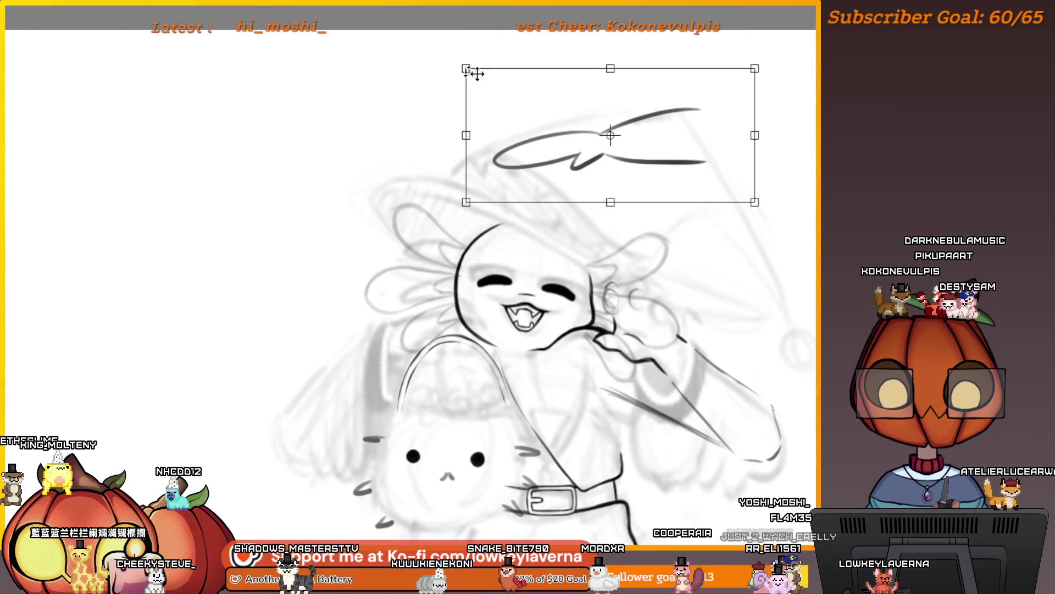
key("Return")
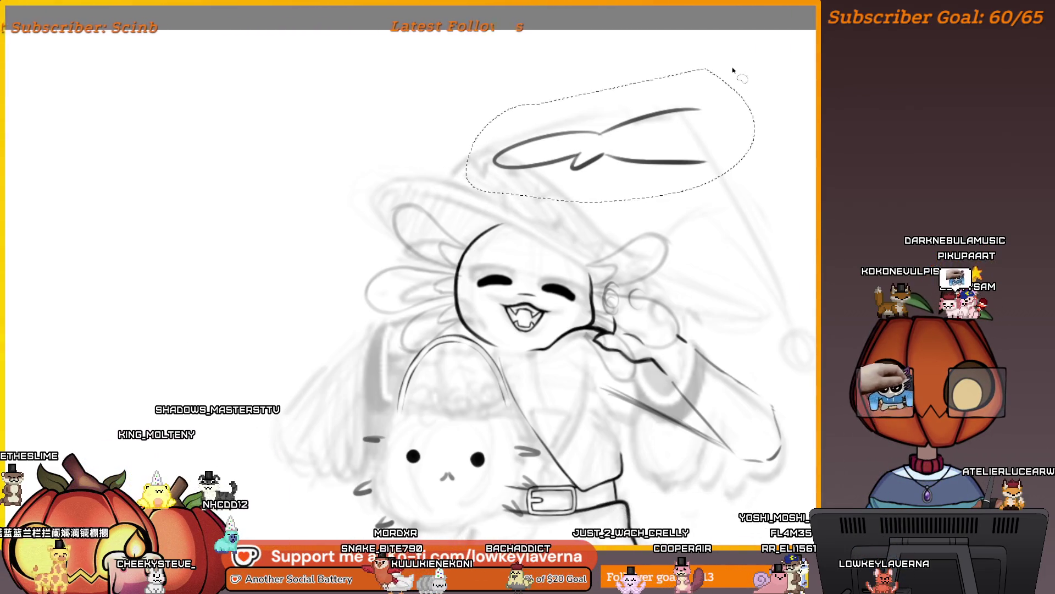
Erase the selected stray stroke and clear the selection
key("Delete")
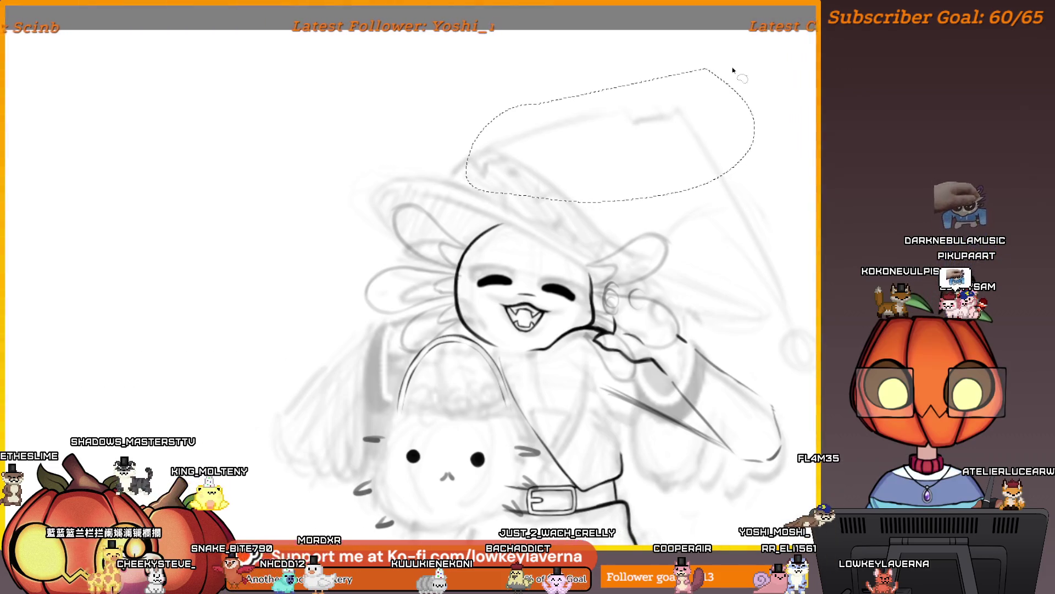
key("ctrl+d")
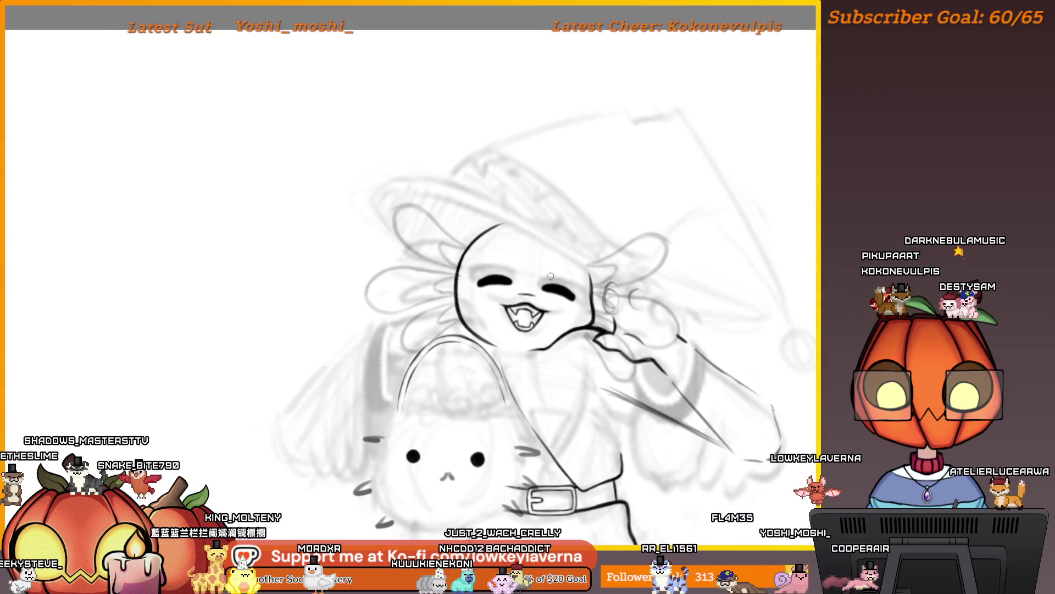
scroll(544, 301, "up", 2)
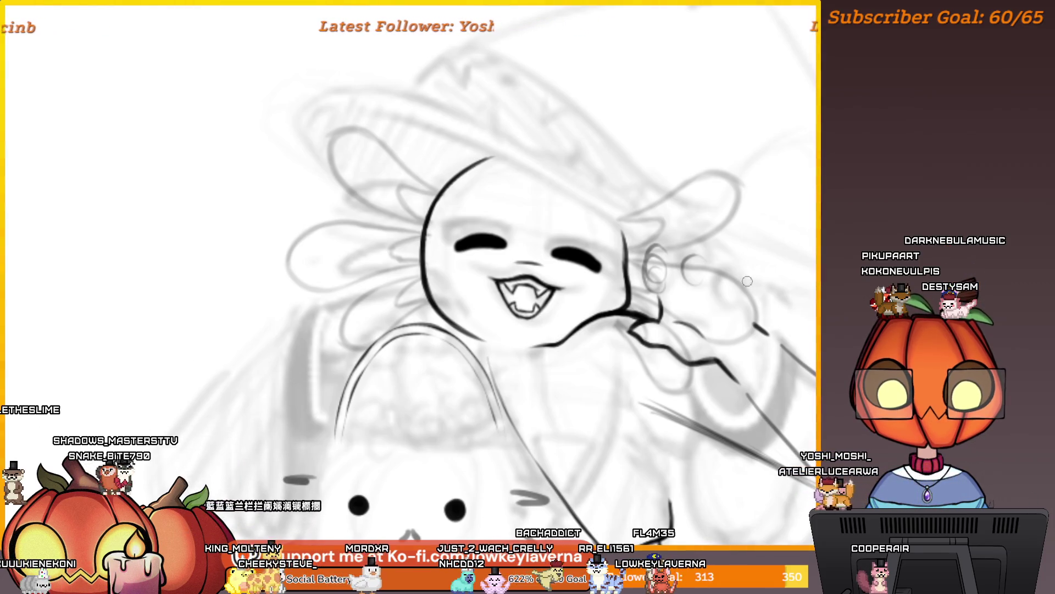
Centre the face, mirror the canvas view horizontally, and re-center around the face
scroll(625, 231, "up", 2)
left_click_drag(625, 231, 634, 263)
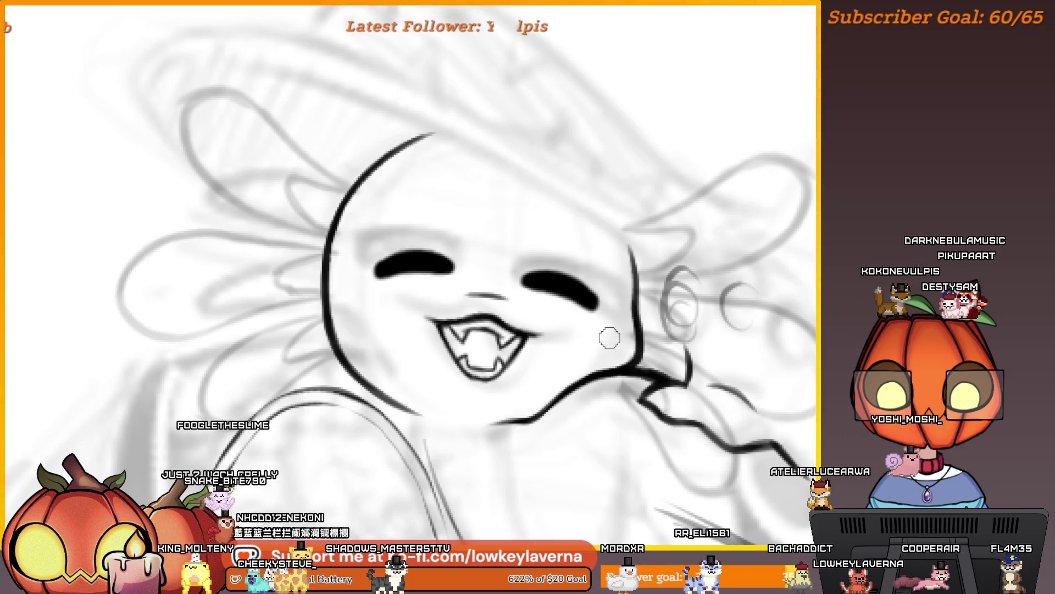
key("h")
mouse_move(108, 337)
left_mouse_down()
mouse_move(306, 99)
mouse_move(489, 295)
mouse_move(511, 308)
mouse_move(581, 303)
left_mouse_up()
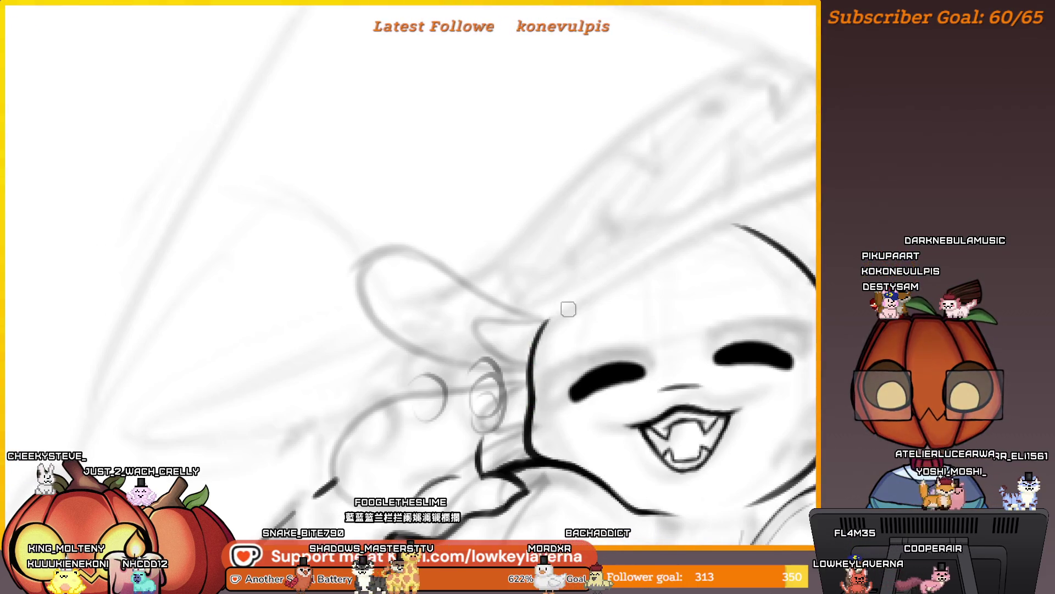
scroll(652, 239, "down", 3)
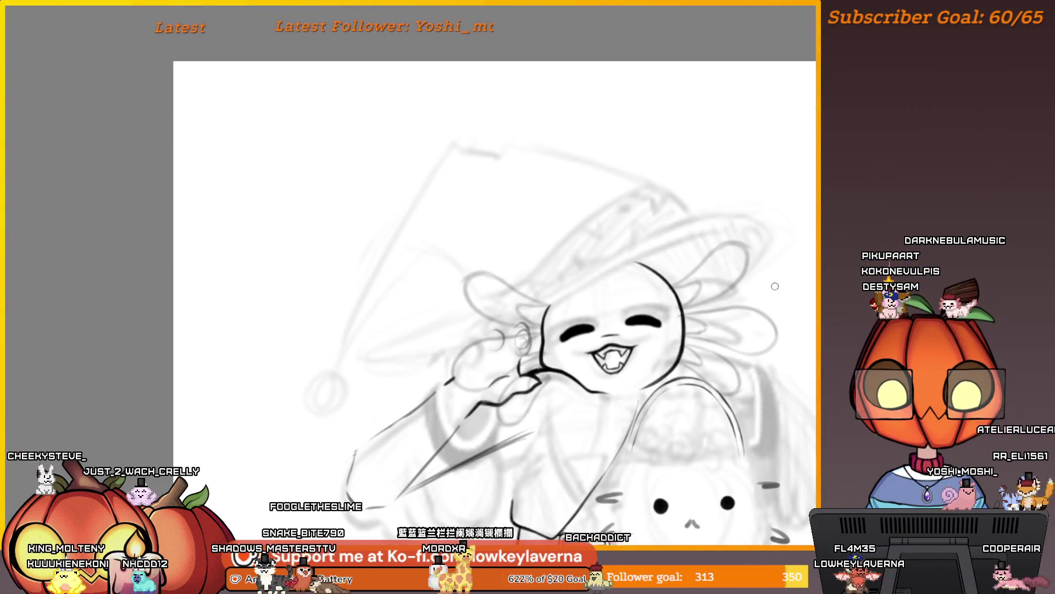
scroll(775, 286, "up", 3)
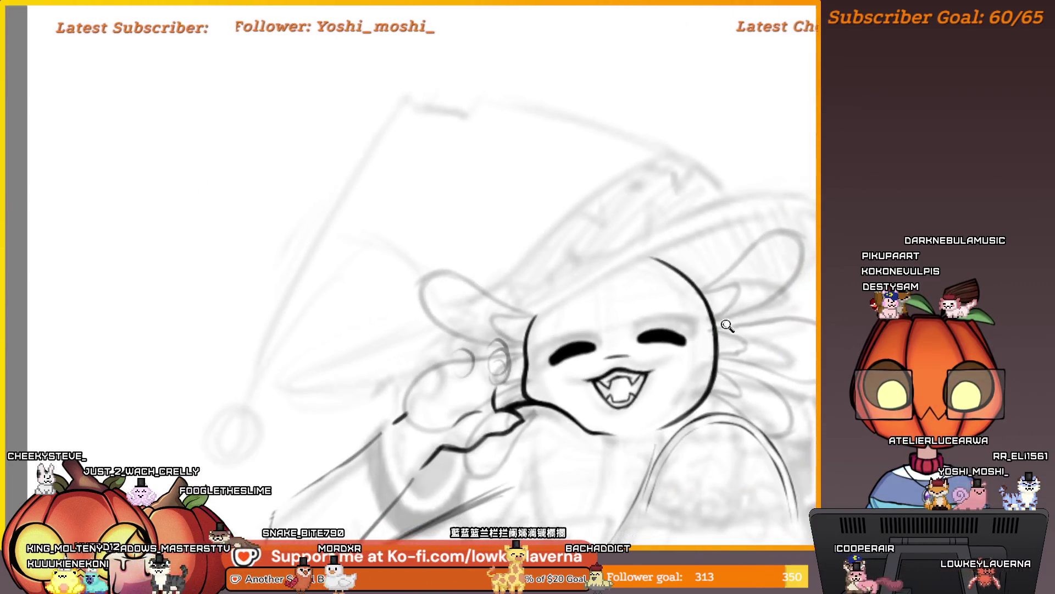
left_click_drag(708, 319, 672, 220)
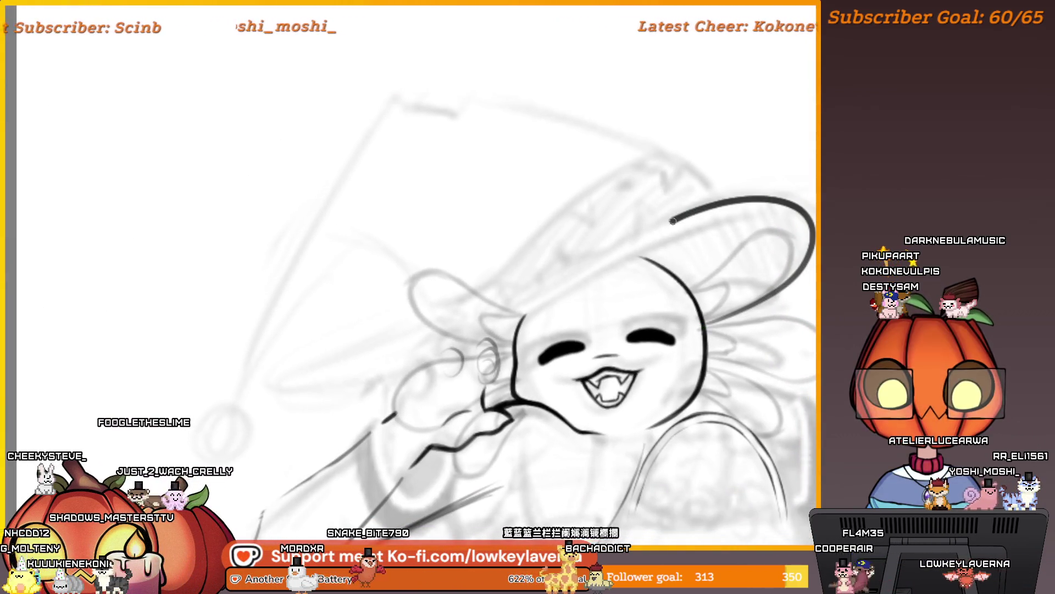
scroll(641, 286, "down", 3)
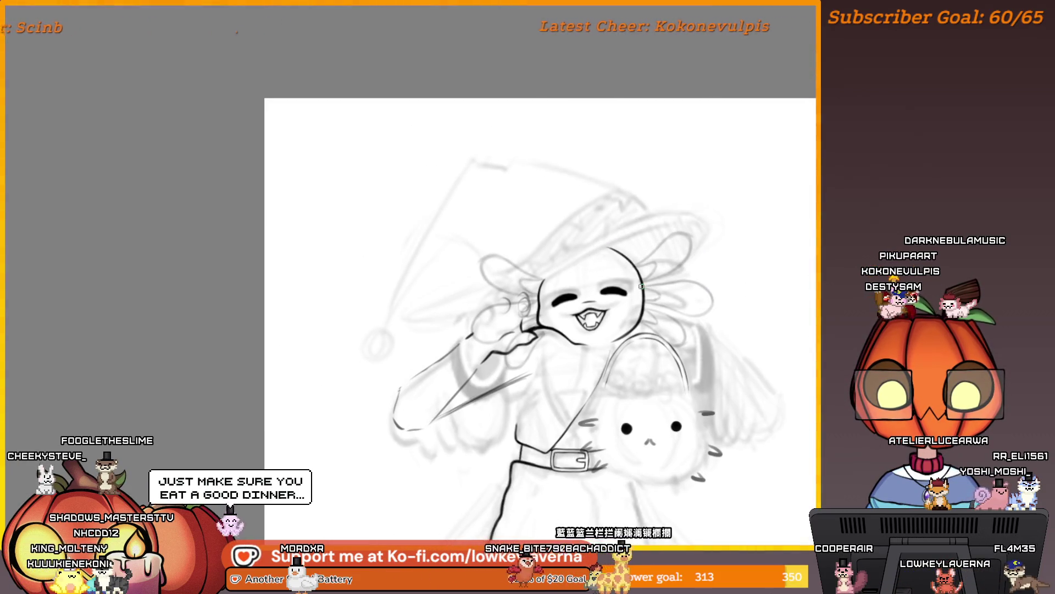
scroll(679, 280, "down", 2)
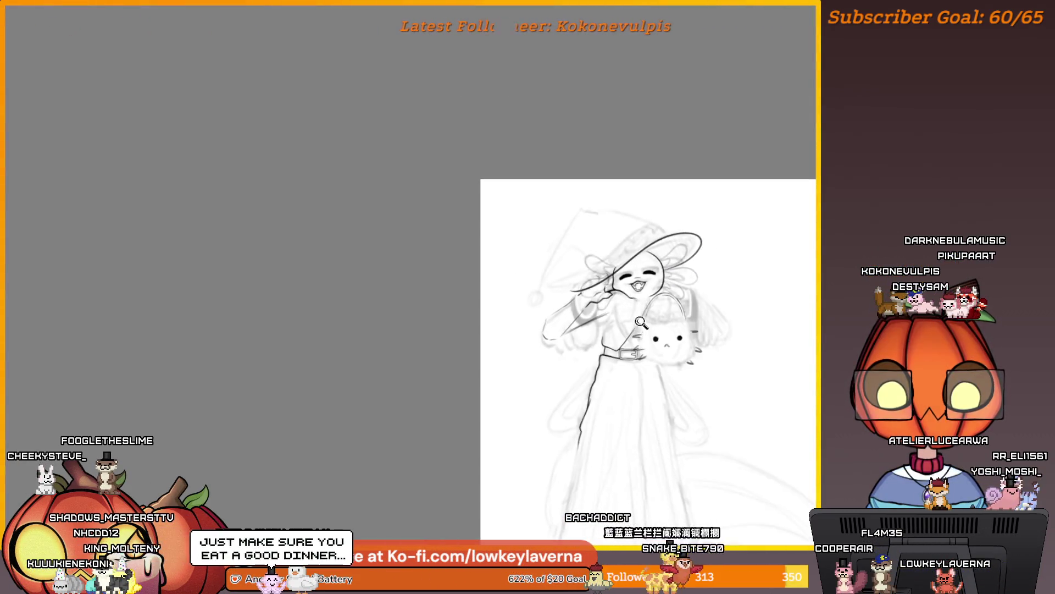
scroll(679, 280, "up", 3)
scroll(680, 298, "down", 1)
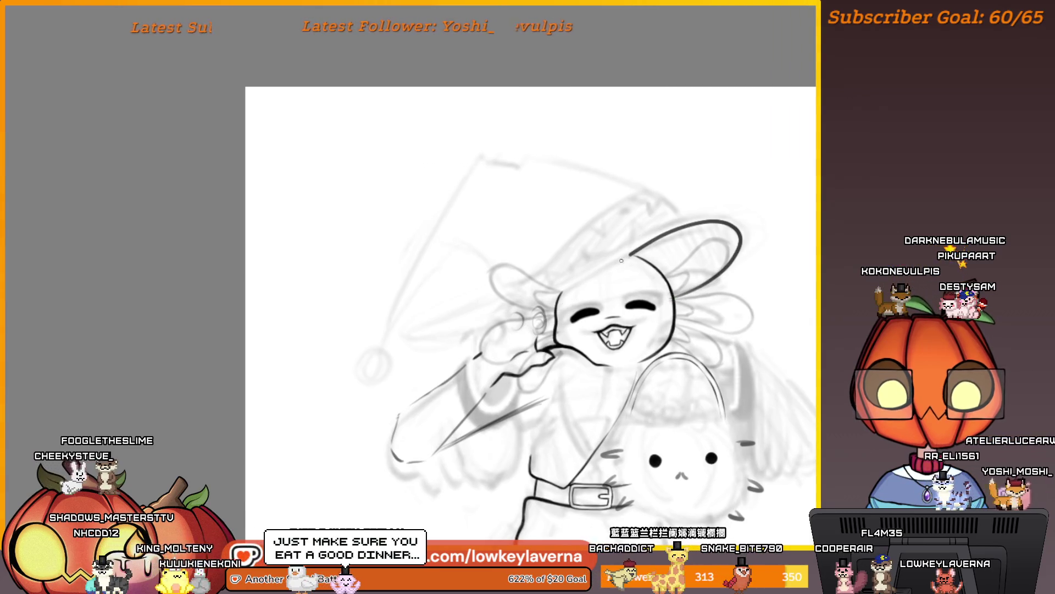
scroll(672, 308, "down", 1)
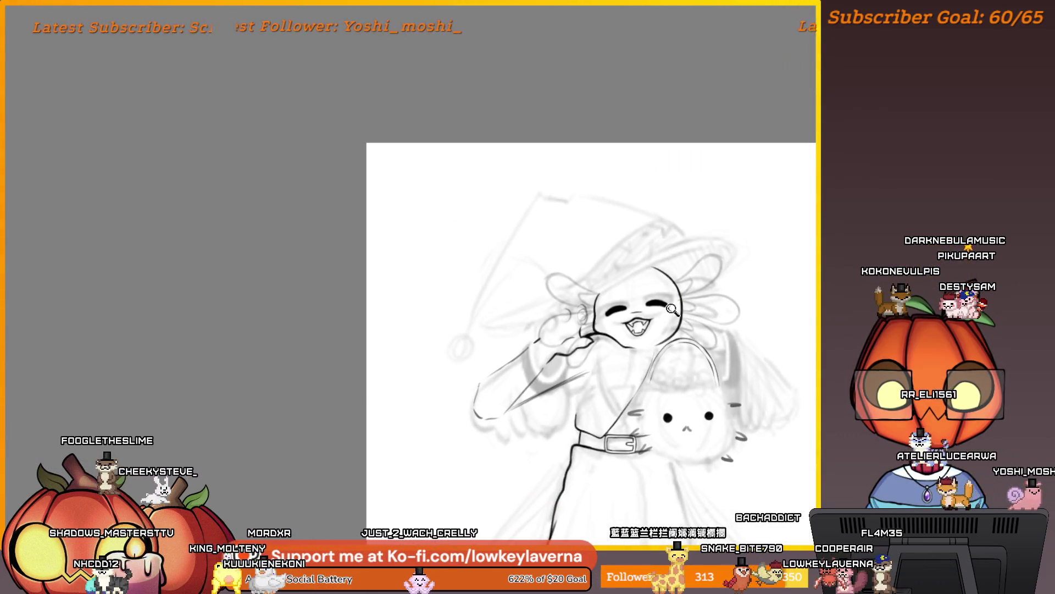
scroll(672, 308, "up", 2)
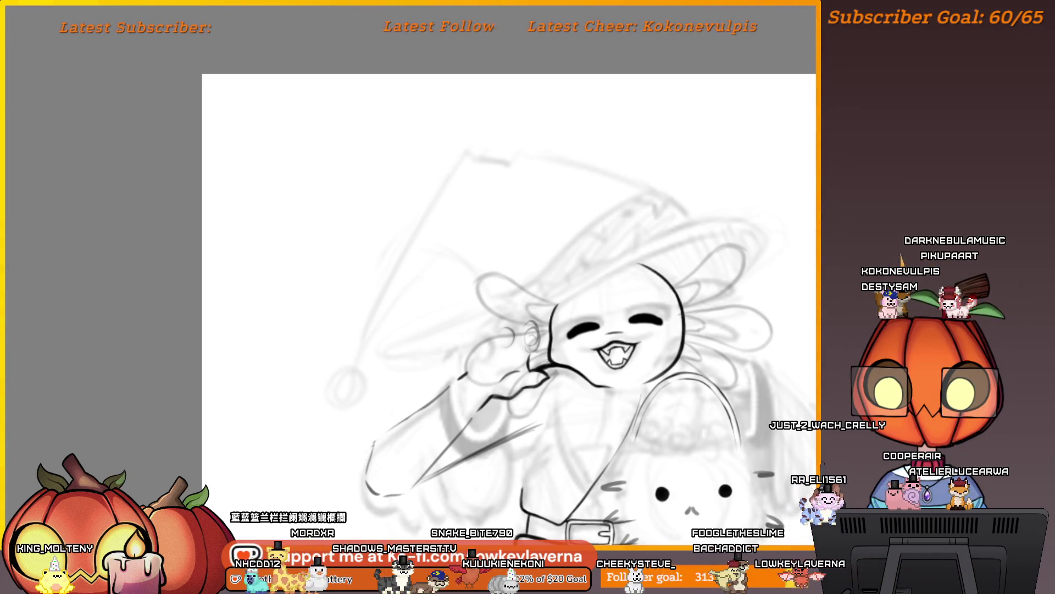
left_click_drag(753, 357, 733, 305)
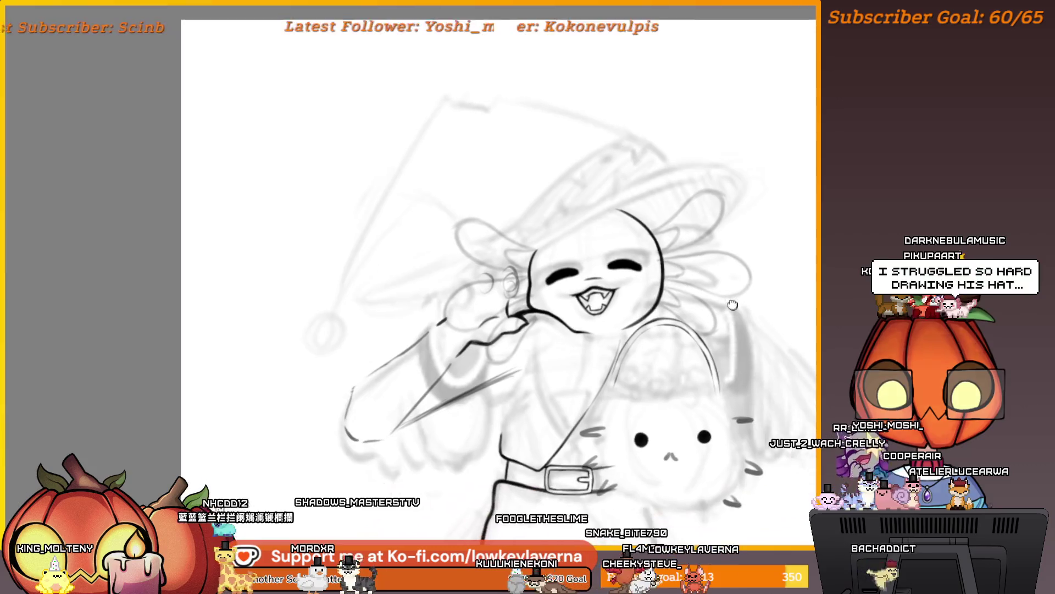
Ink the pumpkin bag's left and right outlines plus two ridges on its left side
scroll(720, 329, "up", 5)
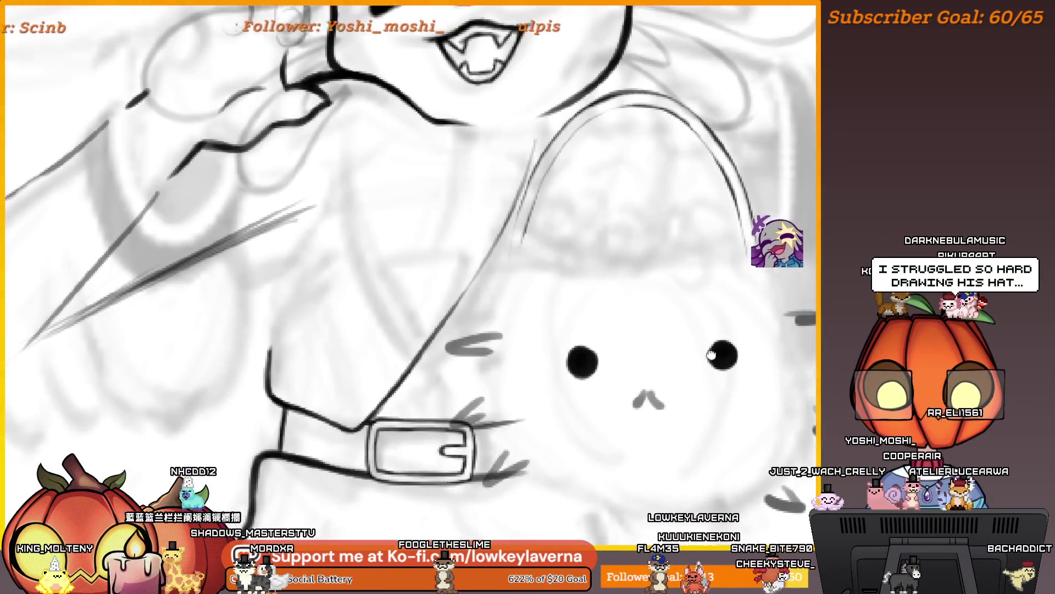
scroll(709, 357, "down", 5)
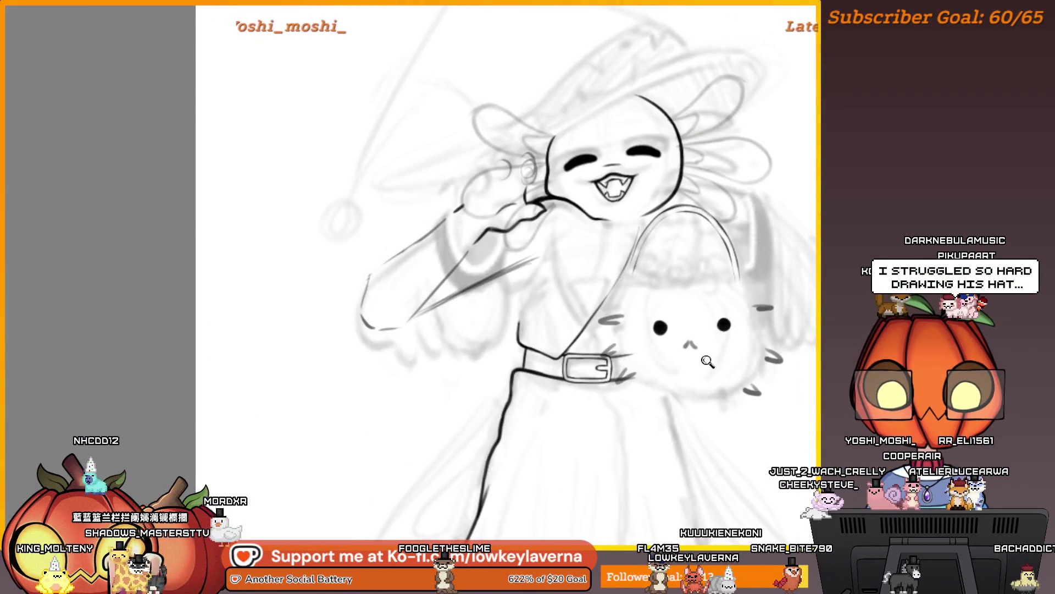
scroll(707, 361, "up", 3)
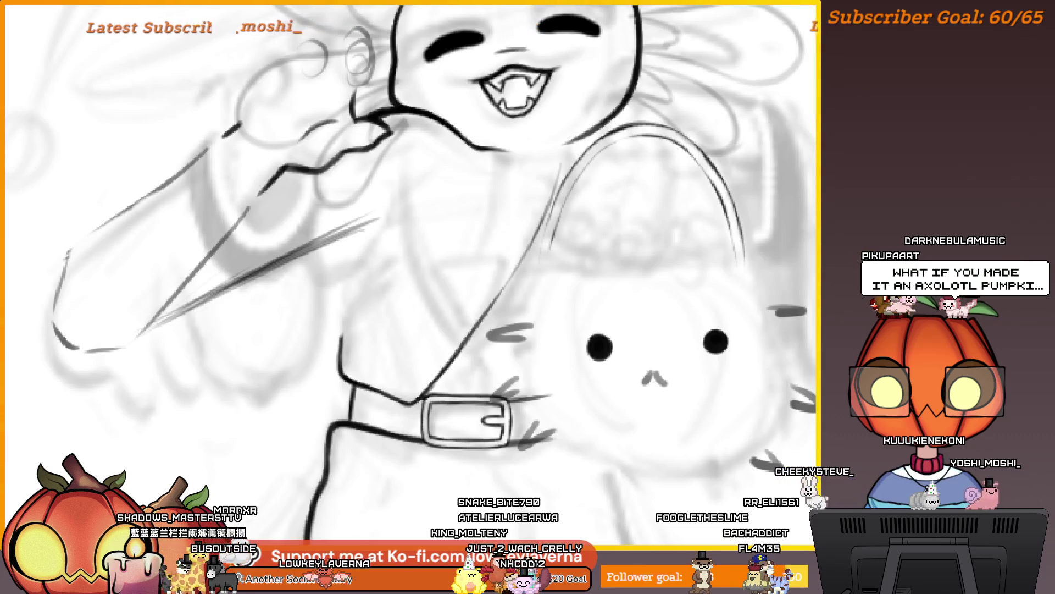
left_click_drag(585, 277, 611, 456)
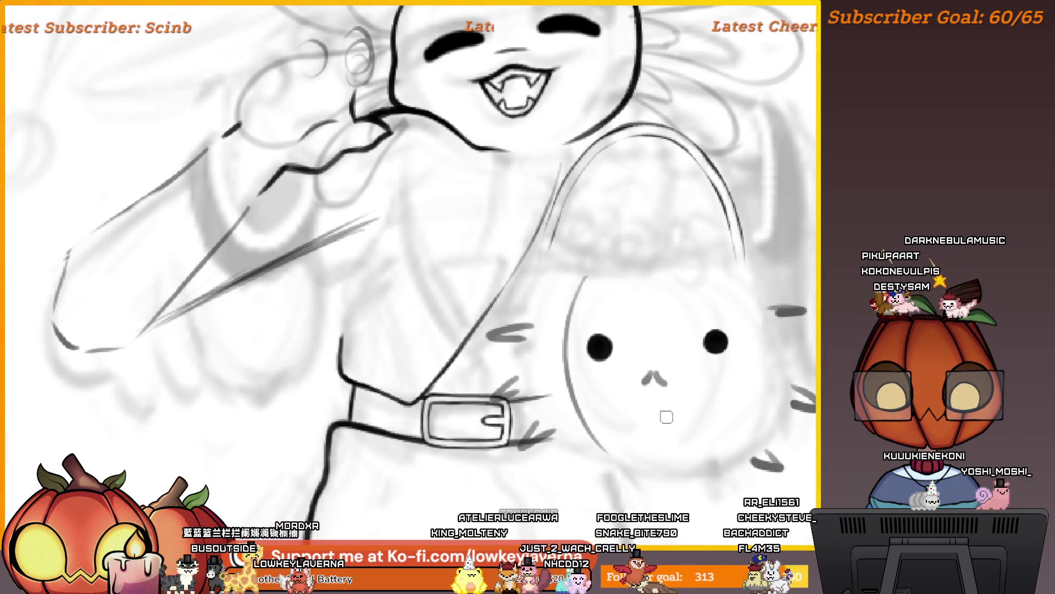
left_click_drag(563, 269, 555, 448)
left_click_drag(700, 362, 672, 354)
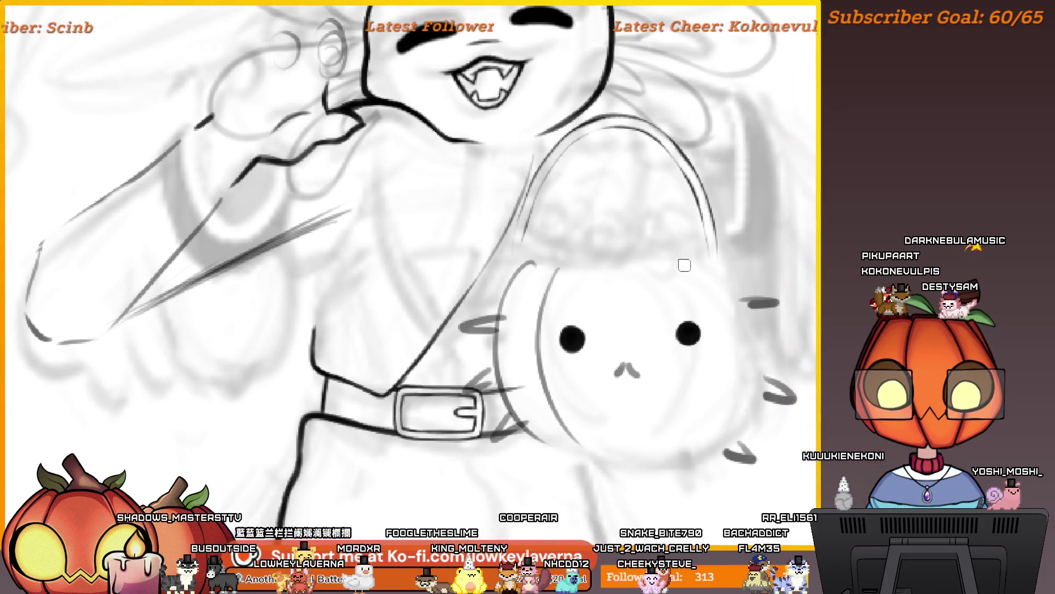
left_click_drag(621, 278, 666, 455)
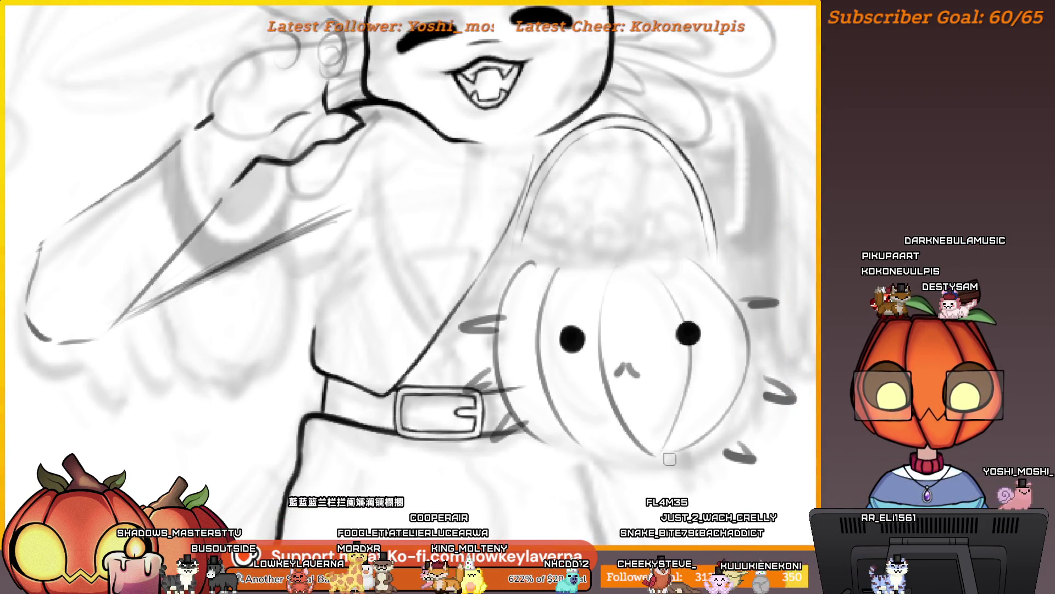
scroll(590, 271, "down", 5)
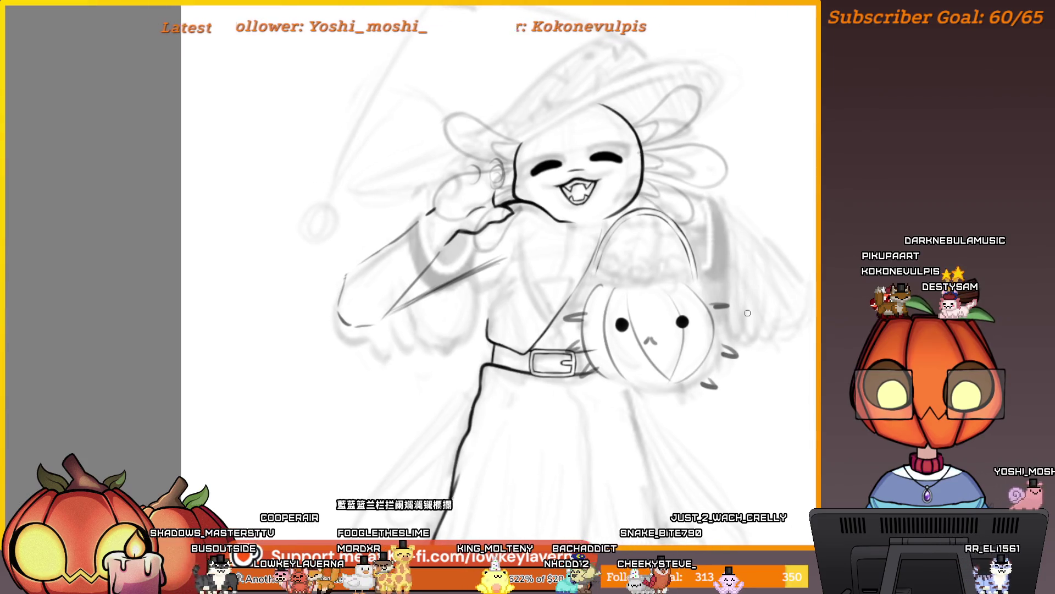
Undo the stray stroke, make the left eye a hollow outline, and ink the small mouth
key("ctrl+z")
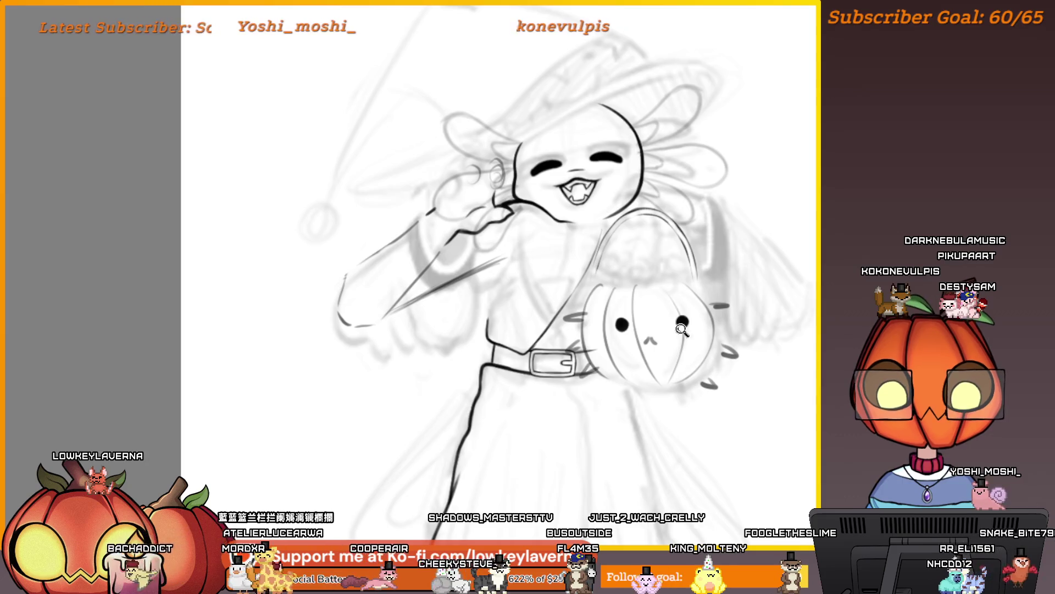
left_click(682, 329)
left_click(677, 314)
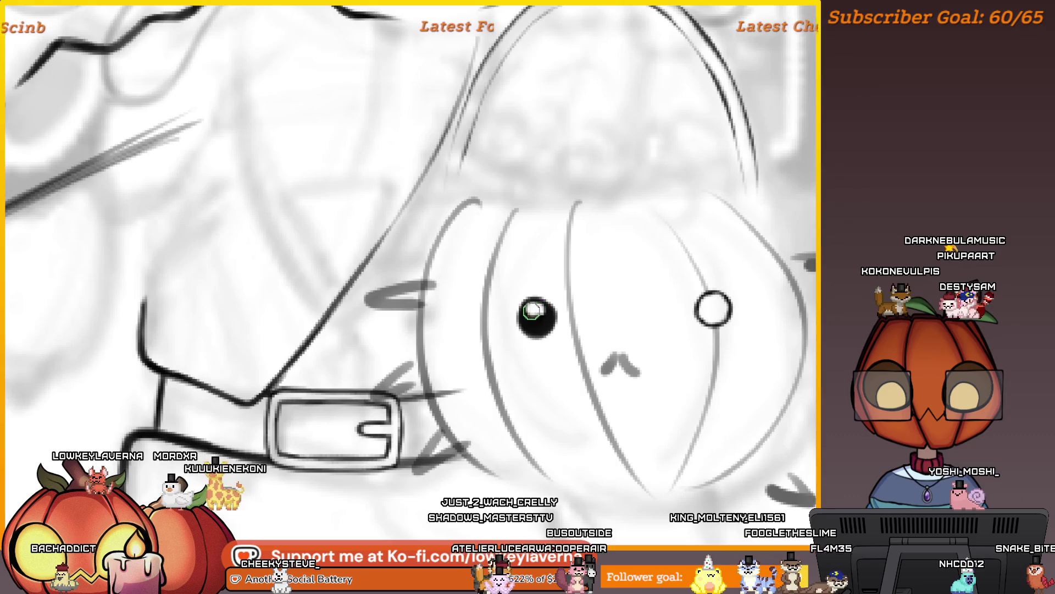
left_click(533, 325)
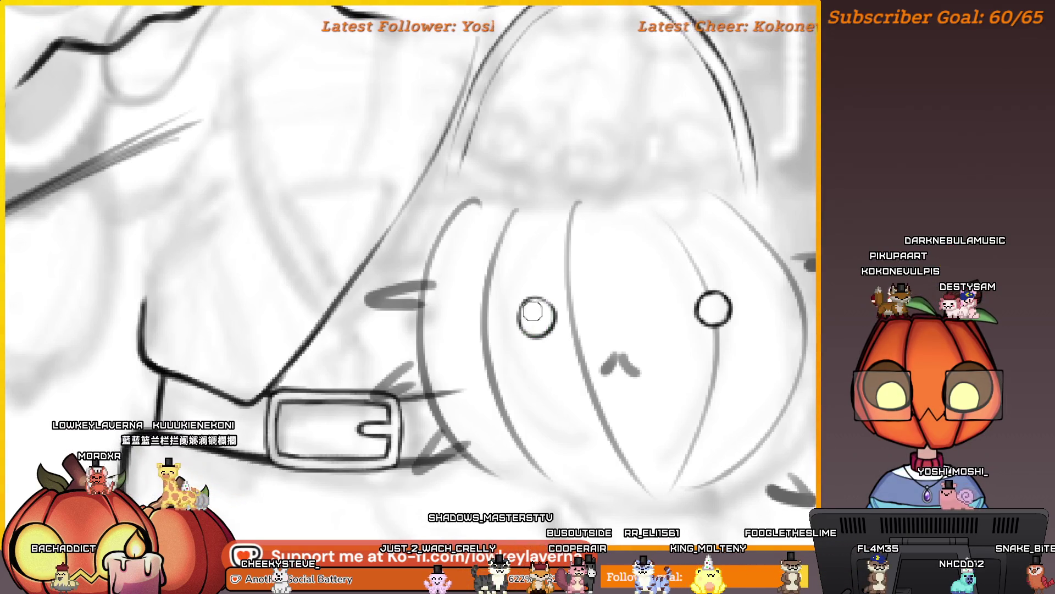
scroll(672, 258, "down", 3)
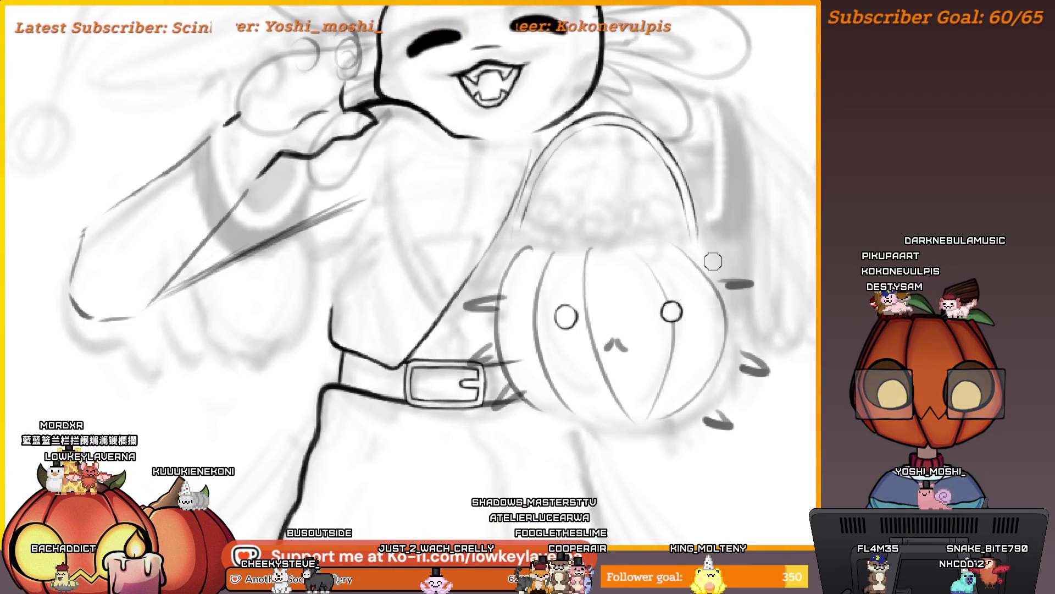
left_click_drag(607, 348, 626, 349)
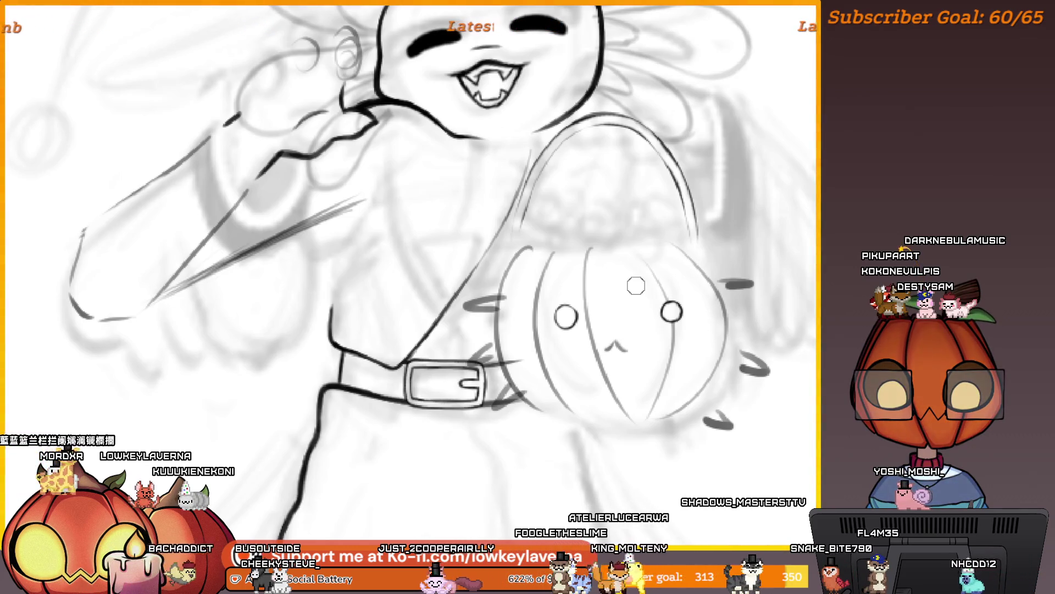
scroll(697, 285, "down", 5)
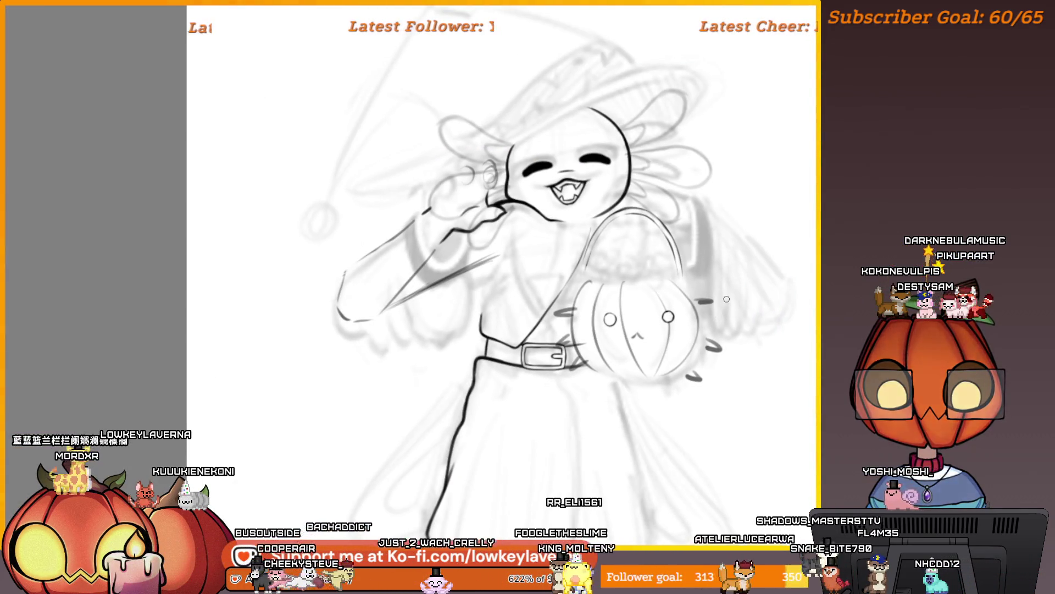
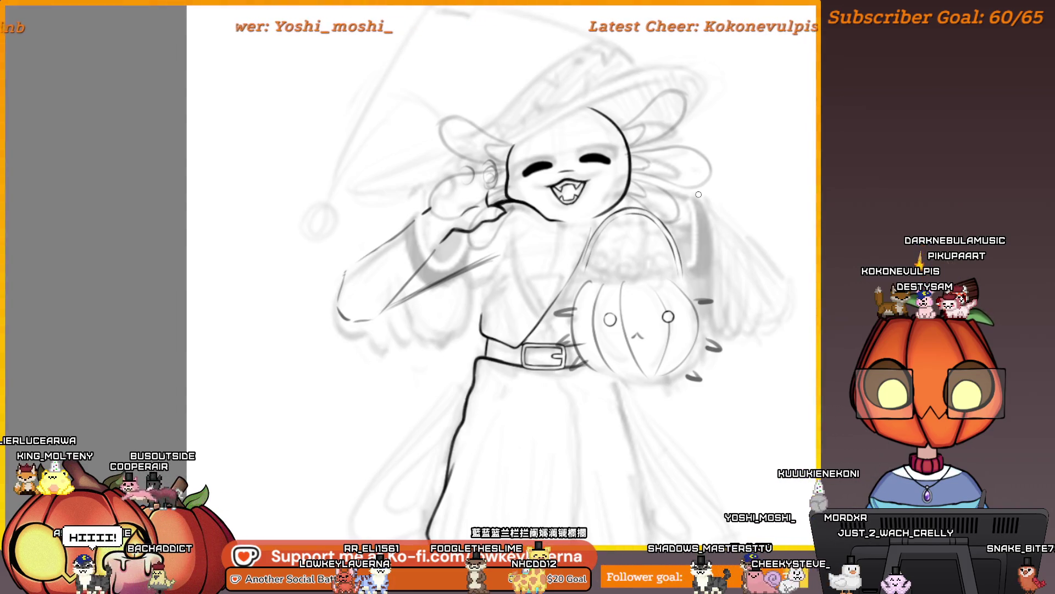
Zoom in on the pumpkin and mirror the canvas to check its proportions
scroll(650, 306, "up", 4)
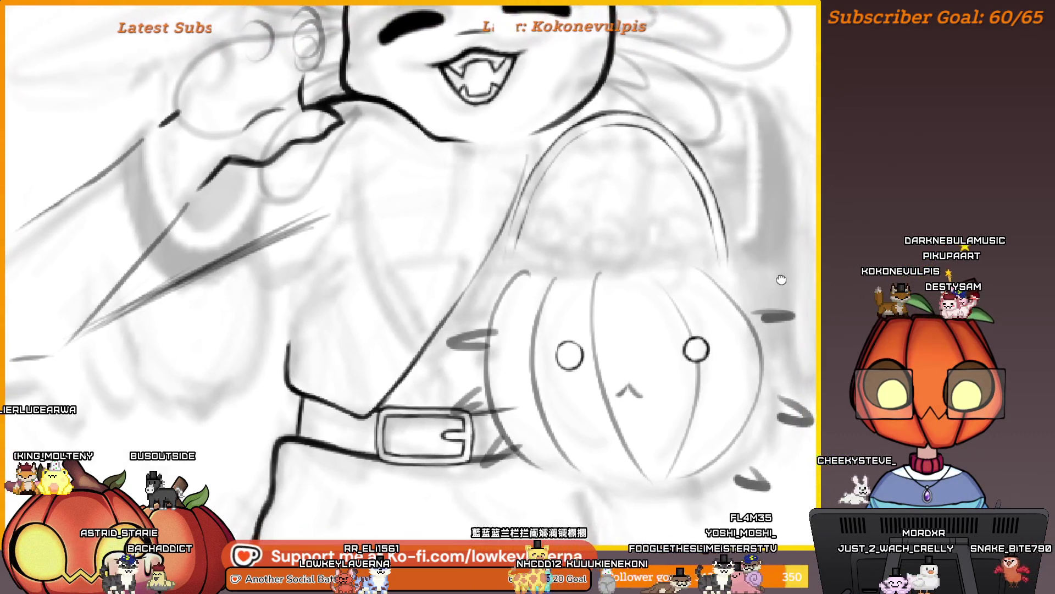
left_click_drag(781, 280, 769, 291)
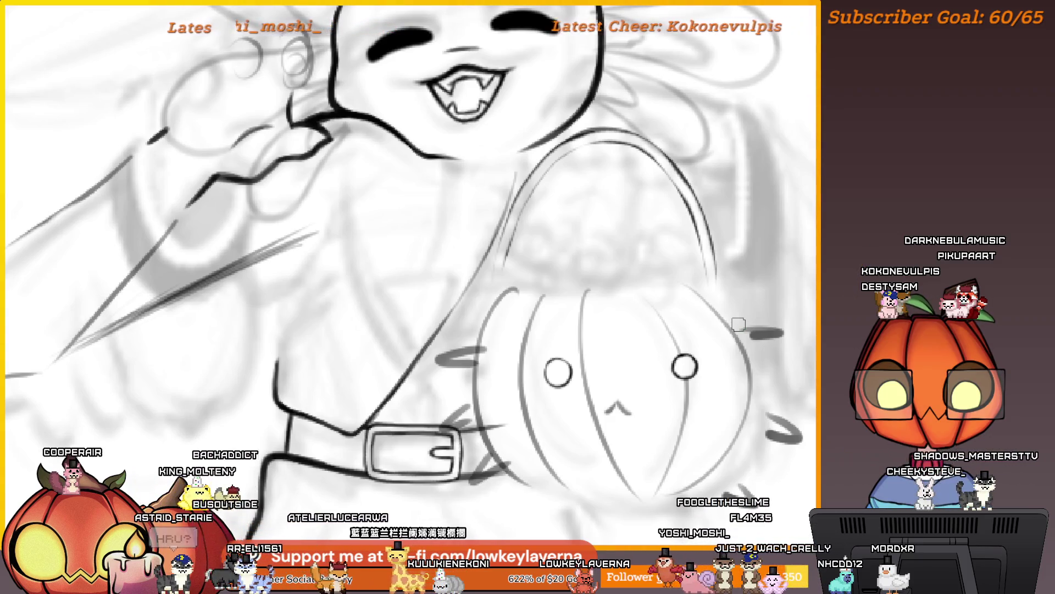
key("m")
mouse_move(38, 264)
left_mouse_down()
mouse_move(258, 187)
mouse_move(437, 281)
mouse_move(446, 238)
left_mouse_up()
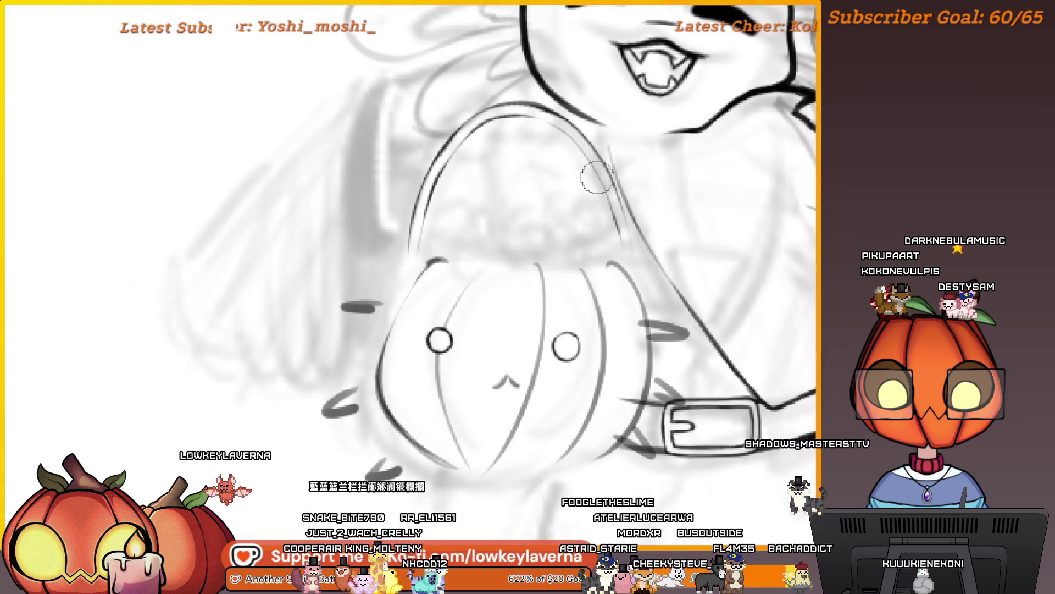
left_click_drag(459, 245, 461, 245)
scroll(461, 246, "up", 2)
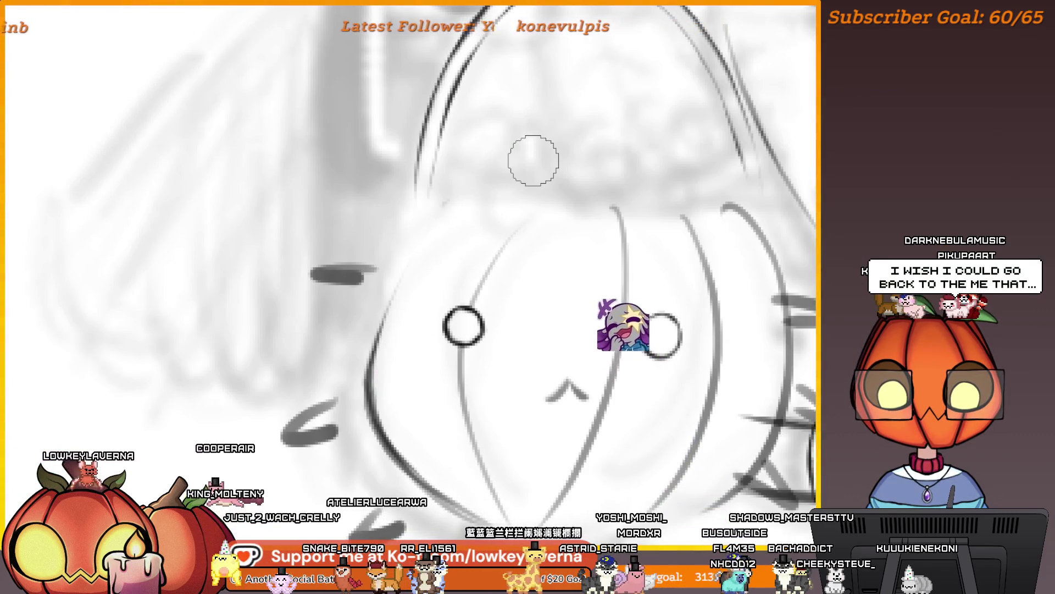
Ink the pumpkin's top-left outline, undo it, then flip the view back and reframe the pumpkin
mouse_move(385, 305)
left_mouse_down()
mouse_move(468, 199)
mouse_move(370, 387)
left_mouse_up()
key("ctrl+z")
scroll(370, 387, "down", 3)
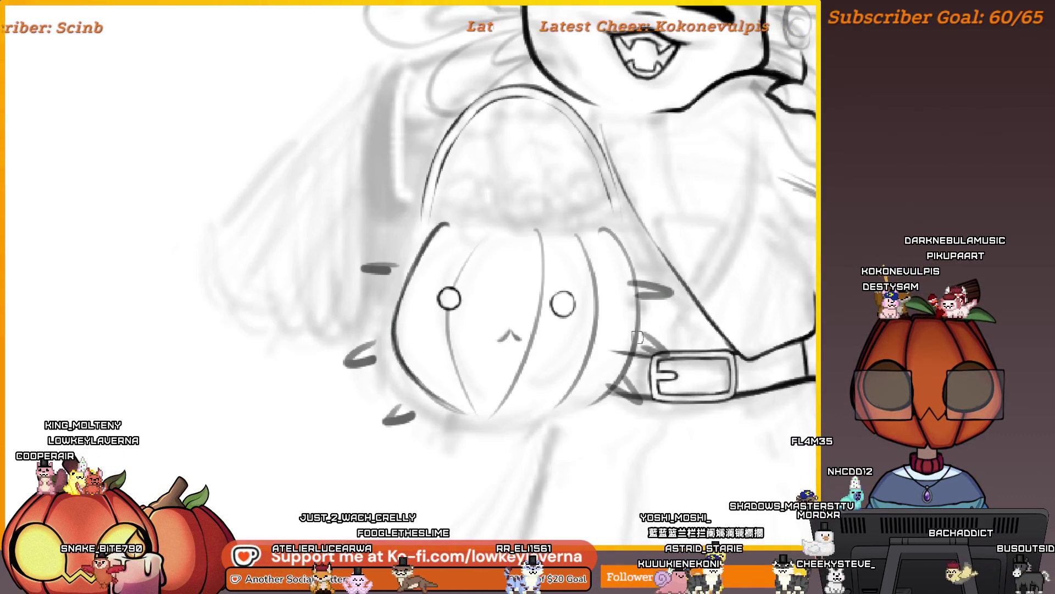
key("m")
key("m")
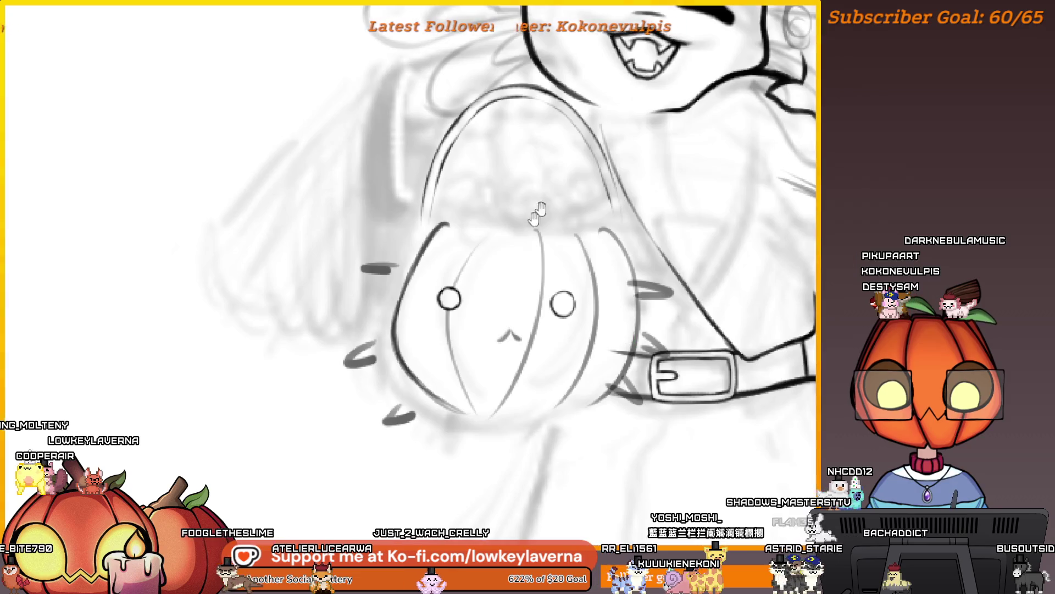
left_click_drag(494, 262, 465, 290)
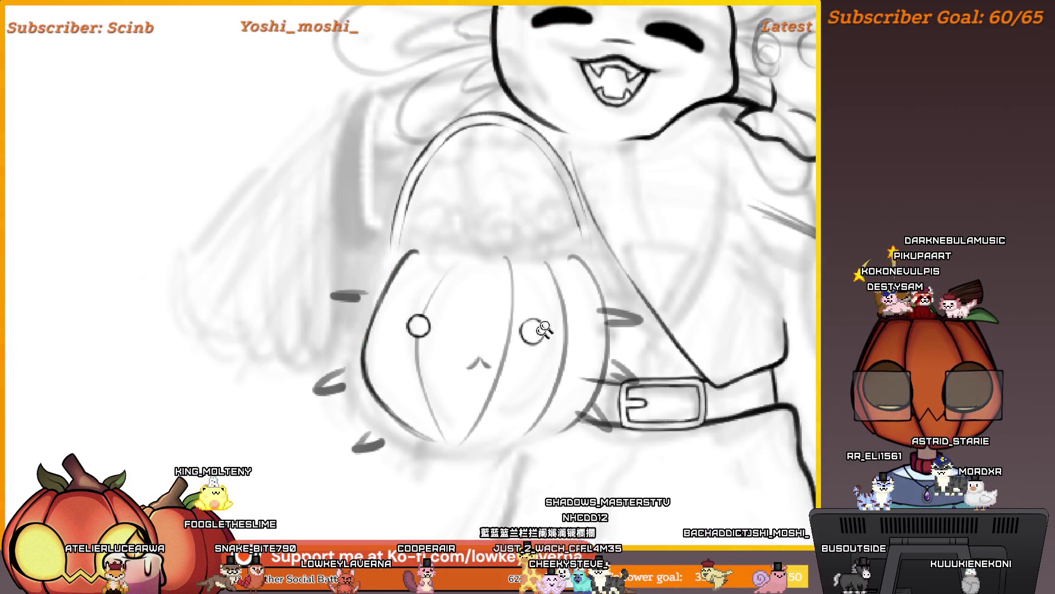
scroll(370, 328, "down", 3)
scroll(624, 325, "up", 3)
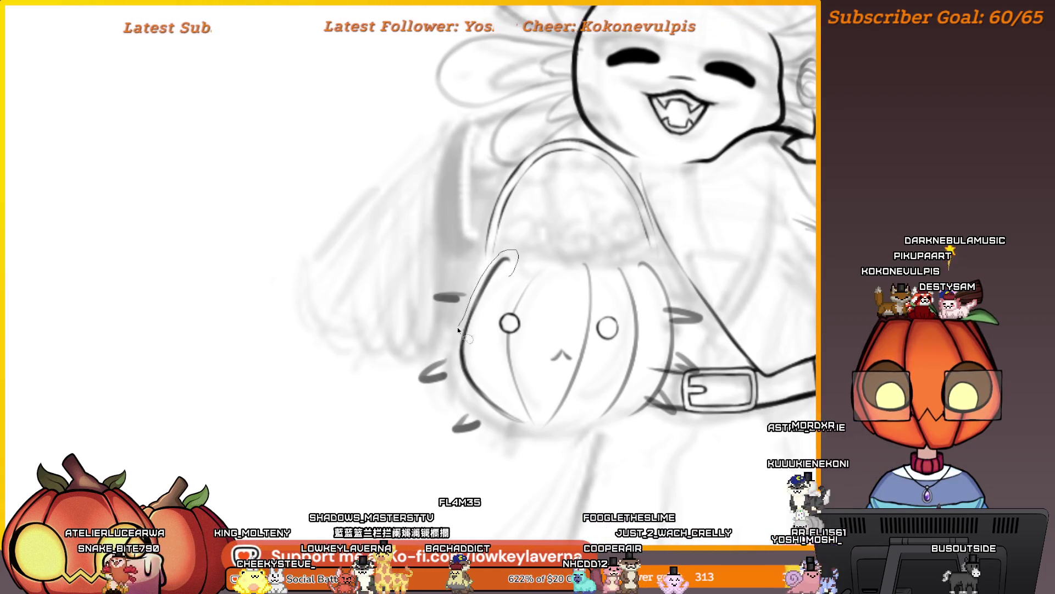
Flip the pumpkin's left outline stroke horizontally and place it on the pumpkin's right side
left_click_drag(516, 252, 463, 381)
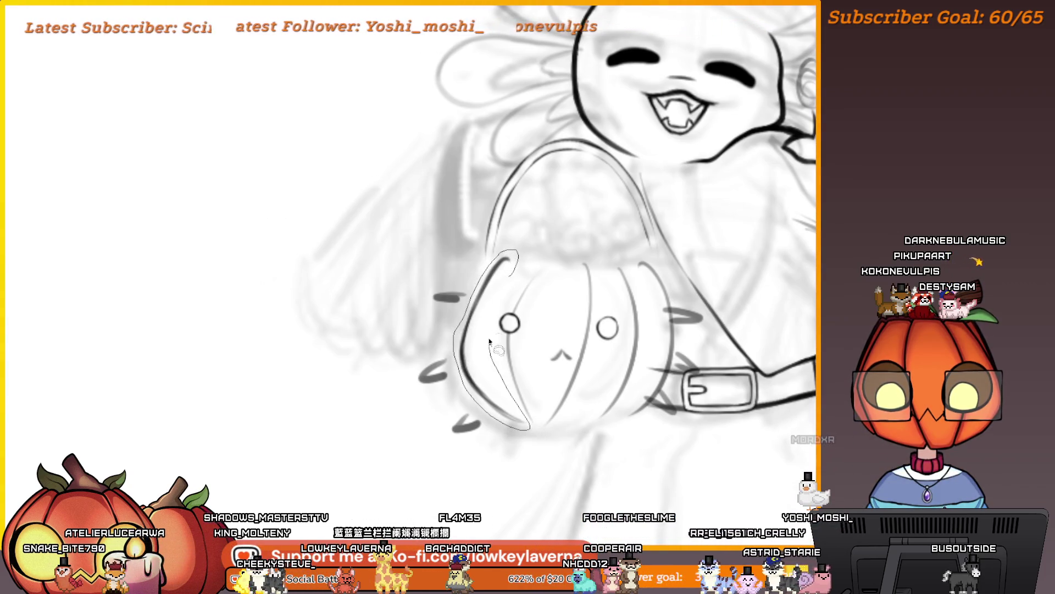
key("ctrl+t")
key("Return")
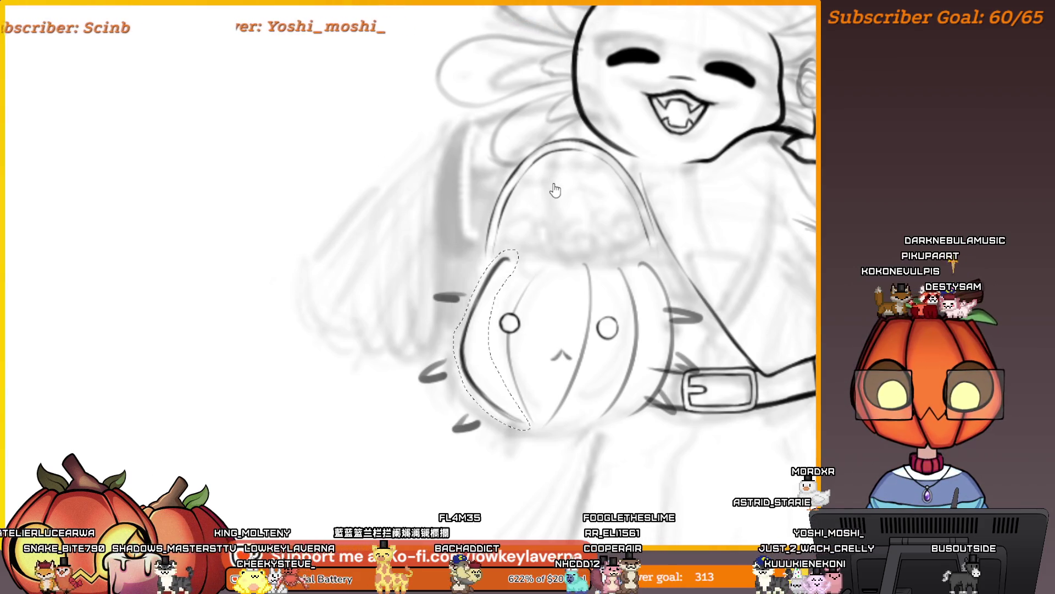
key("ctrl+d")
key("ctrl+t")
right_click(489, 371)
left_click(568, 477)
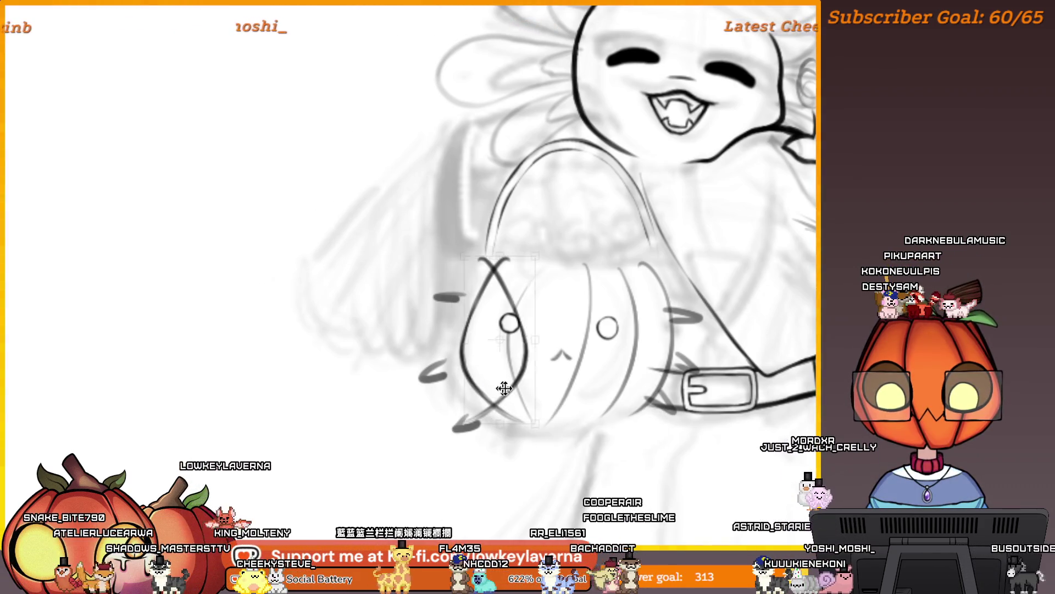
left_click_drag(495, 401, 652, 403)
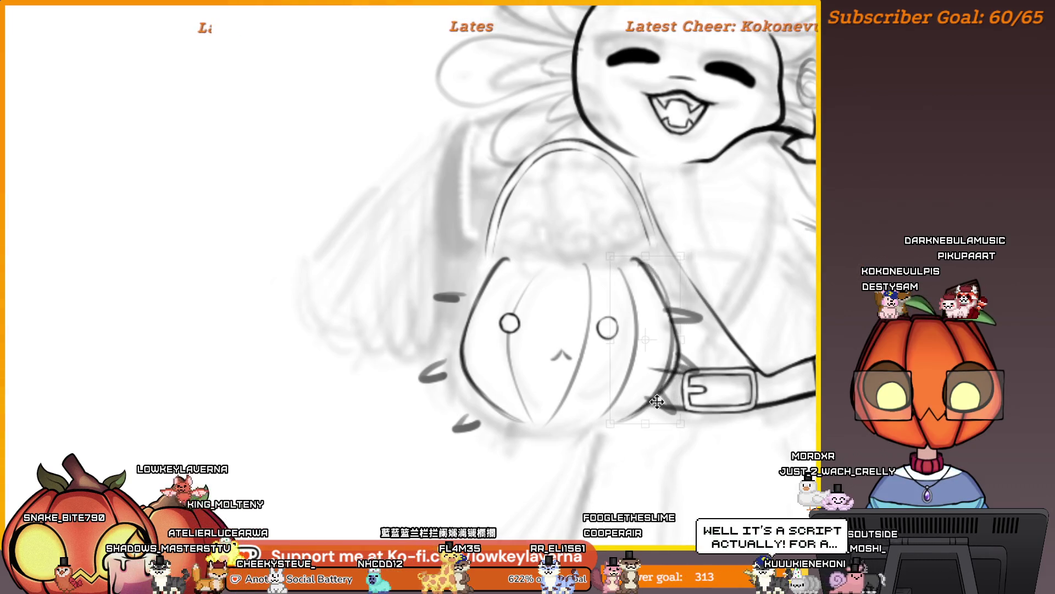
scroll(691, 222, "down", 2)
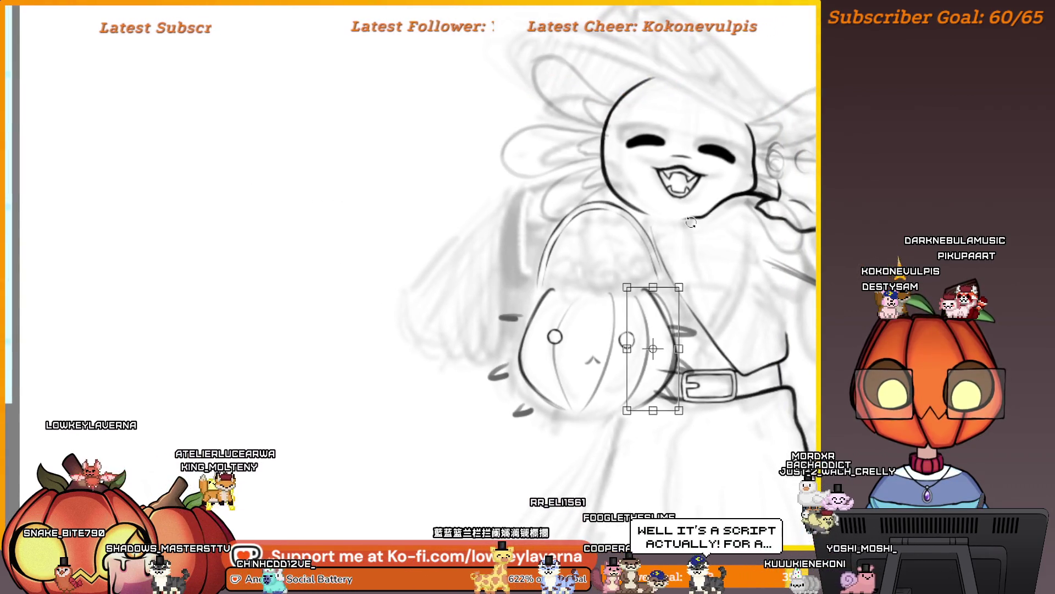
key("Return")
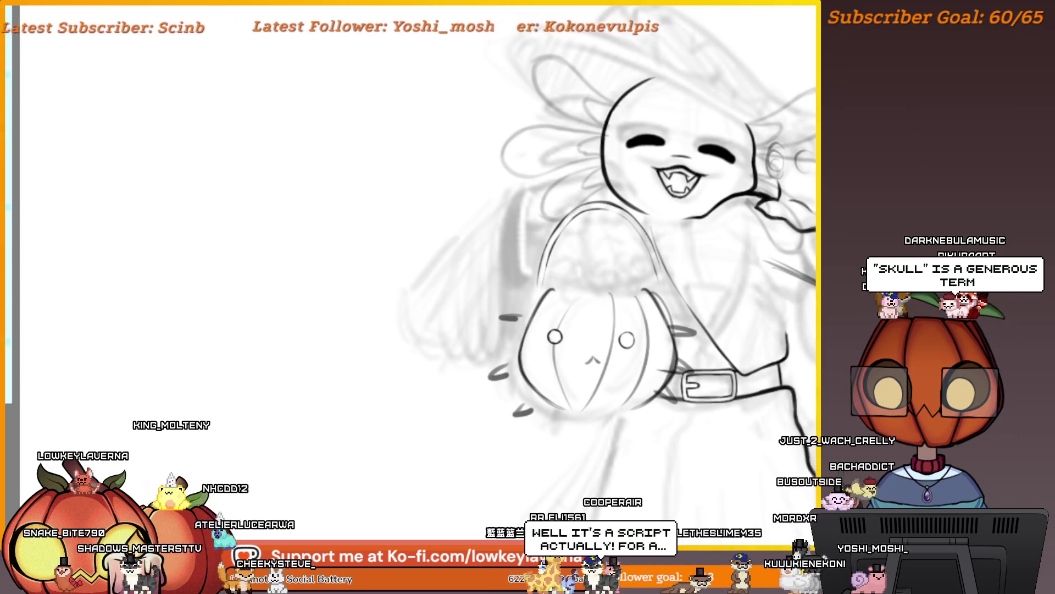
Shift the pumpkin's left-edge strokes slightly left and apply the transform
key("Tab")
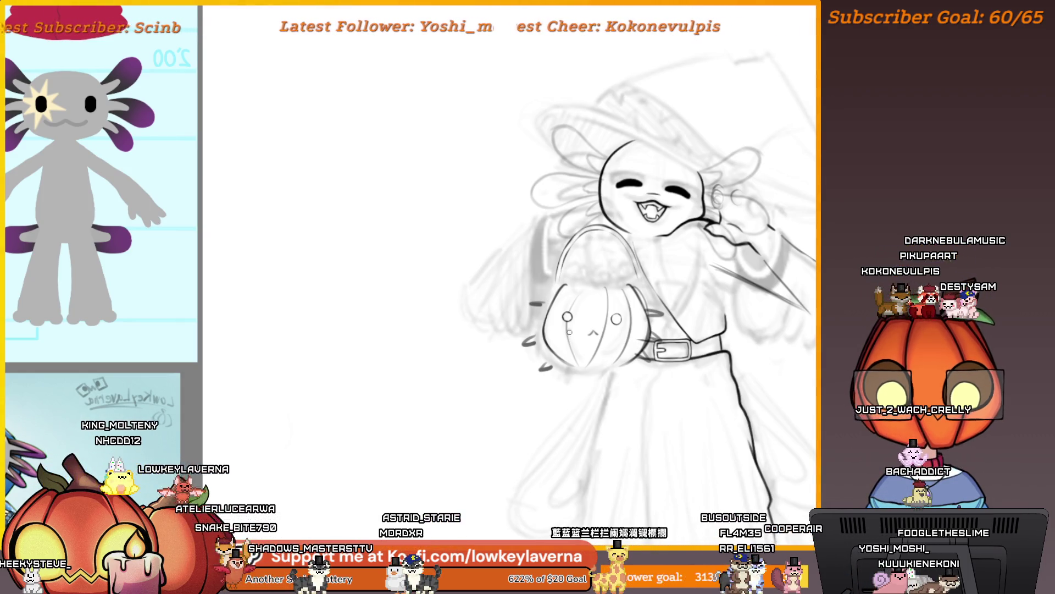
left_click_drag(519, 329, 440, 353)
scroll(718, 290, "up", 5)
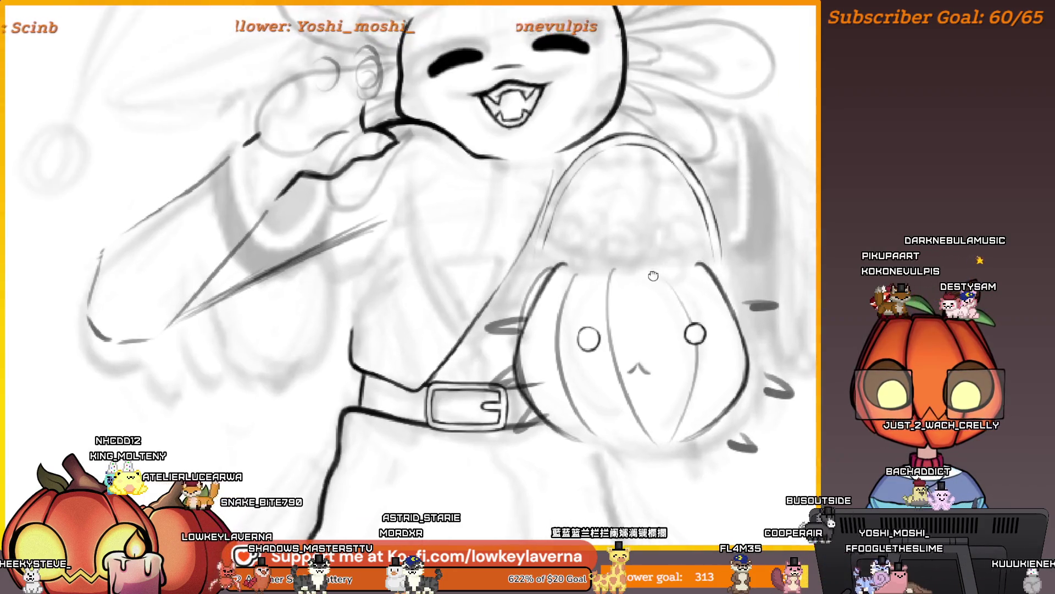
left_click_drag(653, 276, 646, 294)
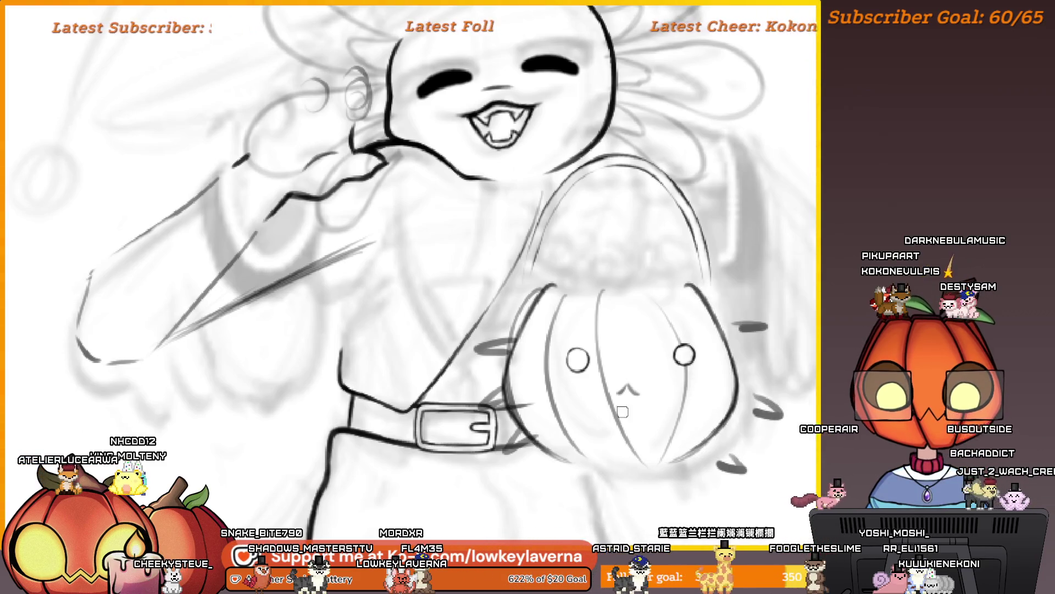
left_click_drag(575, 308, 561, 308)
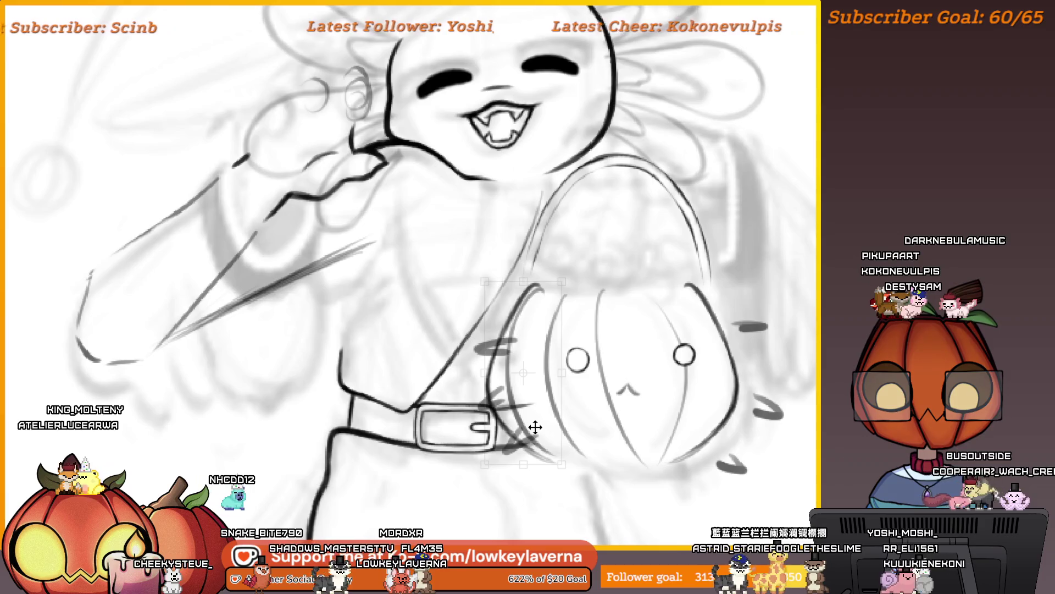
scroll(570, 383, "down", 2)
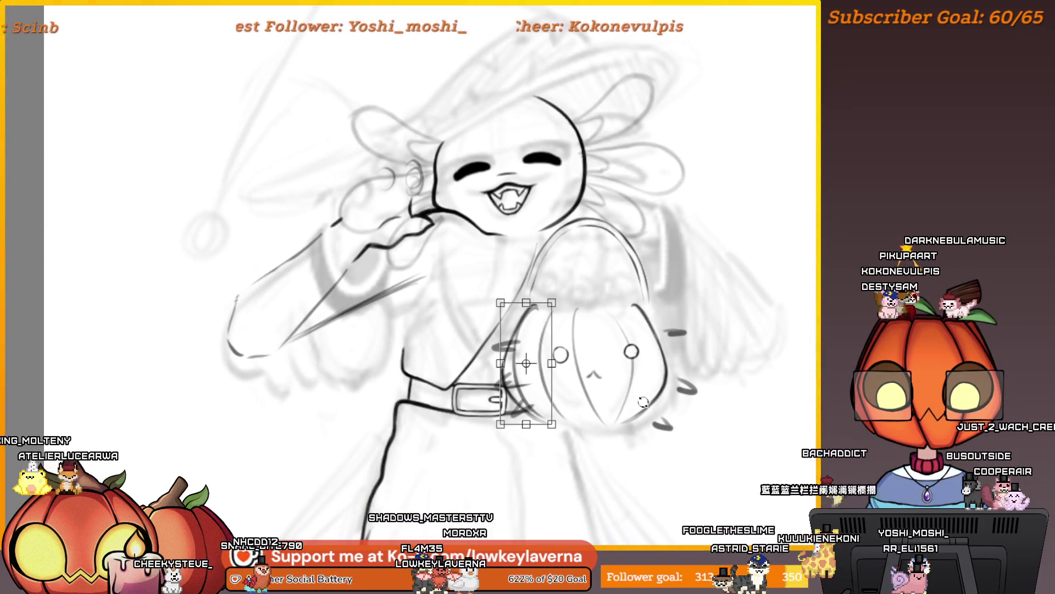
left_click_drag(535, 394, 536, 394)
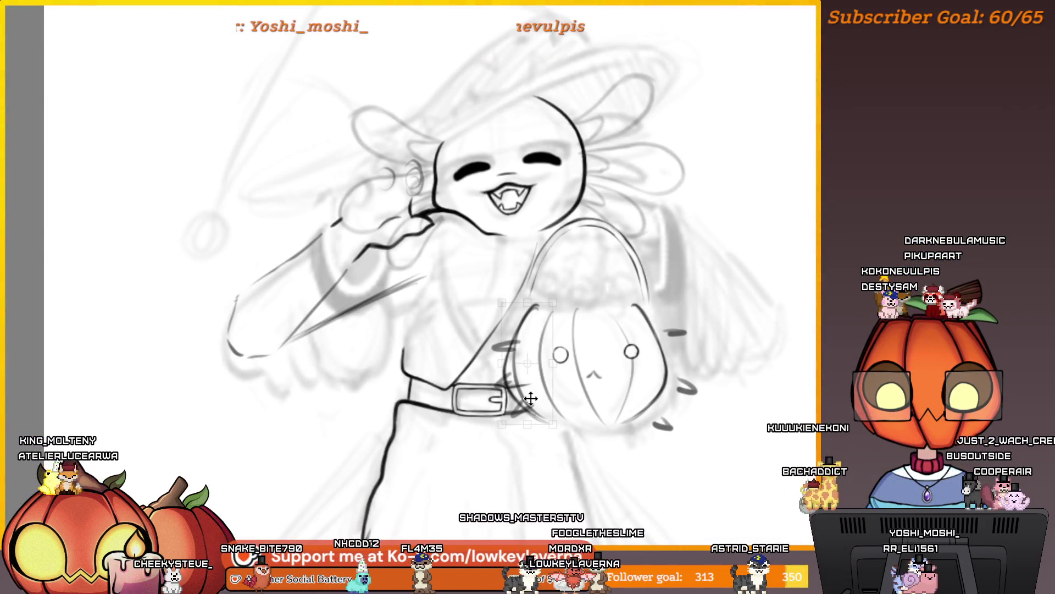
key("Return")
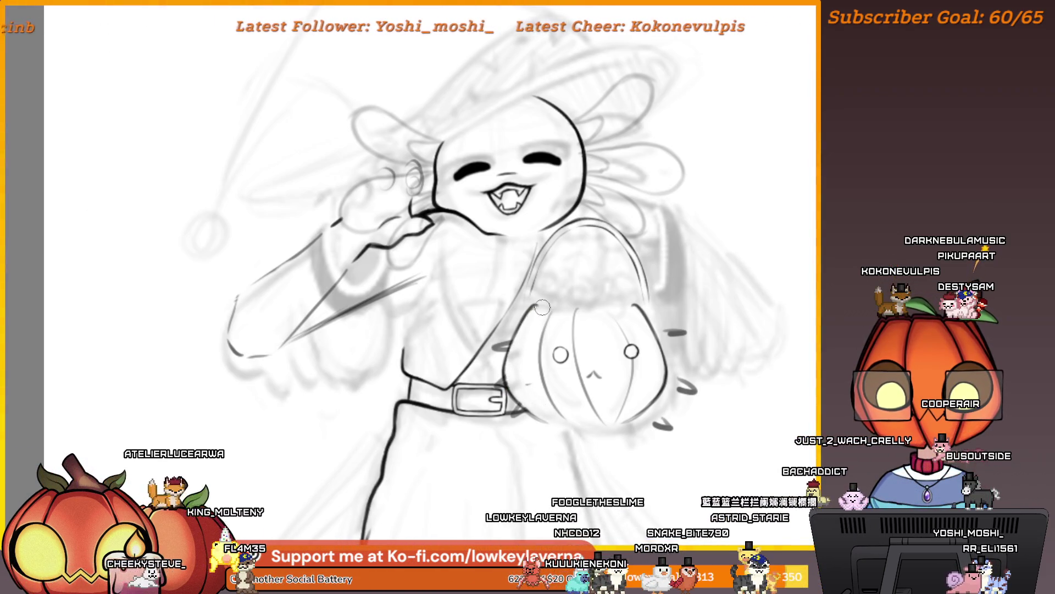
Apply the final transform to the pumpkin's left edge
left_click_drag(647, 314, 658, 305)
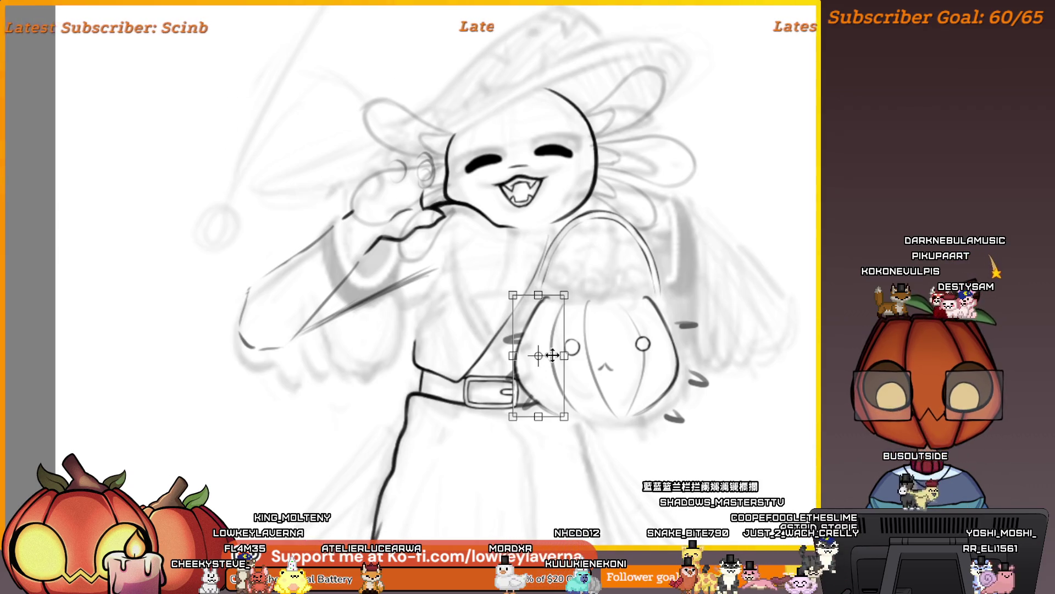
scroll(691, 352, "down", 5)
scroll(691, 351, "up", 5)
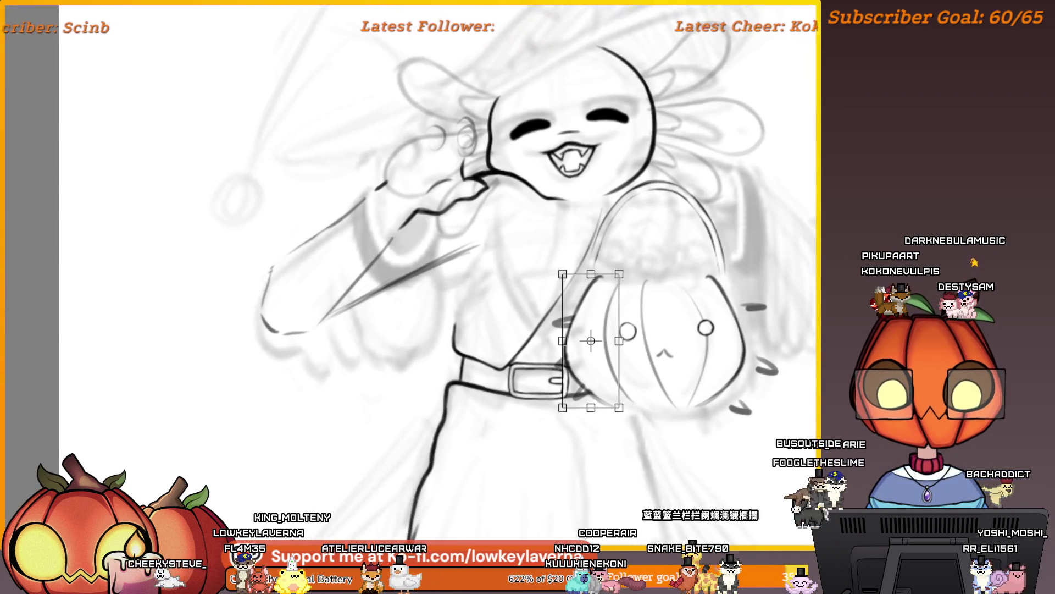
key("Return")
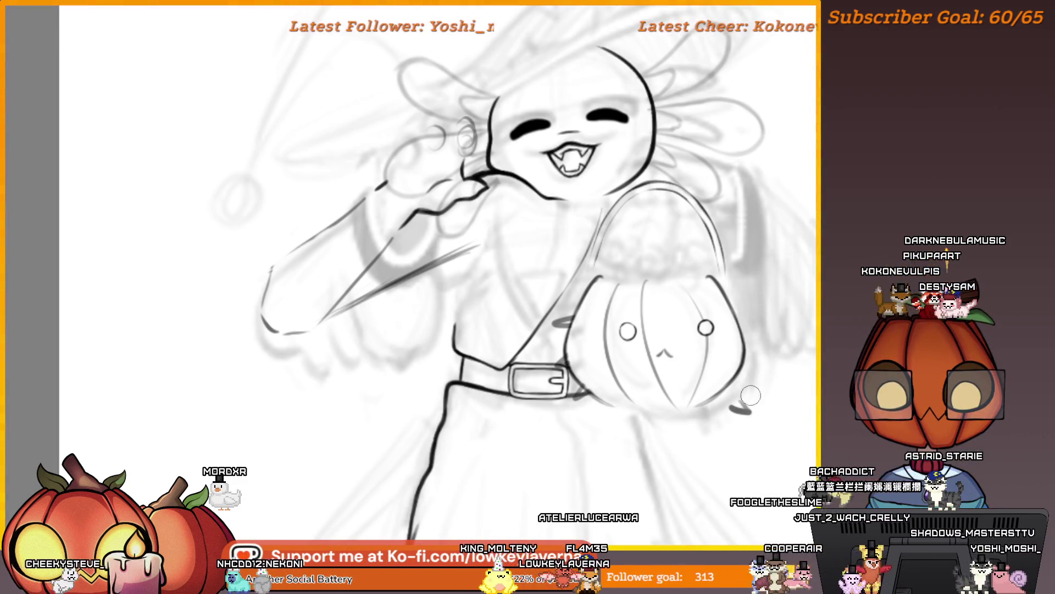
scroll(571, 325, "up", 4)
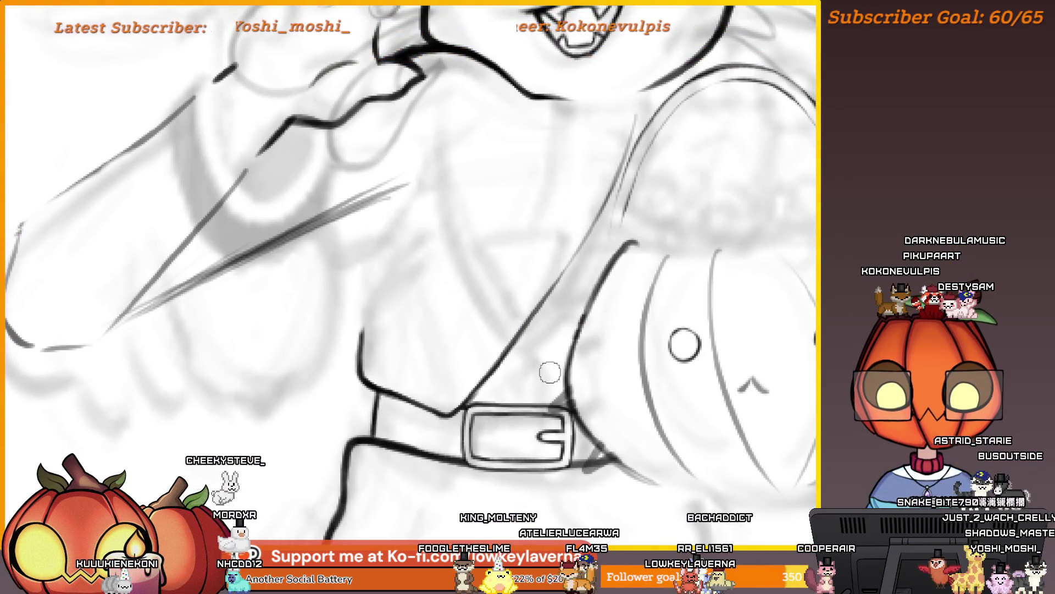
scroll(569, 372, "down", 2)
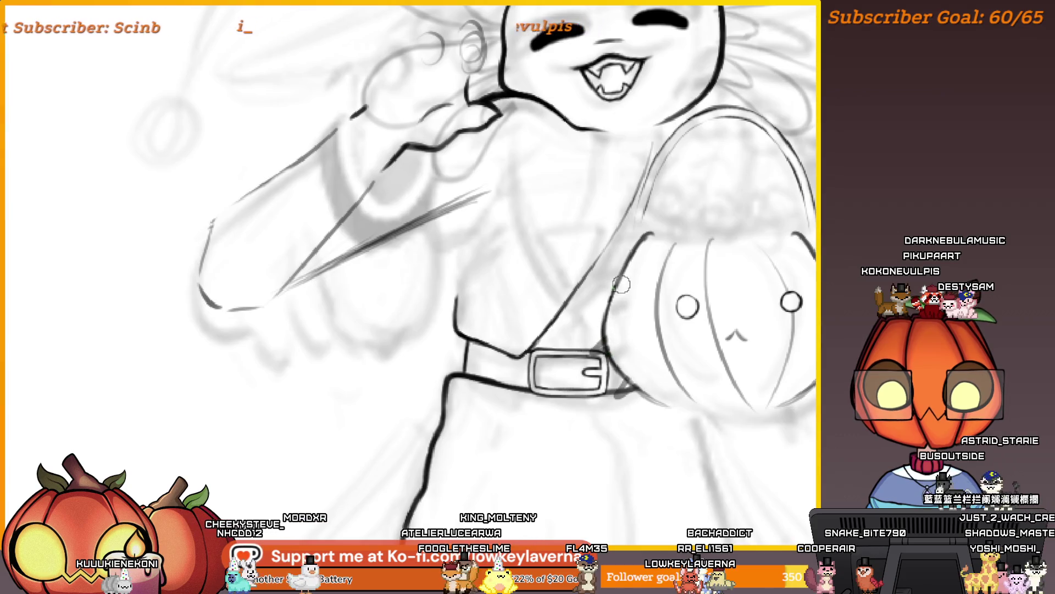
scroll(621, 284, "up", 2)
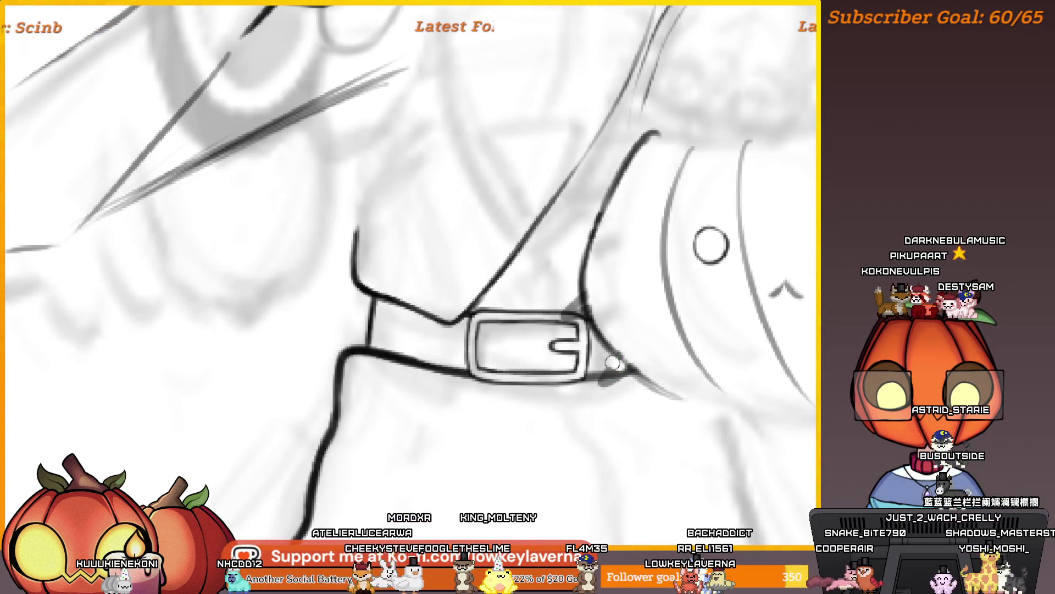
scroll(625, 386, "up", 2)
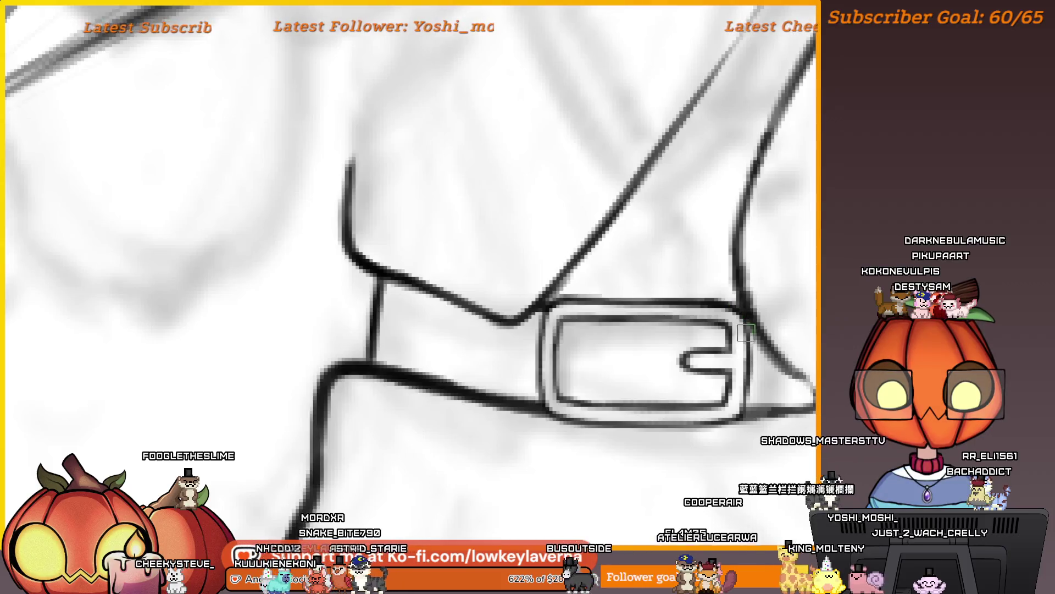
scroll(746, 391, "down", 3)
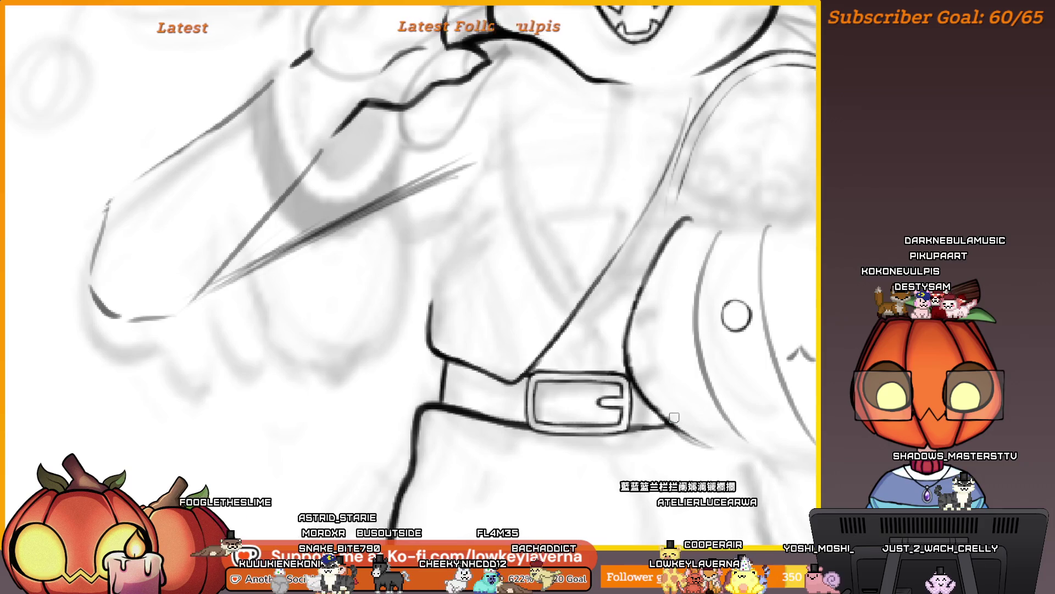
left_click_drag(649, 324, 647, 335)
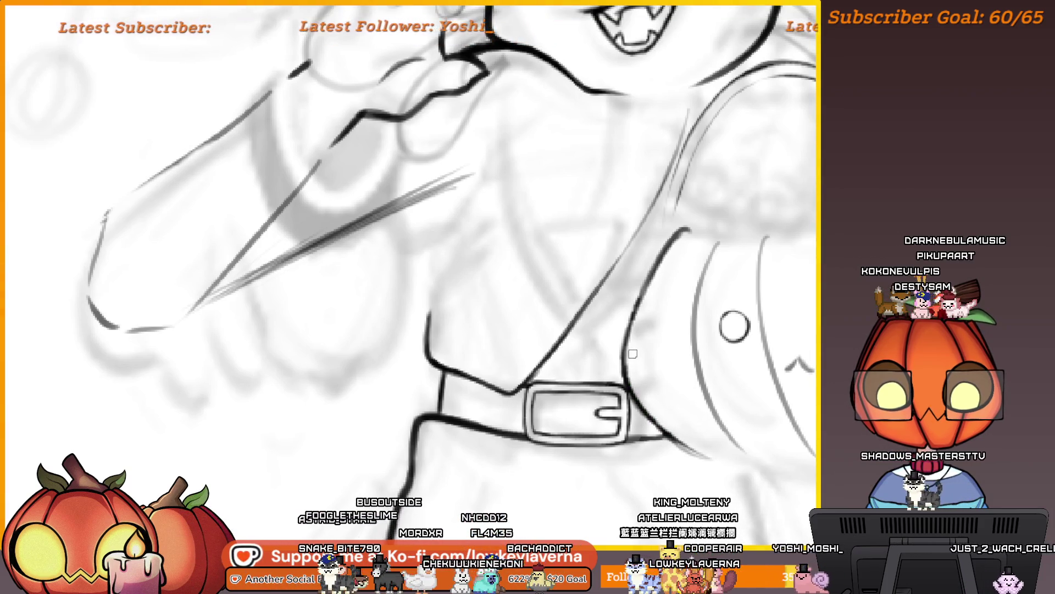
left_click_drag(638, 385, 619, 418)
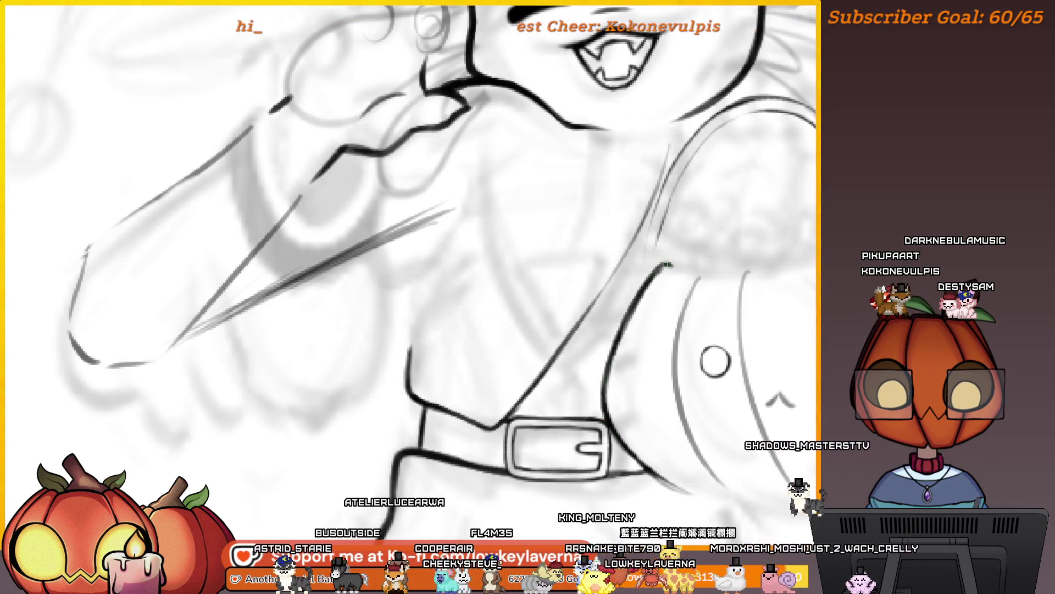
left_click_drag(637, 357, 597, 311)
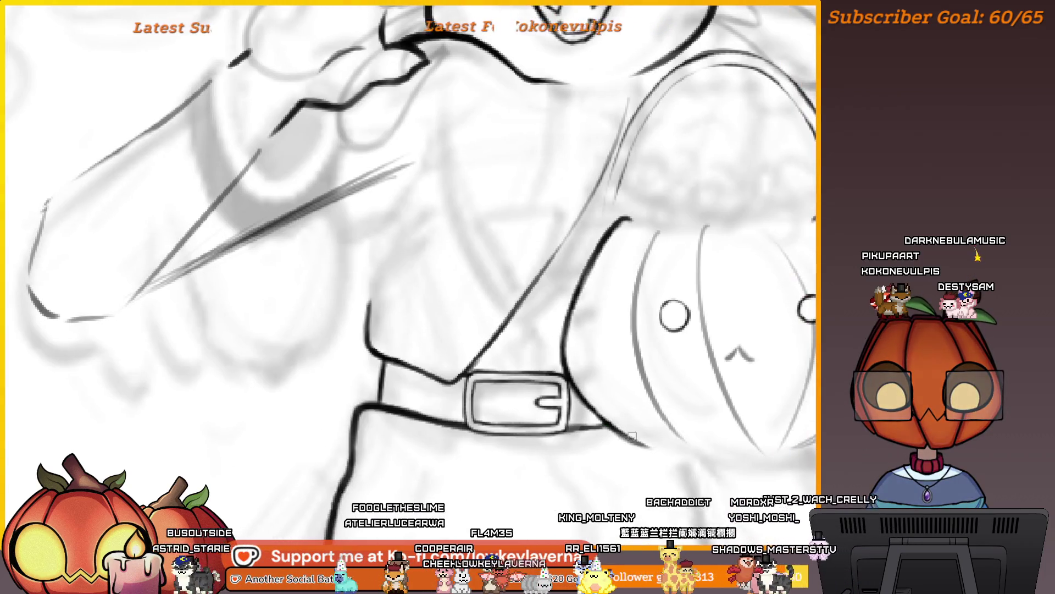
scroll(649, 265, "down", 5)
scroll(748, 398, "up", 2)
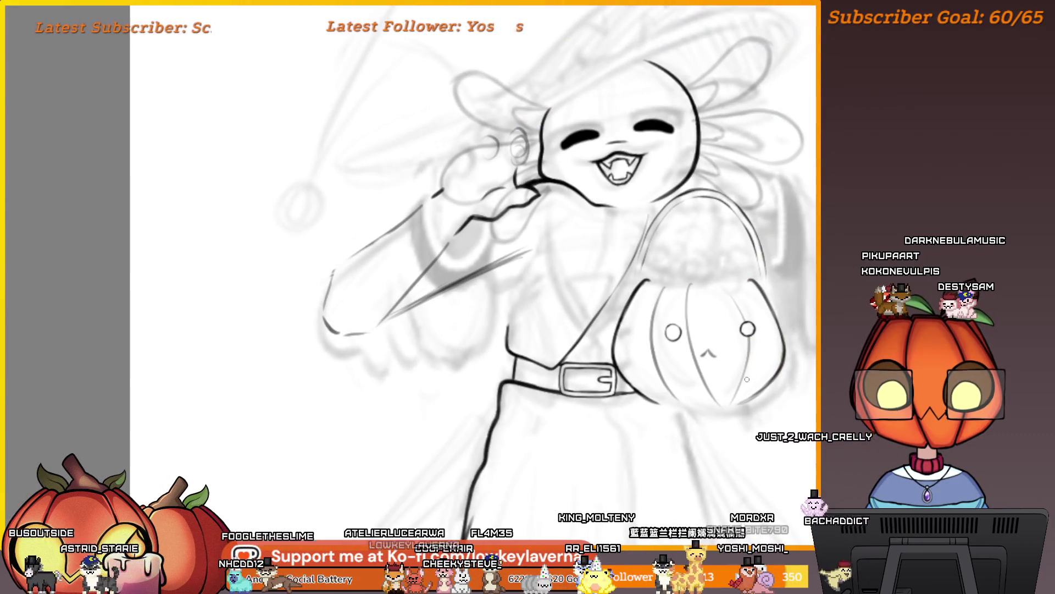
scroll(748, 398, "up", 4)
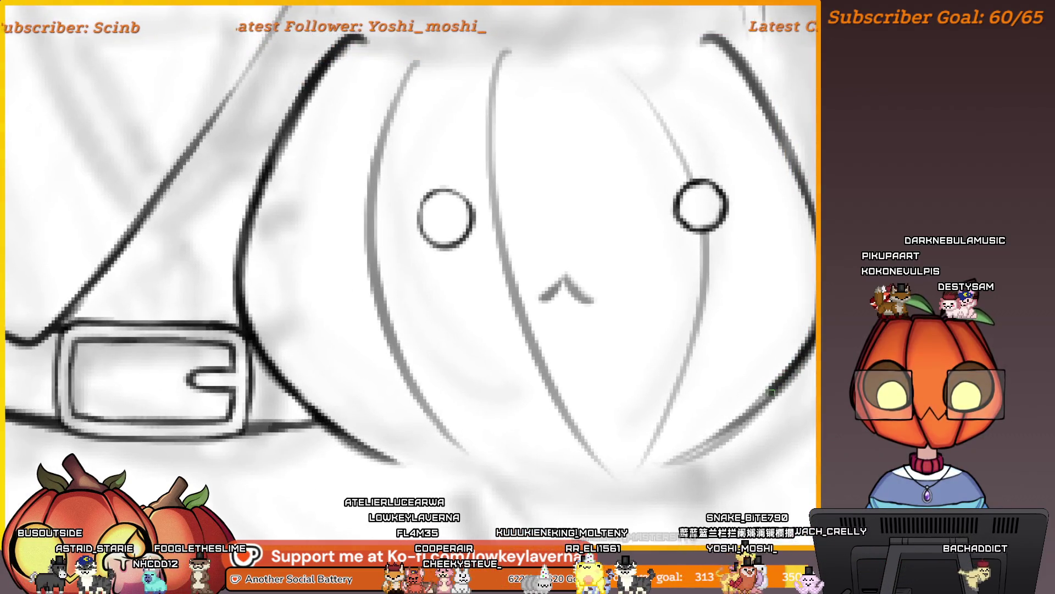
Flip the canvas horizontally with M and recentre the mirrored character in the window
scroll(701, 450, "down", 3)
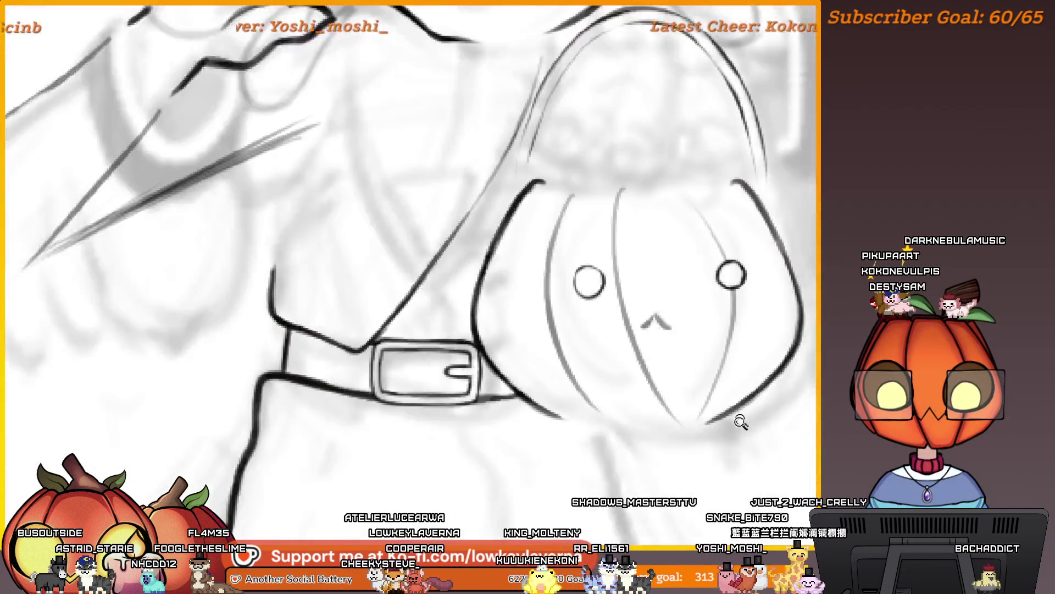
scroll(737, 419, "up", 1)
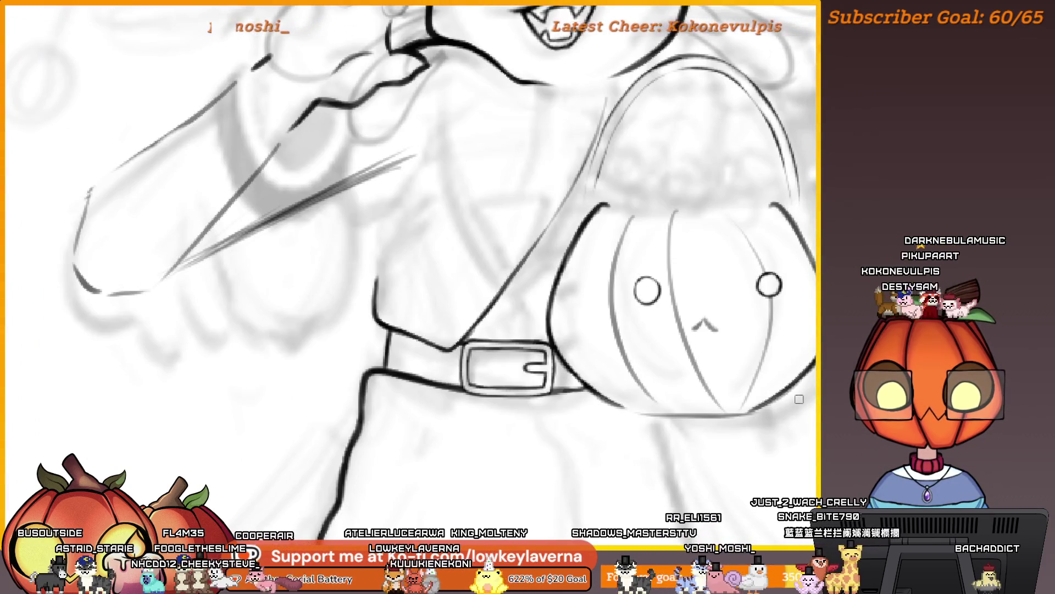
scroll(799, 399, "down", 2)
scroll(767, 269, "up", 1)
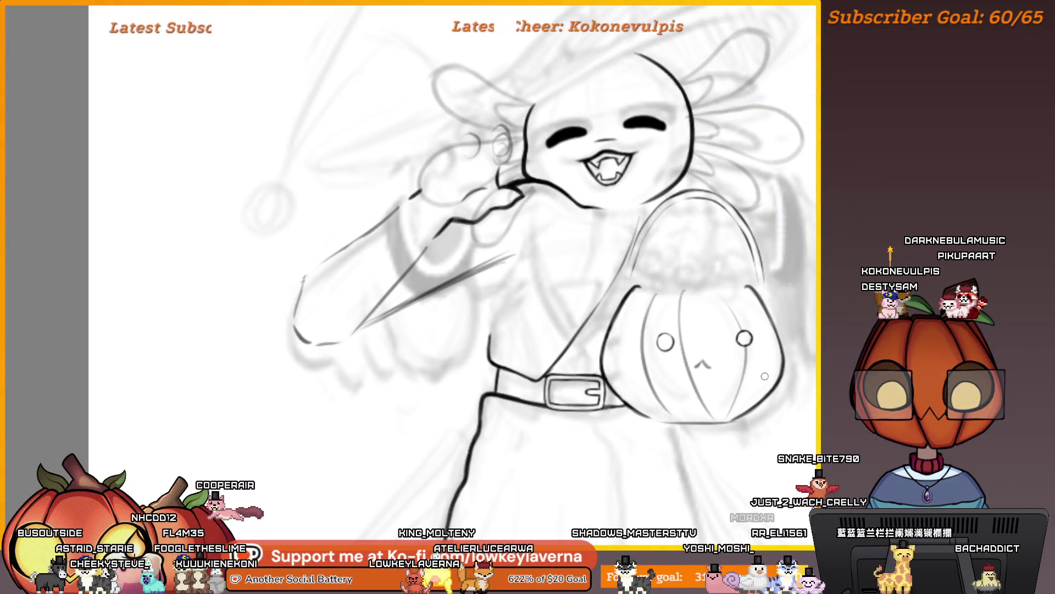
key("m")
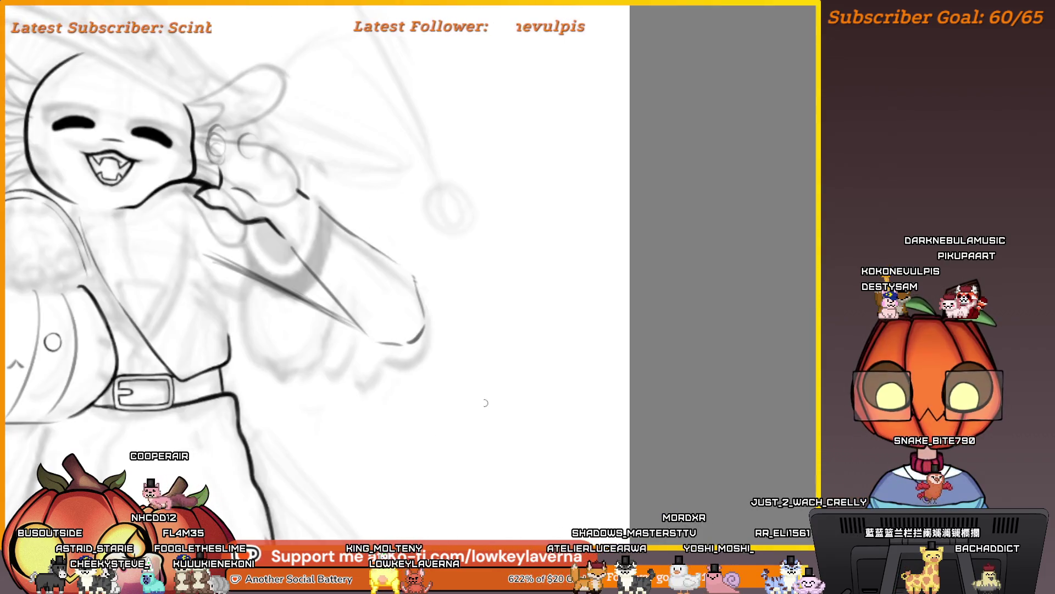
left_click_drag(335, 356, 718, 323)
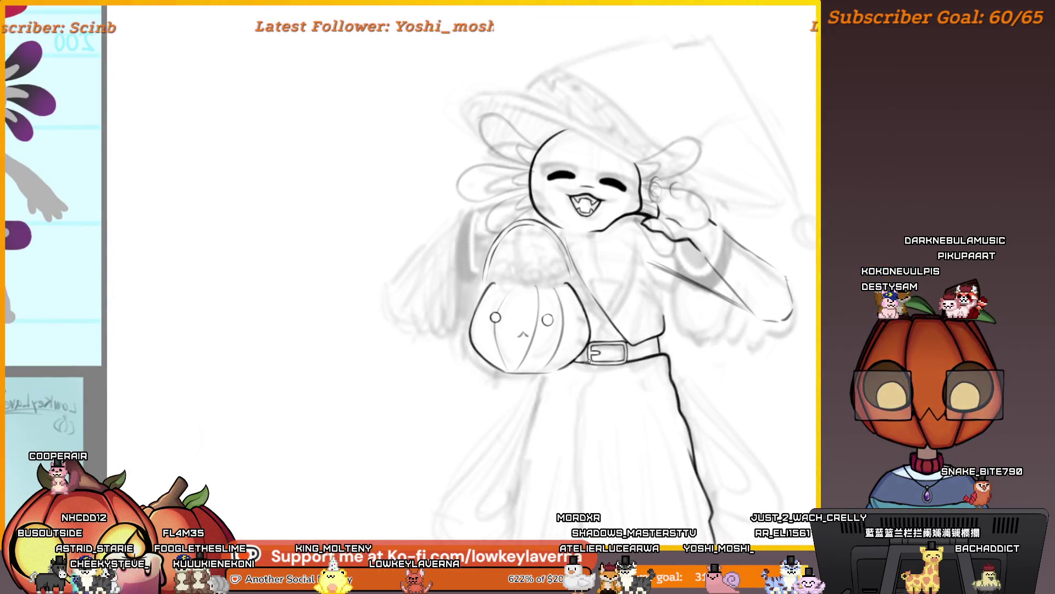
scroll(588, 360, "up", 3)
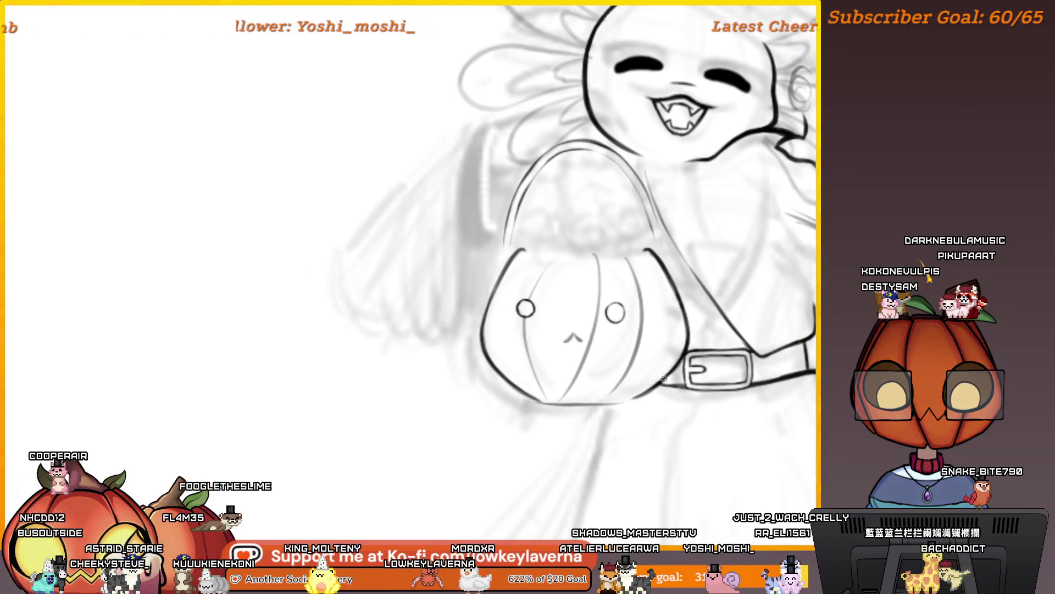
scroll(637, 324, "down", 3)
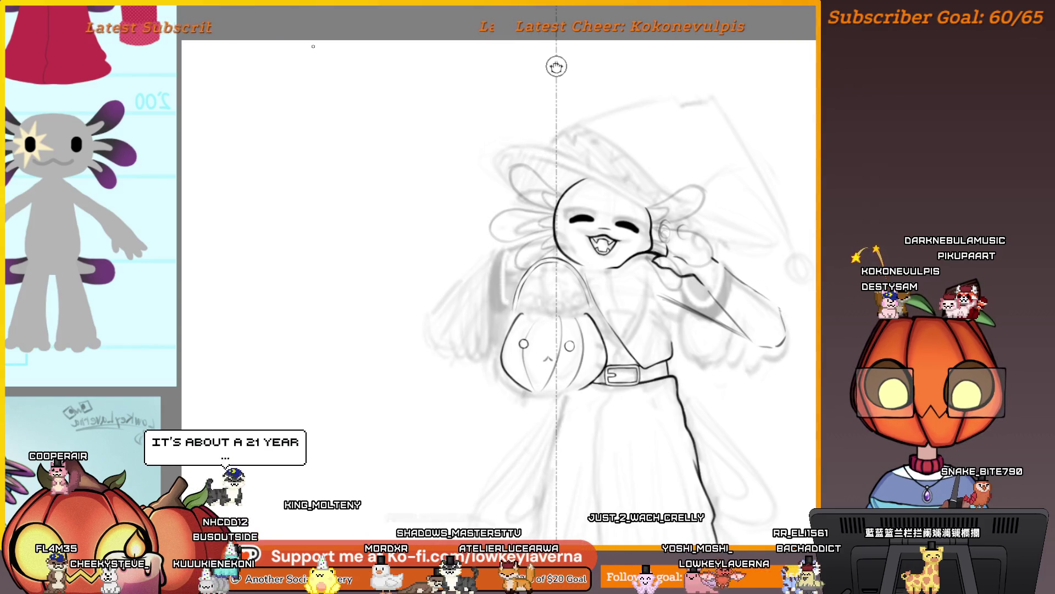
Shift the symmetry guide slightly left and erase the pumpkin's face and rib lines
left_click_drag(558, 67, 552, 66)
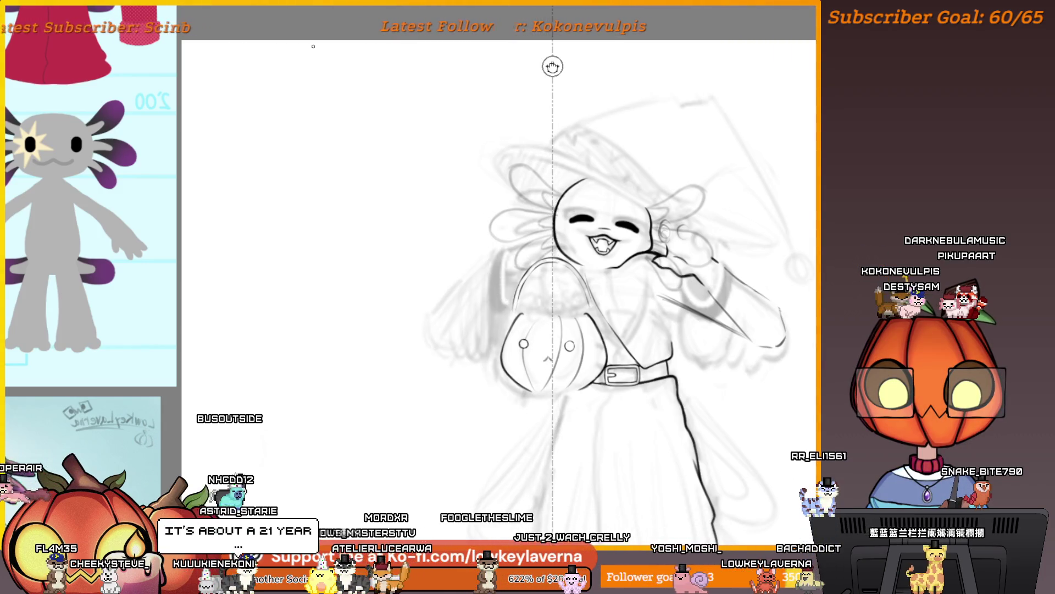
scroll(562, 367, "up", 4)
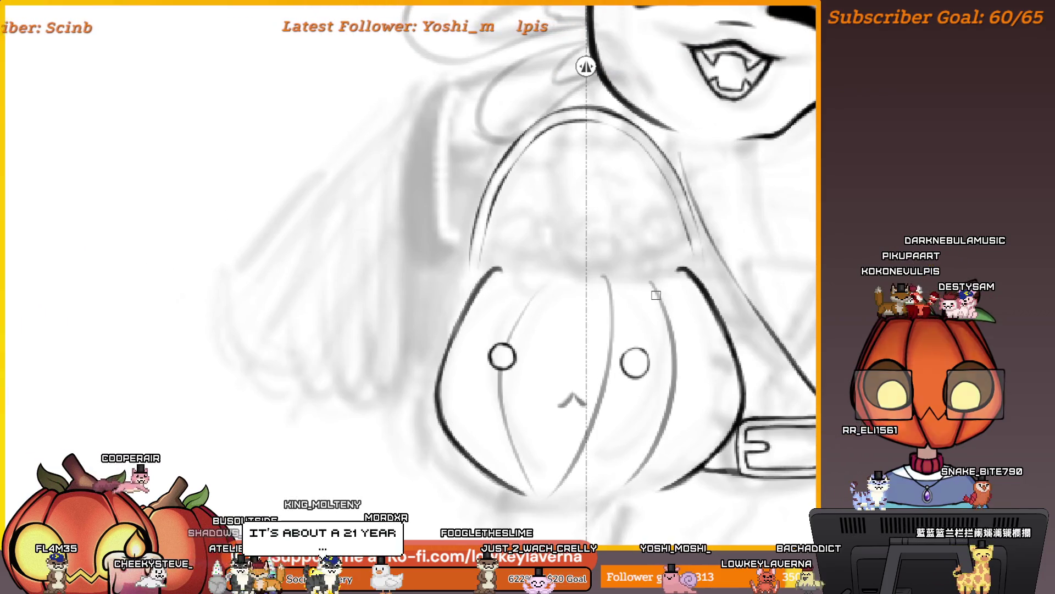
left_click_drag(640, 264, 671, 357)
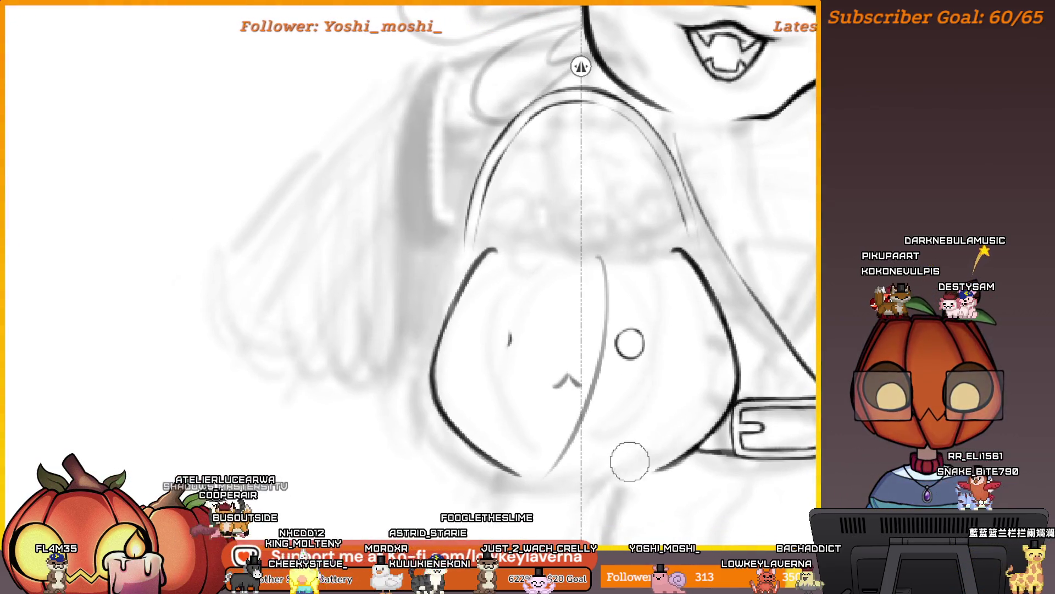
mouse_move(646, 306)
left_mouse_down()
mouse_move(601, 412)
mouse_move(558, 384)
mouse_move(565, 450)
mouse_move(551, 403)
left_mouse_up()
scroll(618, 283, "down", 2)
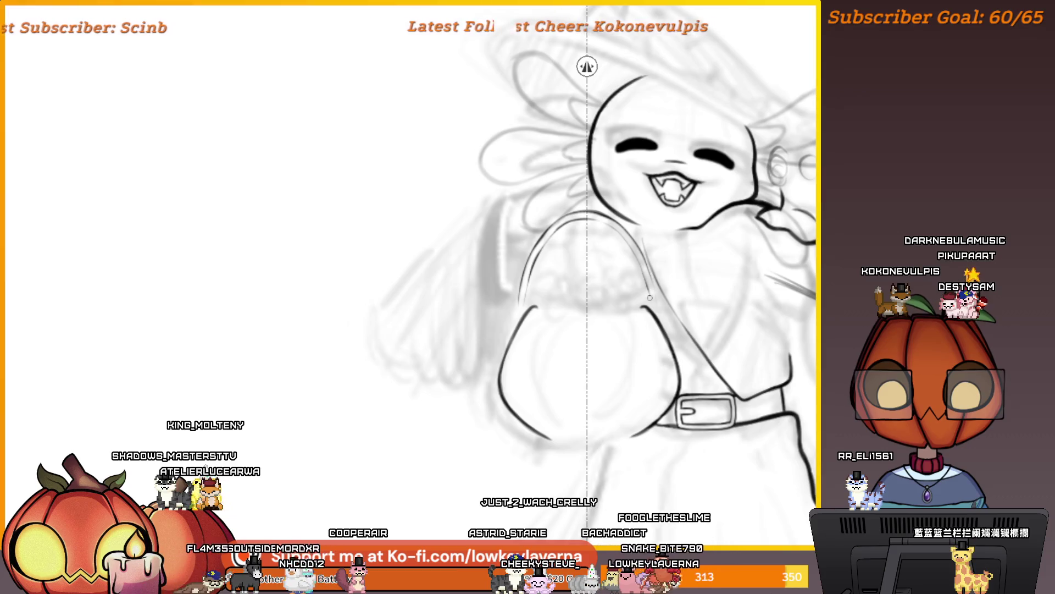
scroll(650, 297, "down", 1)
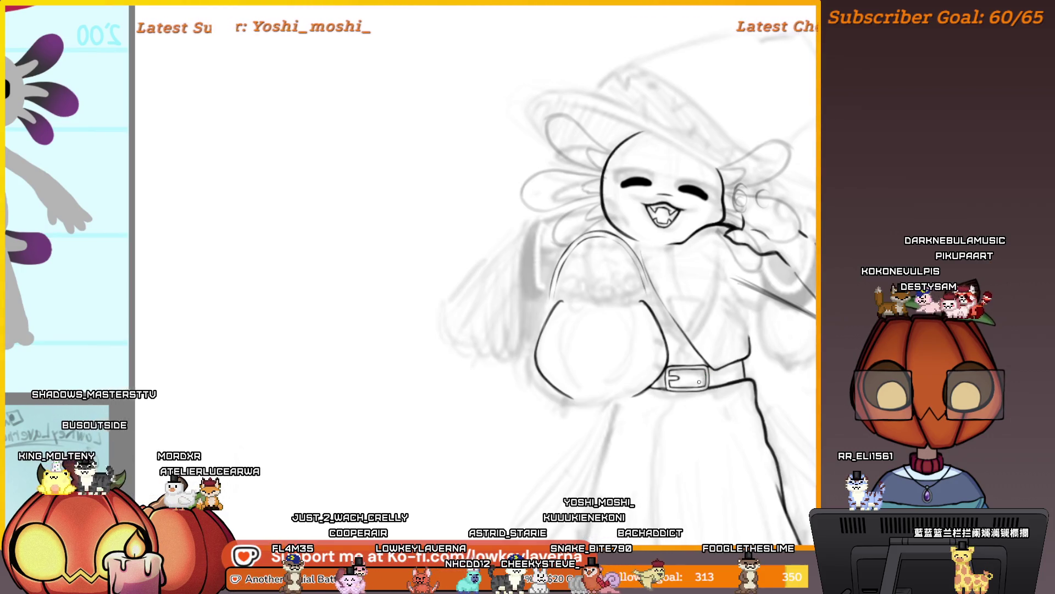
Draw a short thin pencil stroke on the sleeve
left_click_drag(614, 309, 619, 385)
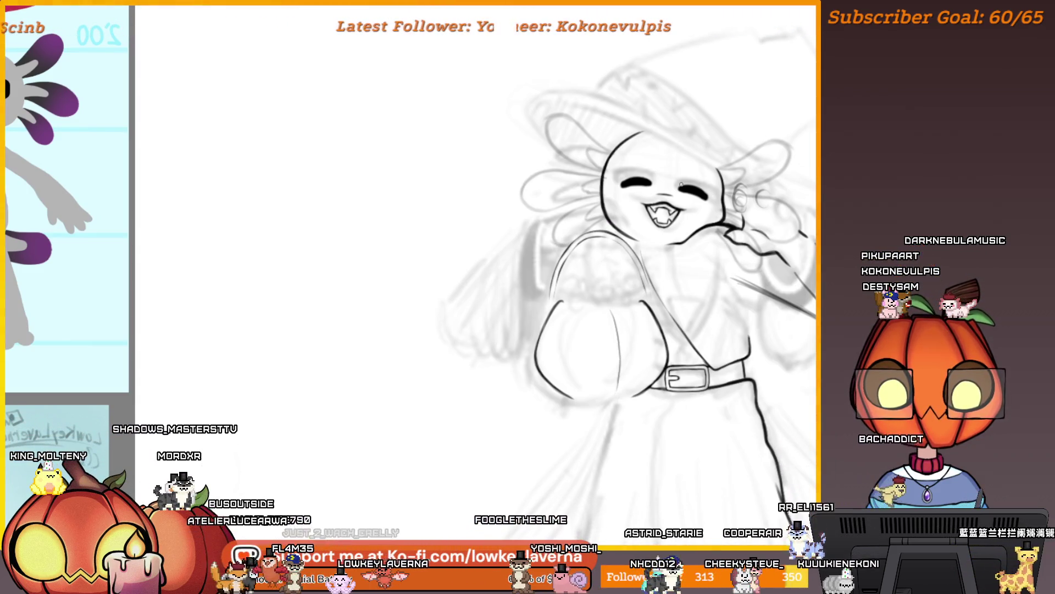
scroll(644, 237, "up", 3)
left_click_drag(644, 237, 655, 262)
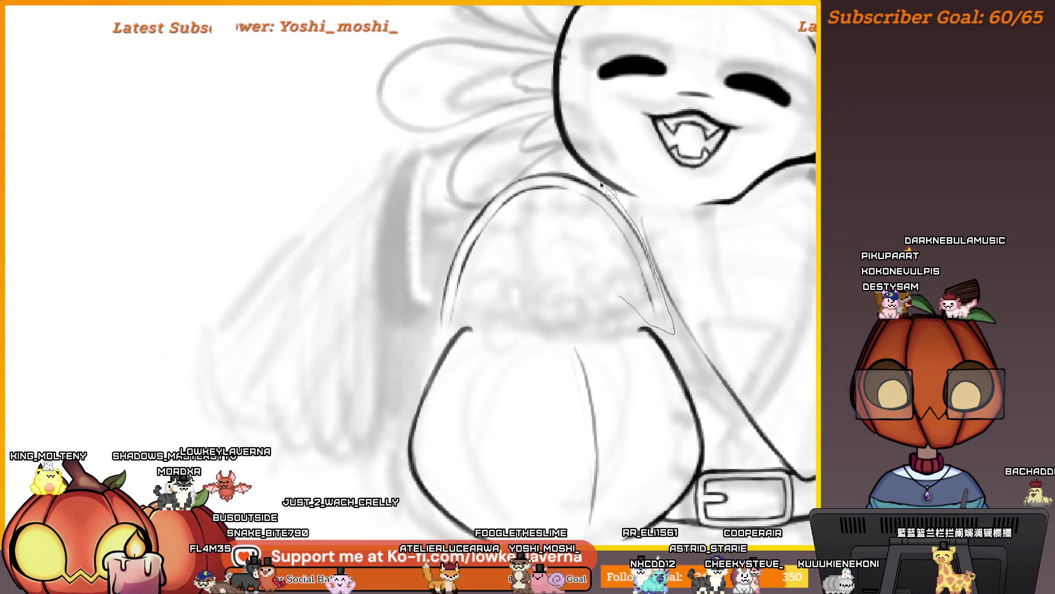
Draw a thin arc over the top of the sleeve
mouse_move(602, 187)
left_mouse_down()
mouse_move(542, 170)
mouse_move(445, 238)
mouse_move(427, 330)
mouse_move(450, 340)
mouse_move(601, 282)
mouse_move(617, 296)
left_mouse_up()
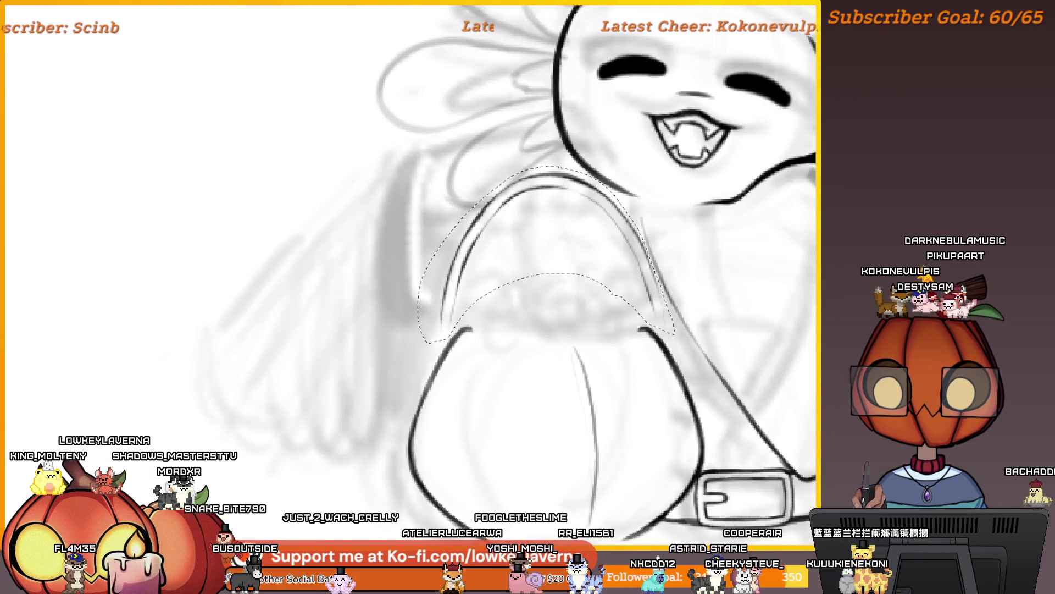
scroll(723, 254, "down", 2)
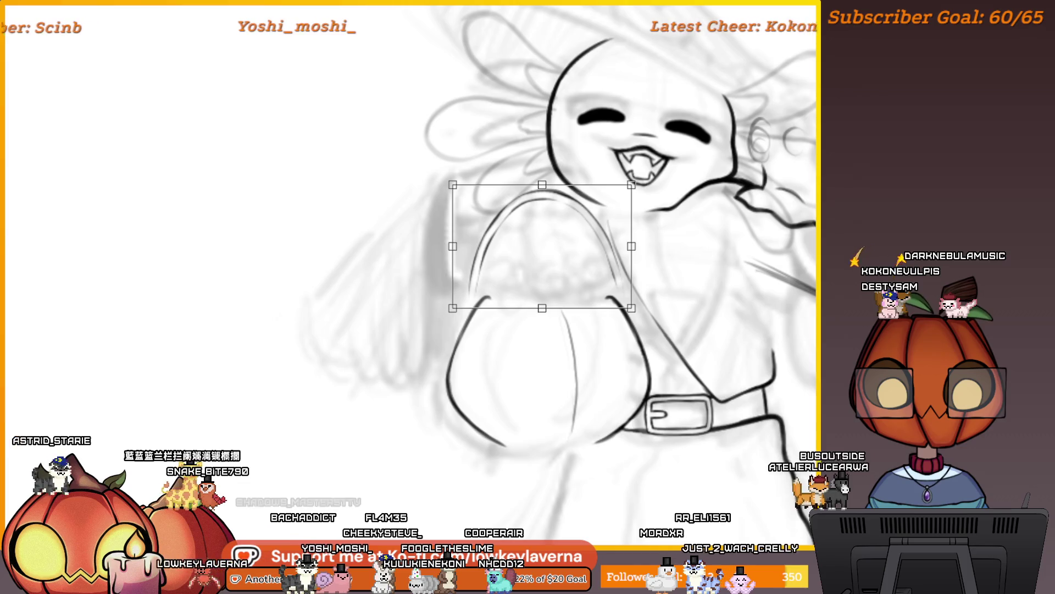
Skew the bag by pulling its bottom-left corner down and adjusting the other corners
key("Return")
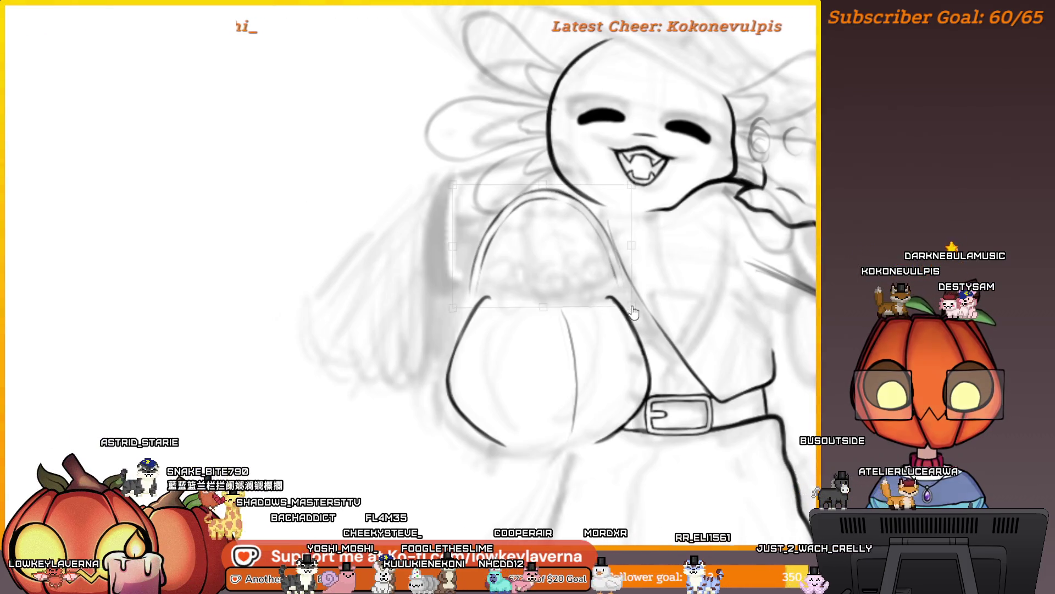
left_click_drag(452, 308, 456, 333)
key("Return")
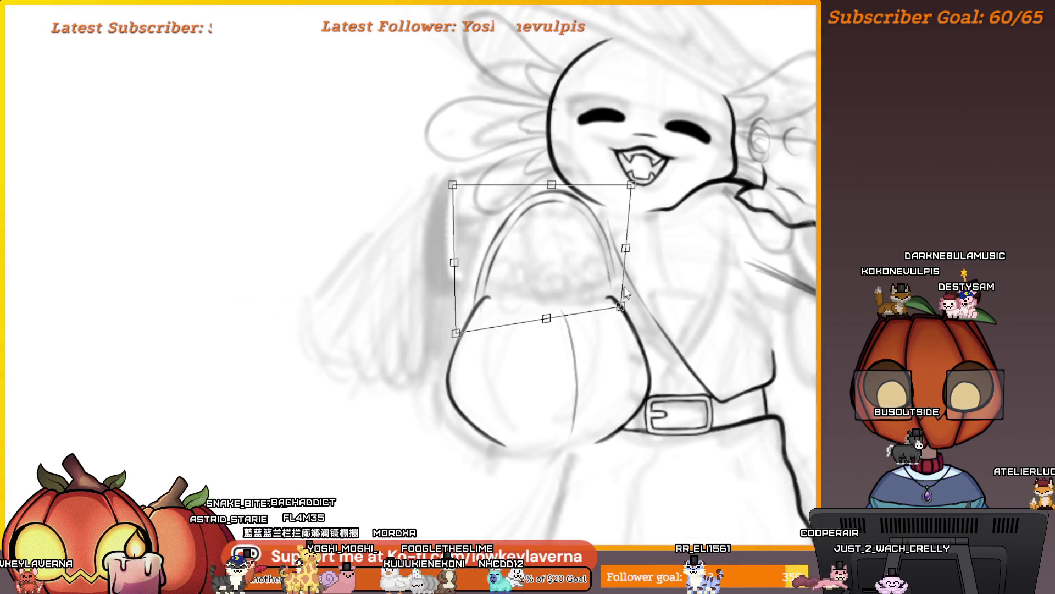
left_click_drag(627, 184, 616, 183)
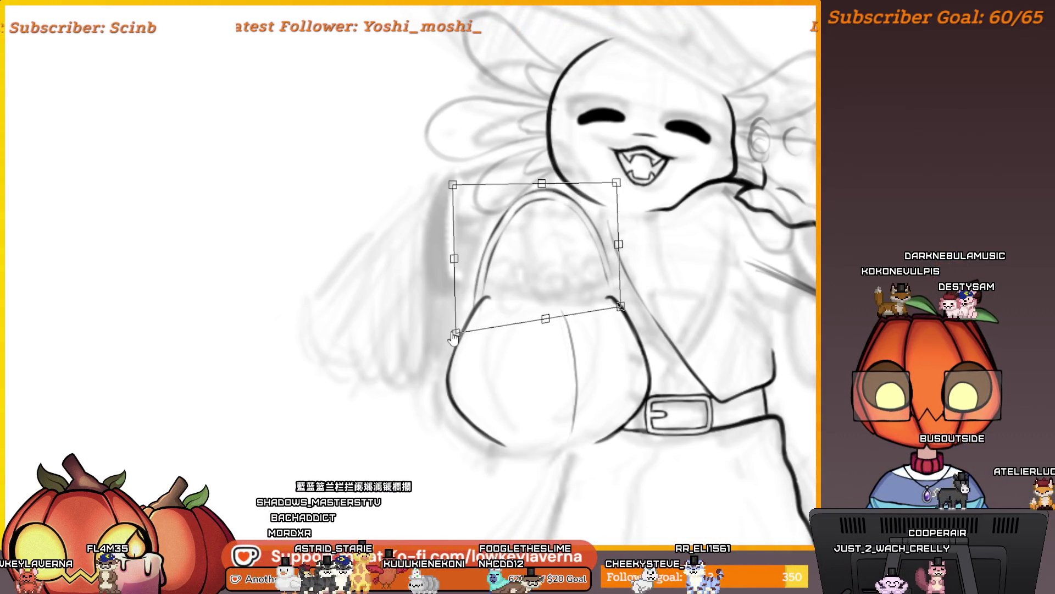
left_click_drag(455, 333, 459, 340)
left_click_drag(452, 185, 447, 187)
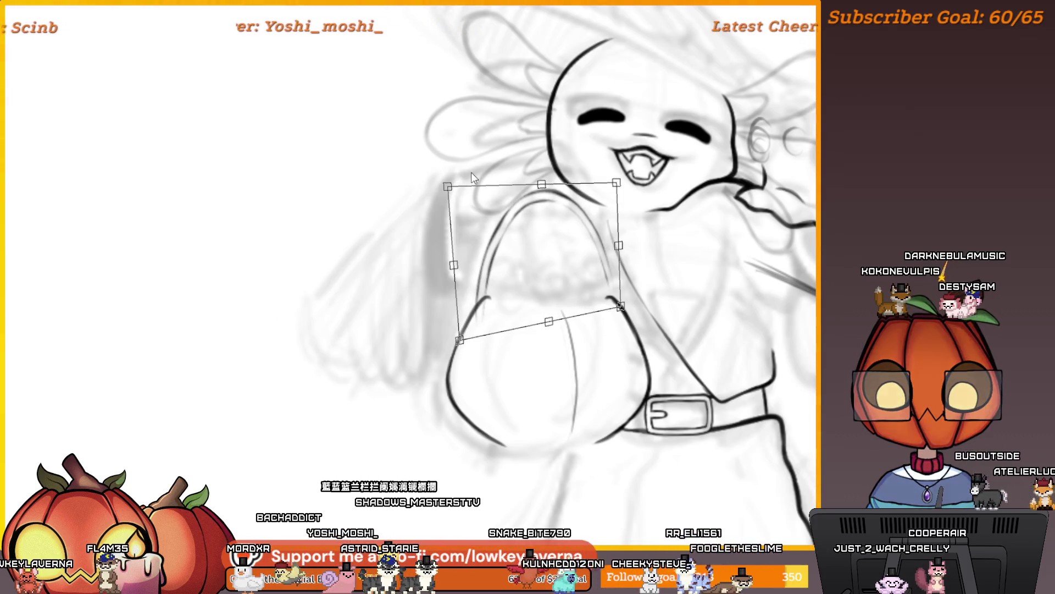
left_click_drag(616, 182, 622, 175)
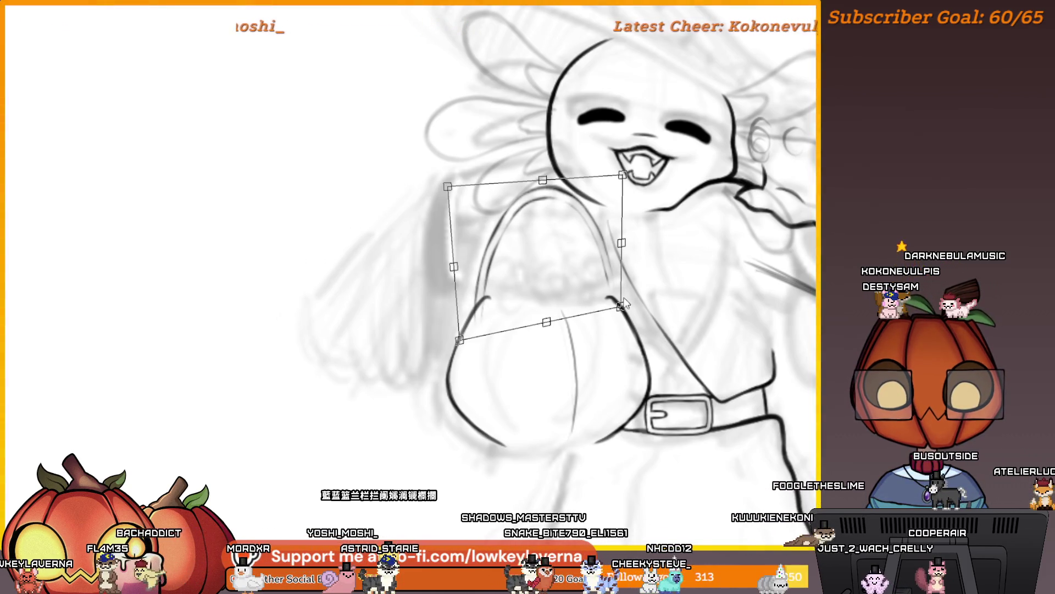
left_click_drag(623, 302, 625, 305)
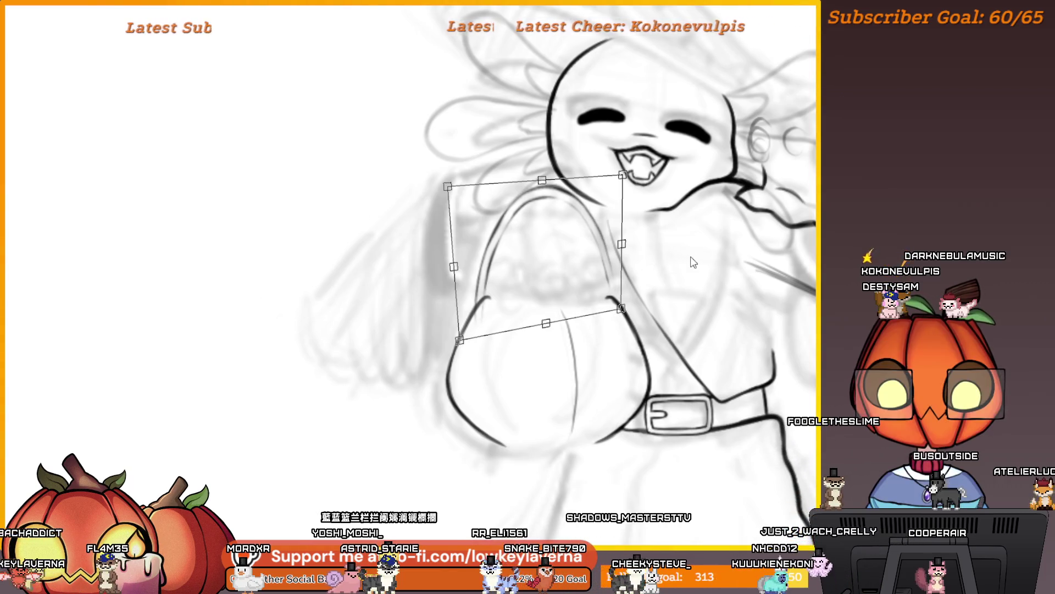
Skew the bag's top edge slightly left and commit the reshaped bag
scroll(694, 262, "down", 2)
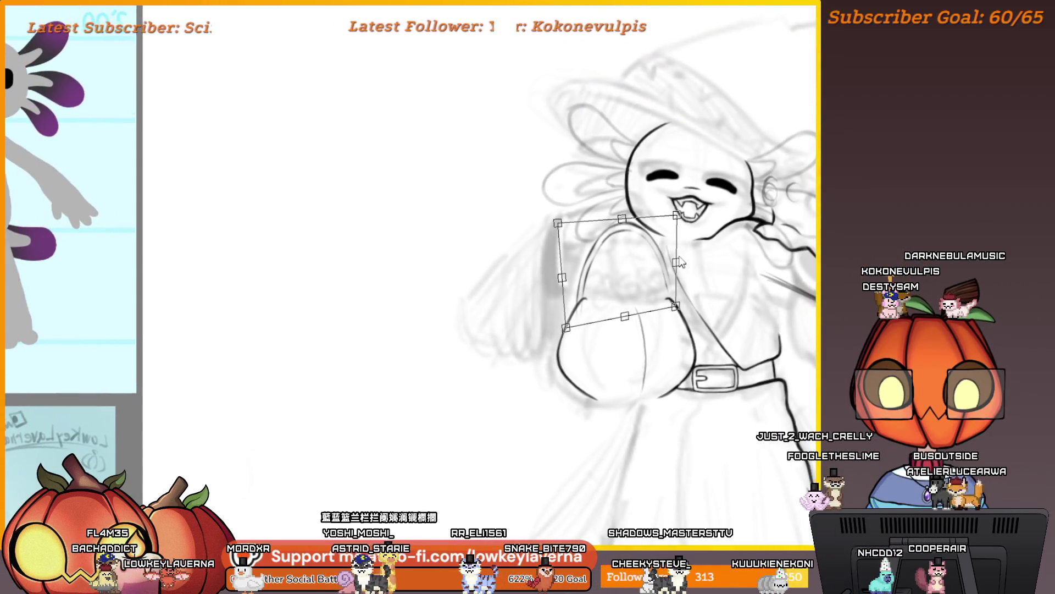
key("Return")
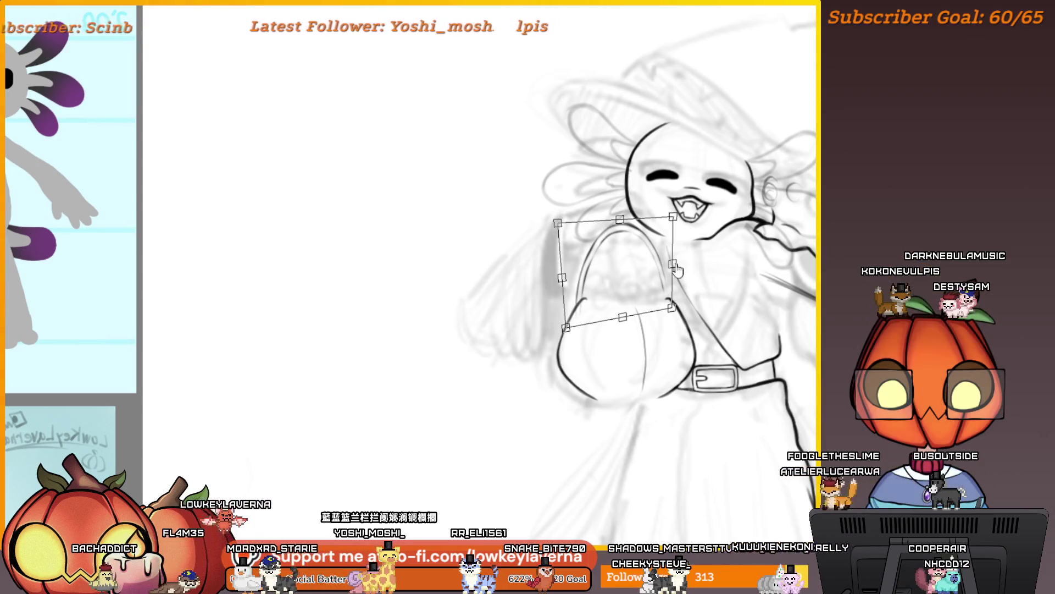
key("Return")
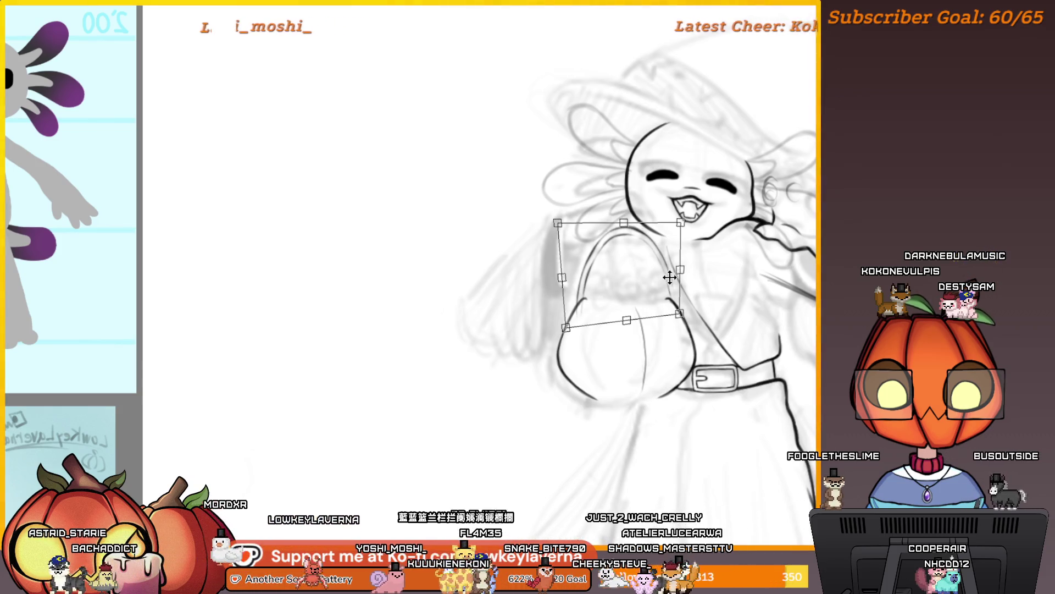
key("Return")
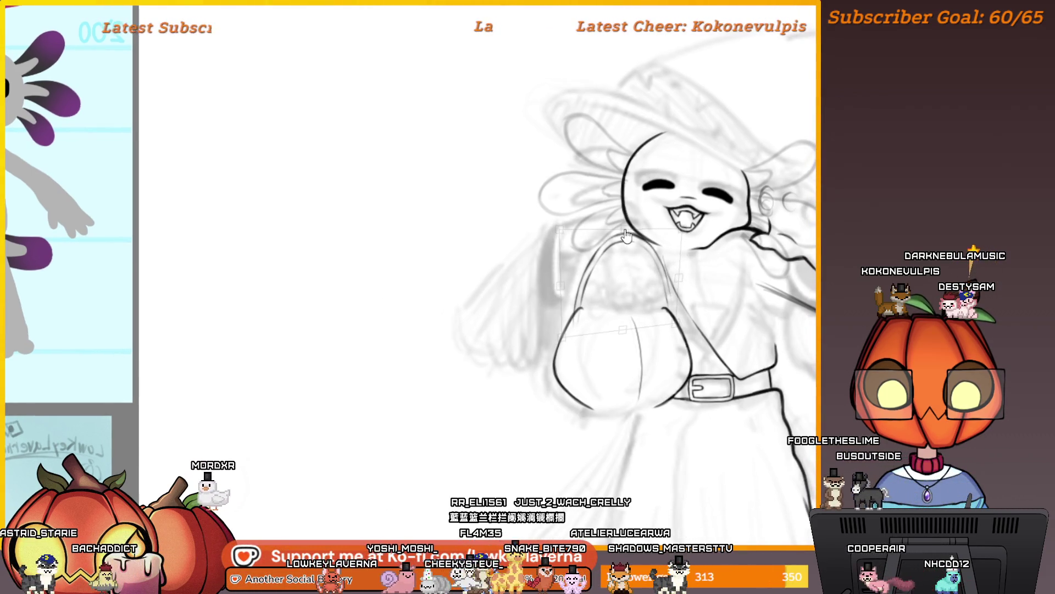
left_click_drag(625, 231, 620, 232)
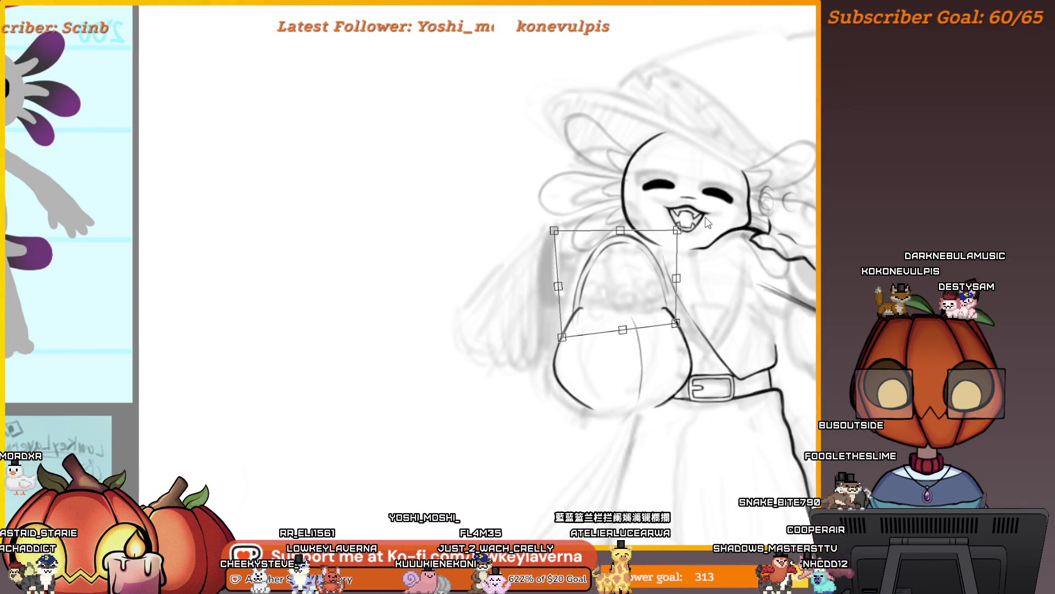
key("Return")
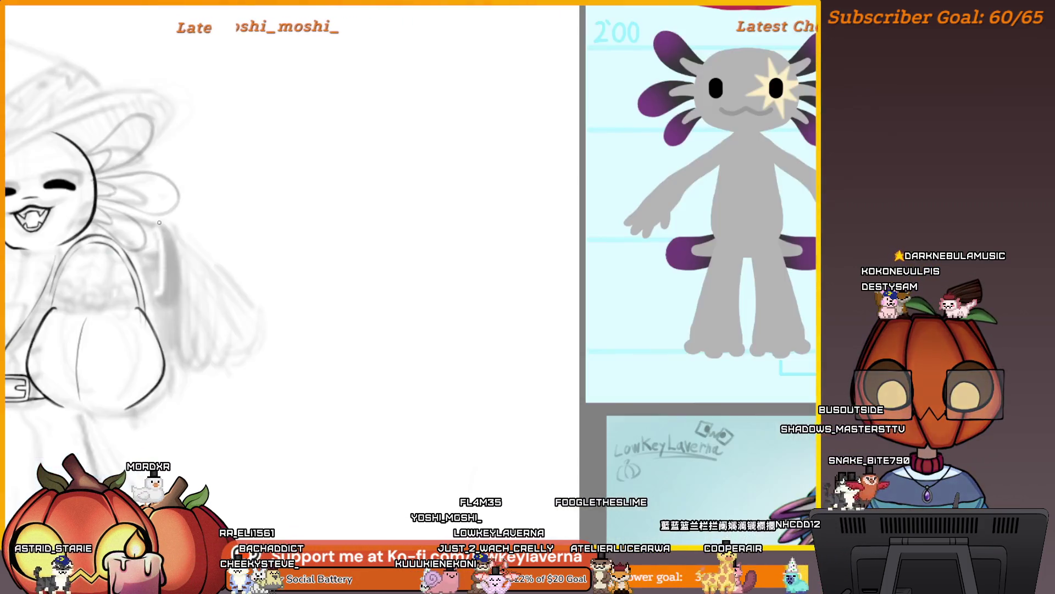
Bring the face back to centre and flip the canvas horizontally to check proportions
scroll(627, 217, "up", 3)
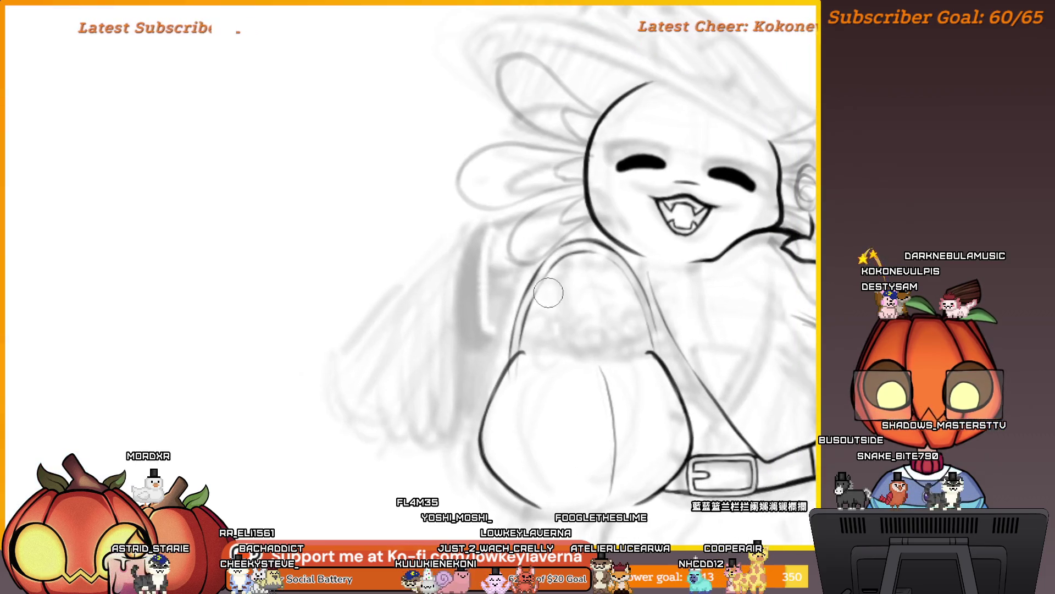
scroll(529, 295, "right", 2)
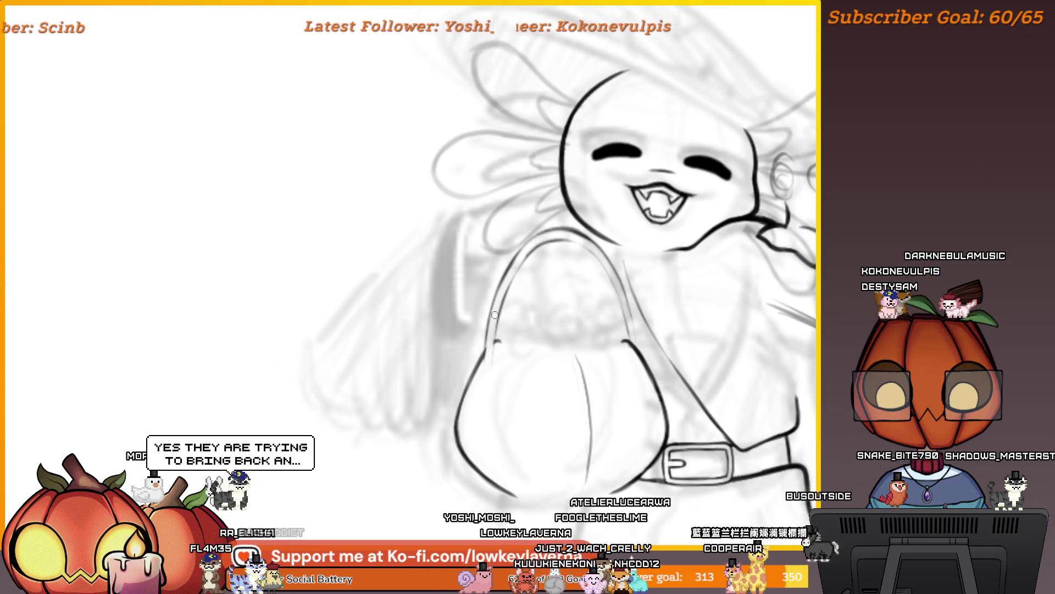
scroll(532, 327, "left", 2)
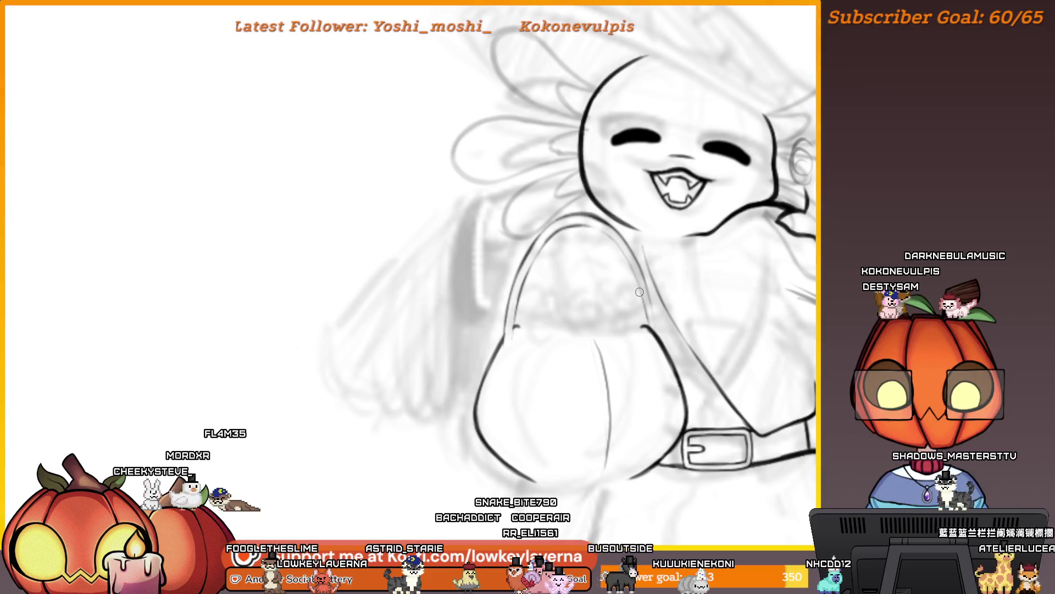
left_click_drag(639, 292, 129, 323)
left_click_drag(545, 382, 628, 391)
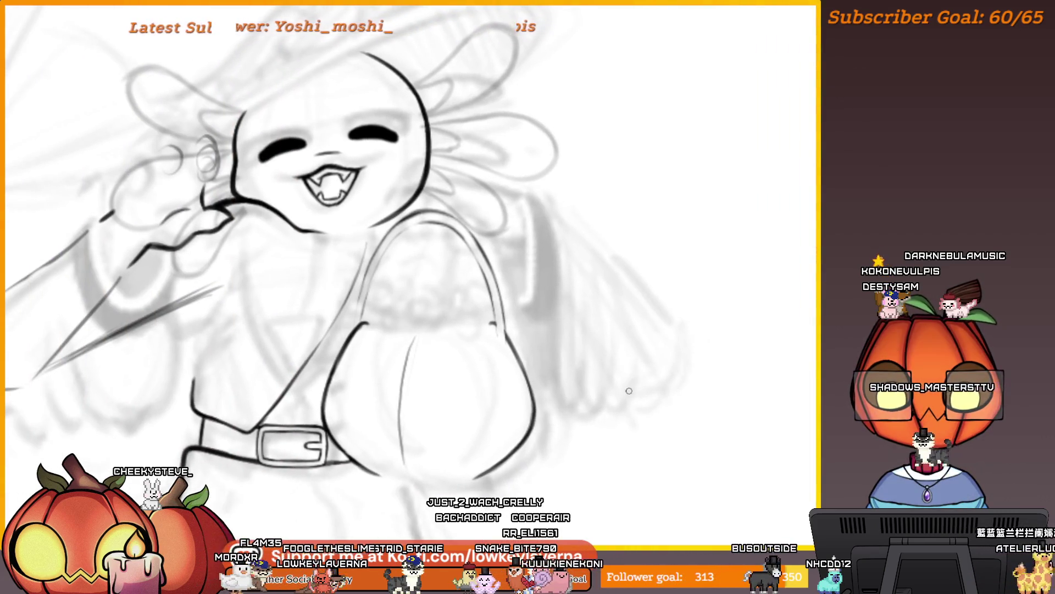
key("m")
left_click_drag(214, 297, 556, 299)
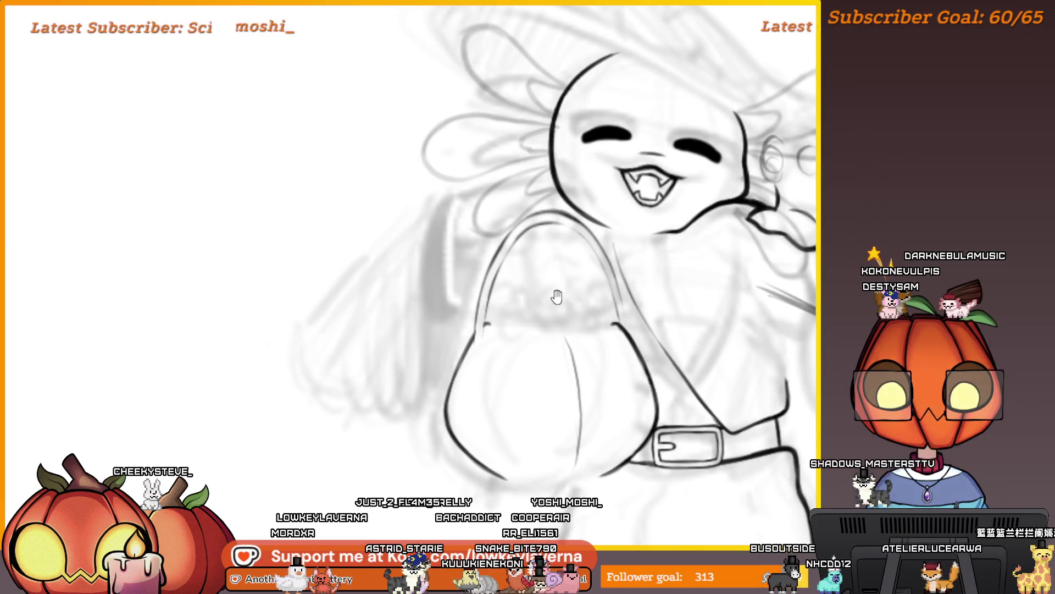
scroll(615, 318, "up", 5)
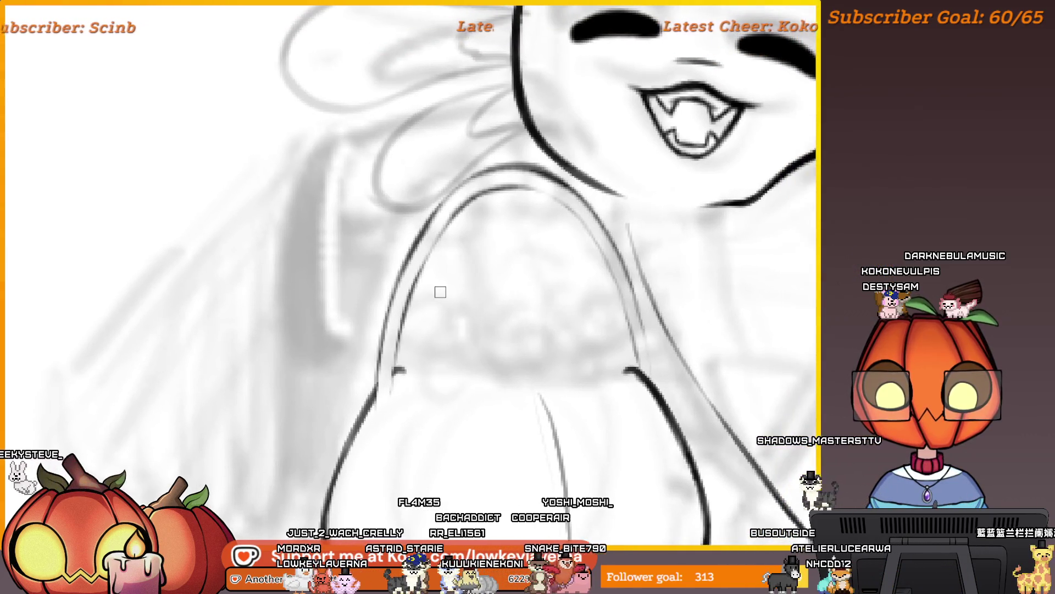
Ink the line along the left bag strap, then pan along the strap
left_click_drag(396, 348, 388, 421)
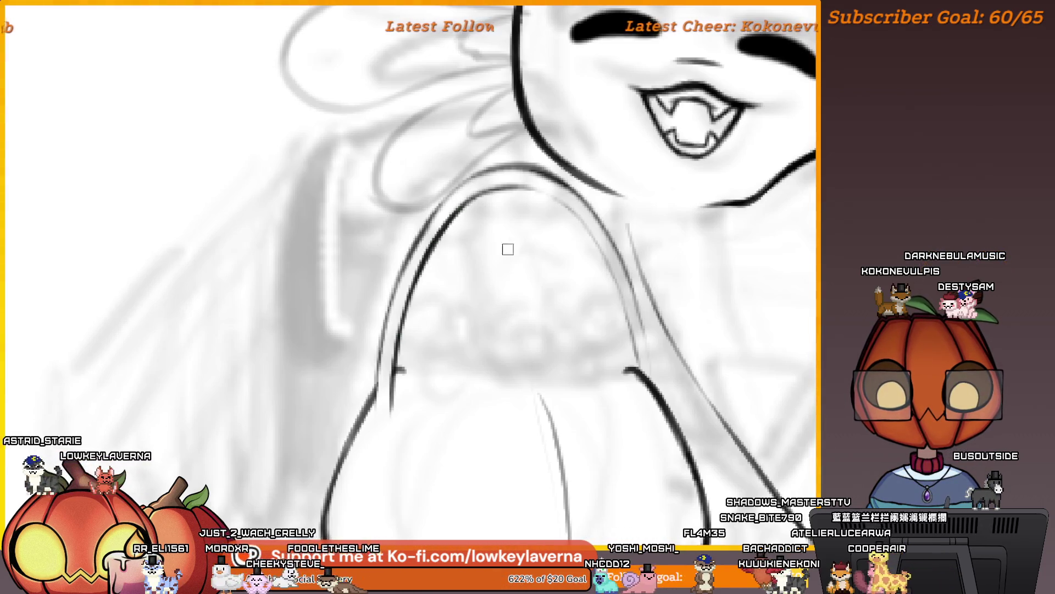
left_click_drag(495, 217, 563, 259)
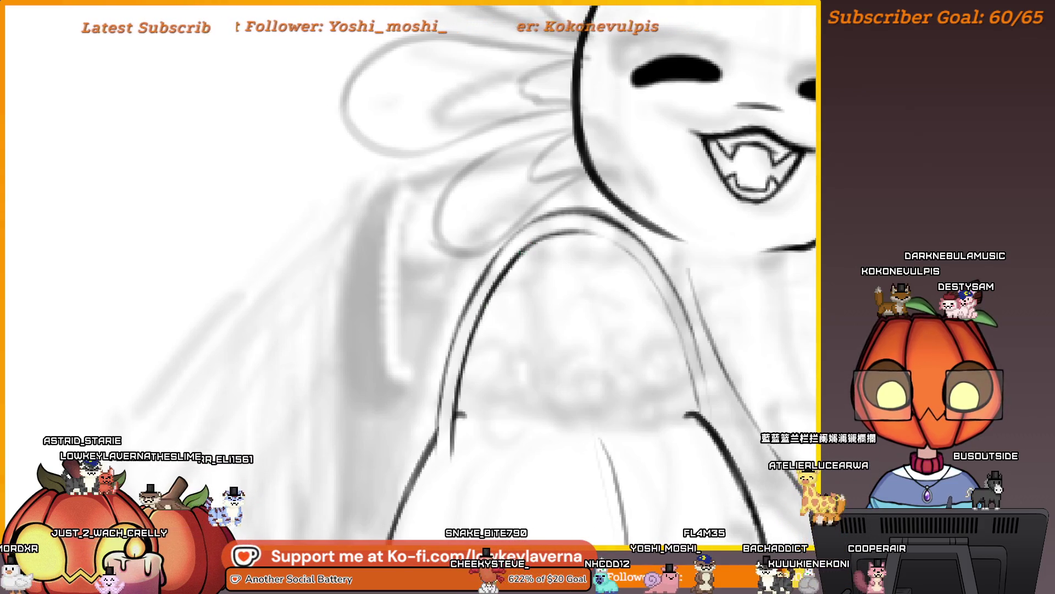
scroll(638, 269, "up", 5)
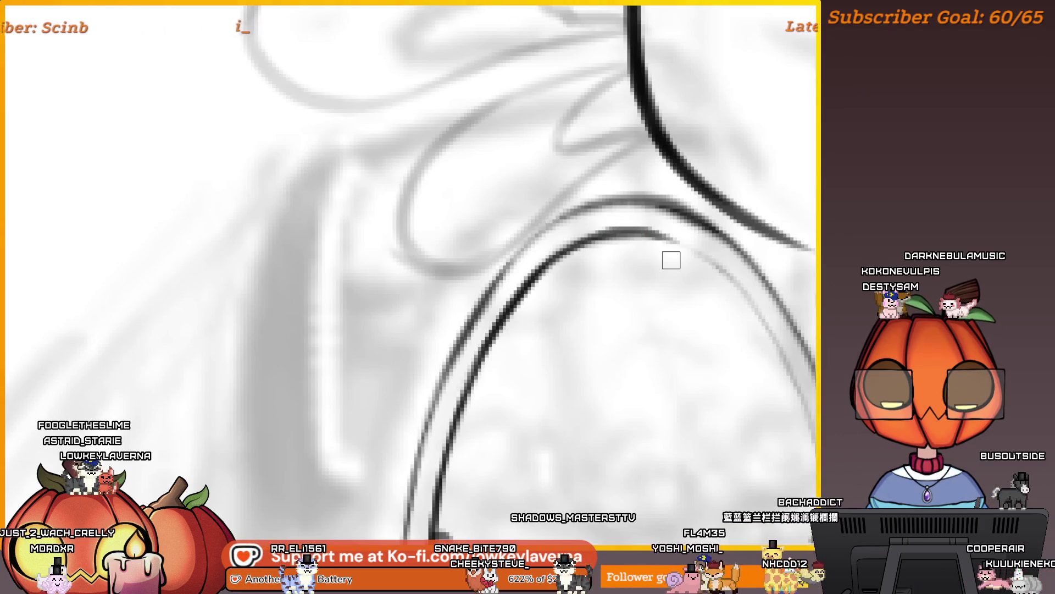
left_click_drag(671, 259, 46, 260)
scroll(46, 260, "down", 3)
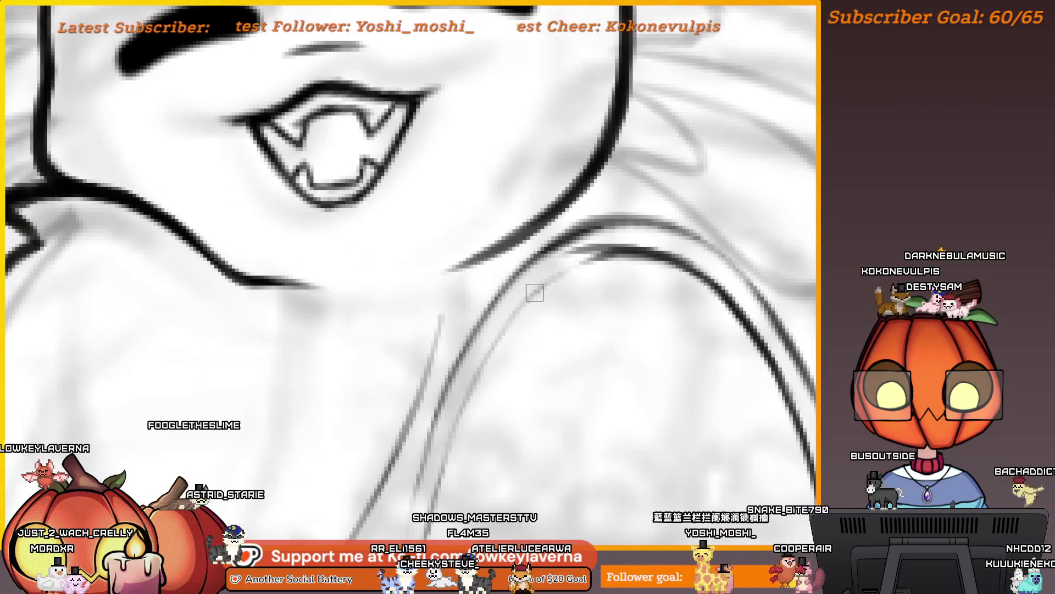
left_click_drag(660, 264, 632, 275)
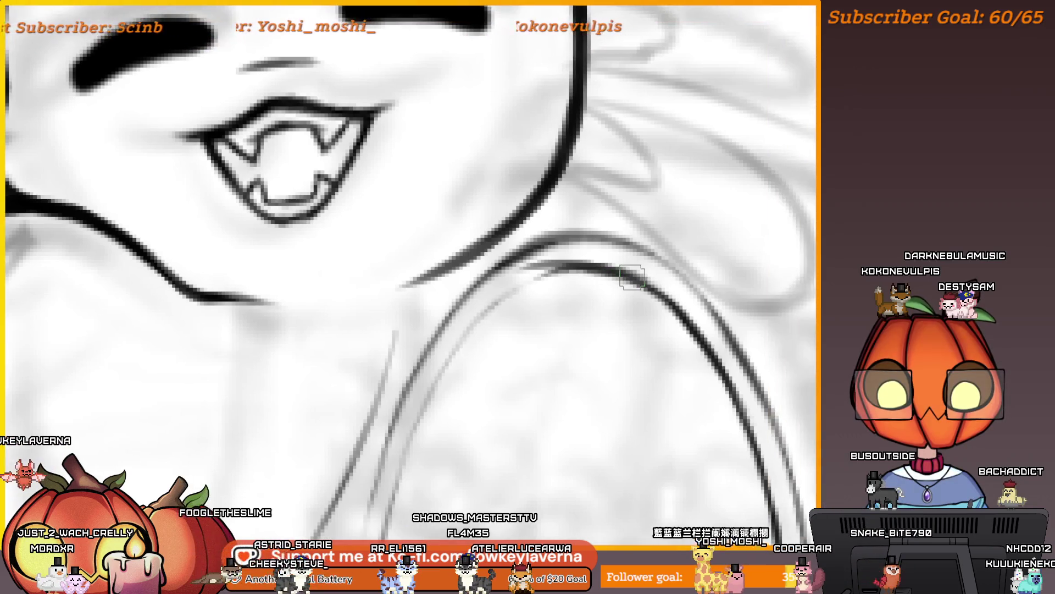
scroll(572, 242, "down", 5)
scroll(511, 323, "up", 3)
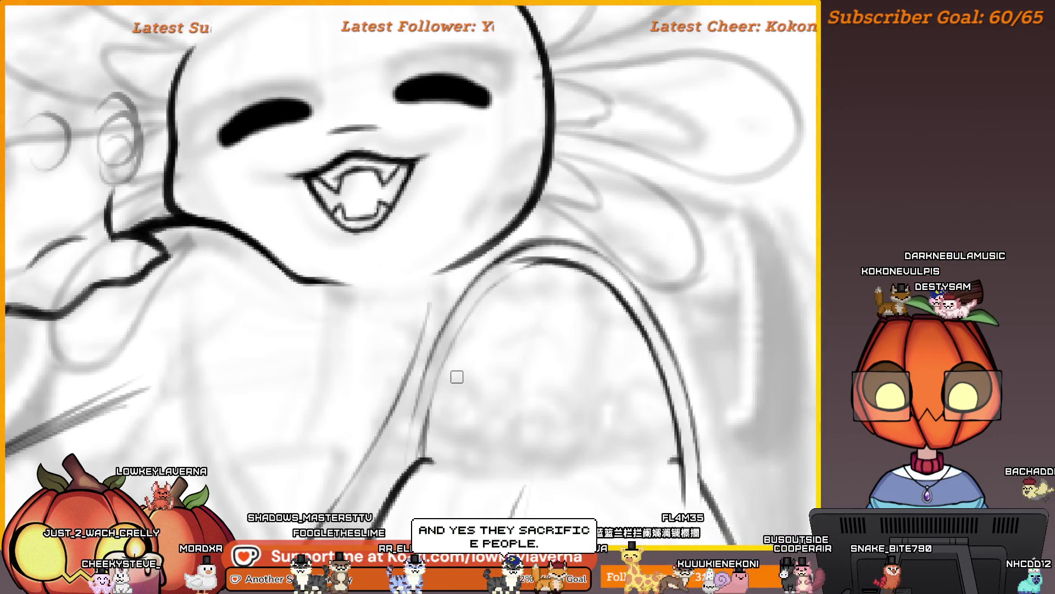
left_click_drag(546, 275, 536, 259)
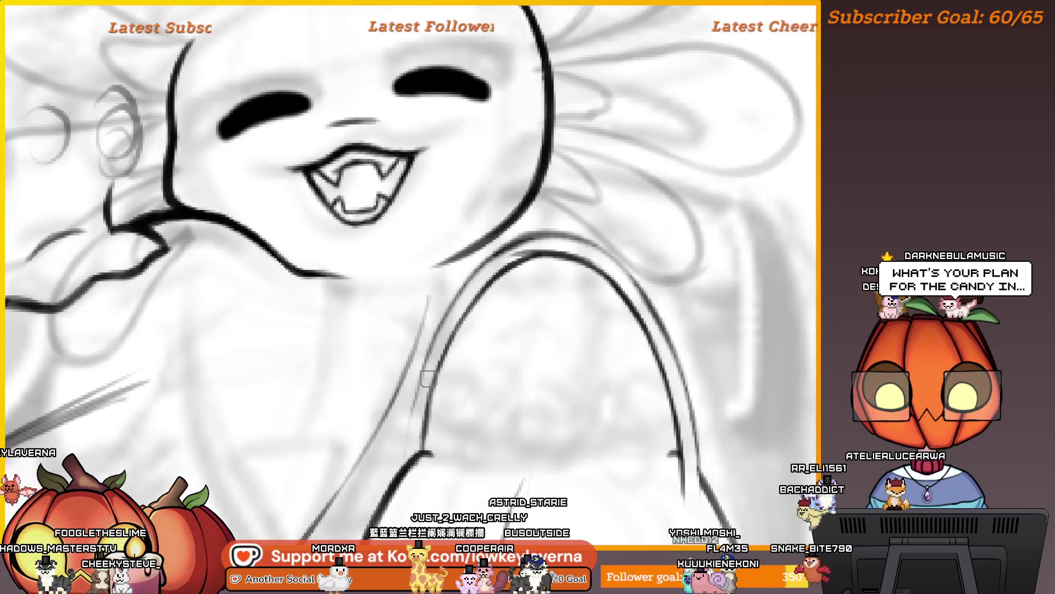
mouse_move(495, 268)
left_mouse_down()
mouse_move(493, 282)
mouse_move(515, 273)
left_mouse_up()
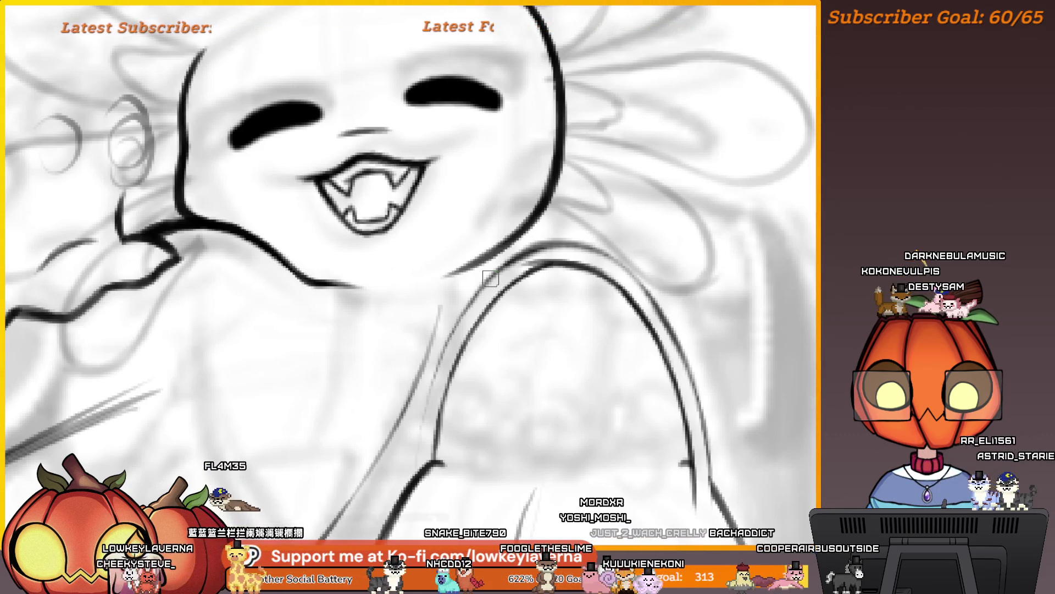
mouse_move(603, 396)
left_mouse_down()
mouse_move(730, 266)
mouse_move(719, 200)
mouse_move(742, 212)
mouse_move(714, 229)
mouse_move(717, 214)
left_mouse_up()
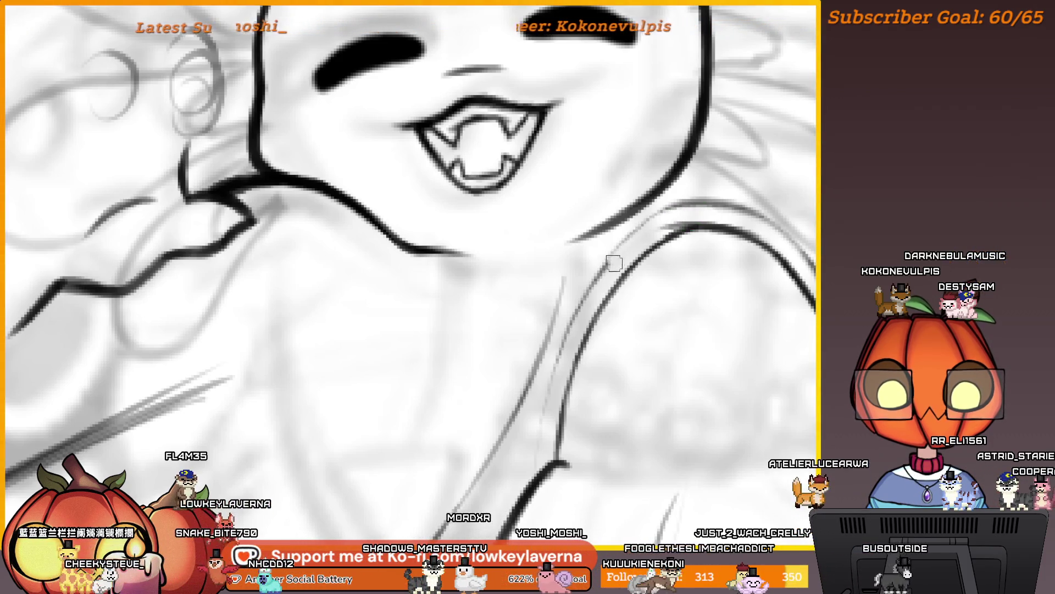
scroll(710, 254, "down", 3)
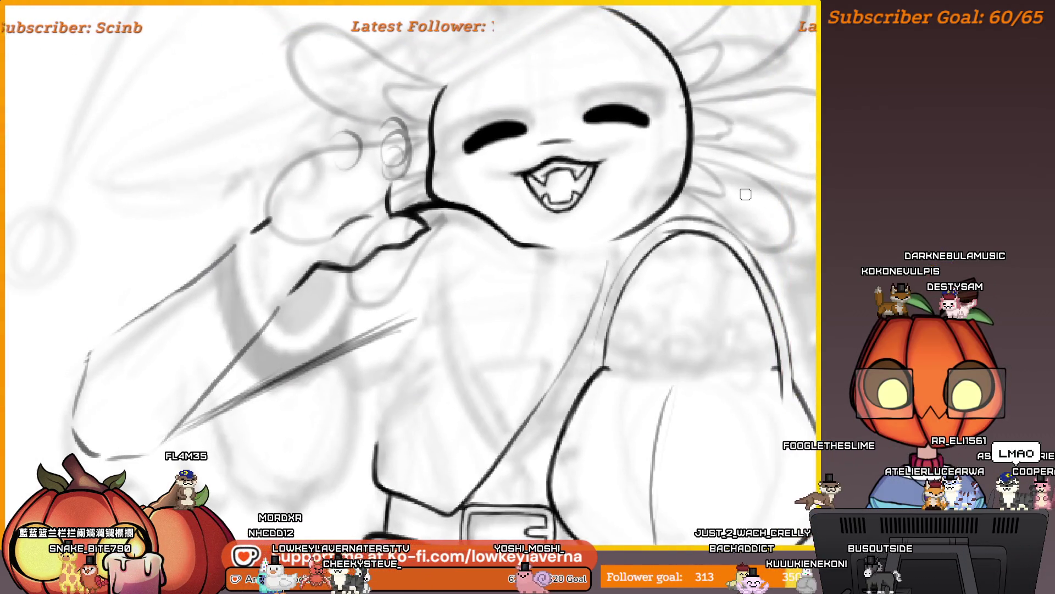
Pan along the bag strap from shoulder to bag while inking both parallel edges
scroll(671, 241, "up", 5)
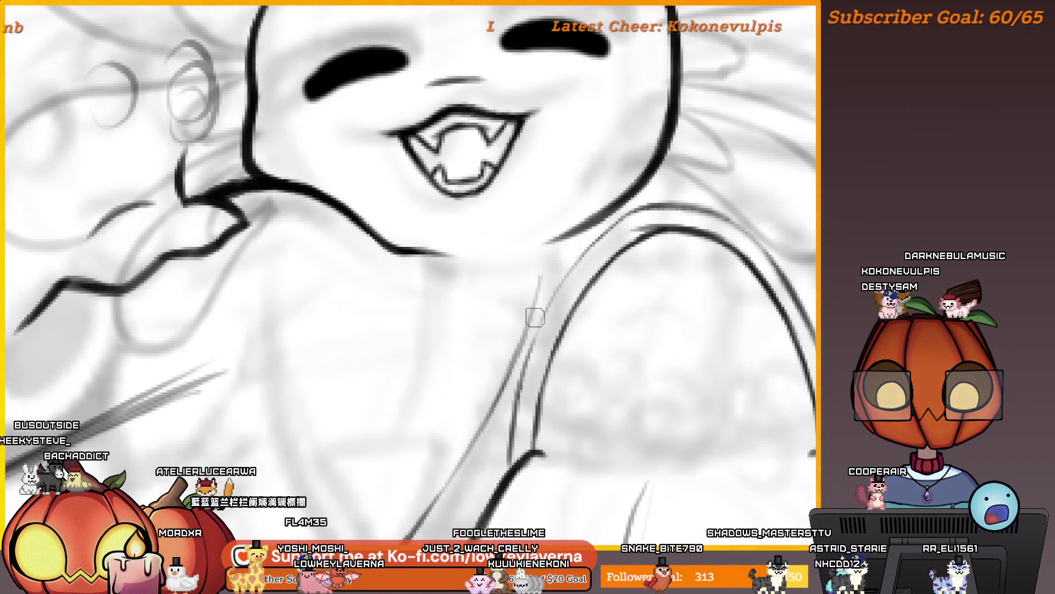
mouse_move(741, 244)
left_mouse_down()
mouse_move(770, 276)
mouse_move(789, 254)
mouse_move(737, 184)
mouse_move(750, 209)
left_mouse_up()
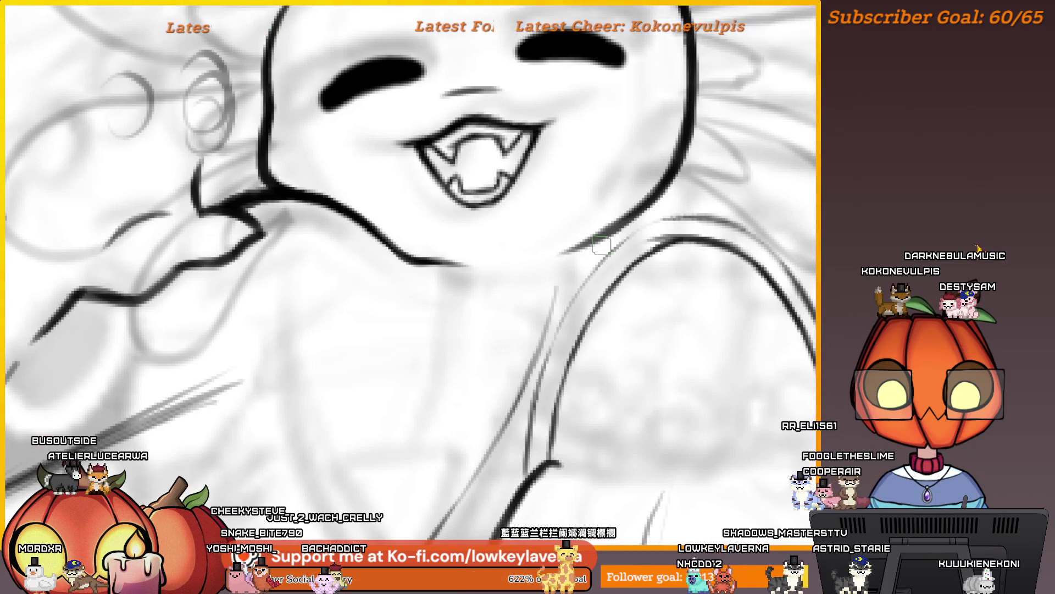
scroll(601, 245, "down", 3)
mouse_move(308, 332)
left_mouse_down()
mouse_move(598, 282)
mouse_move(730, 228)
mouse_move(697, 214)
left_mouse_up()
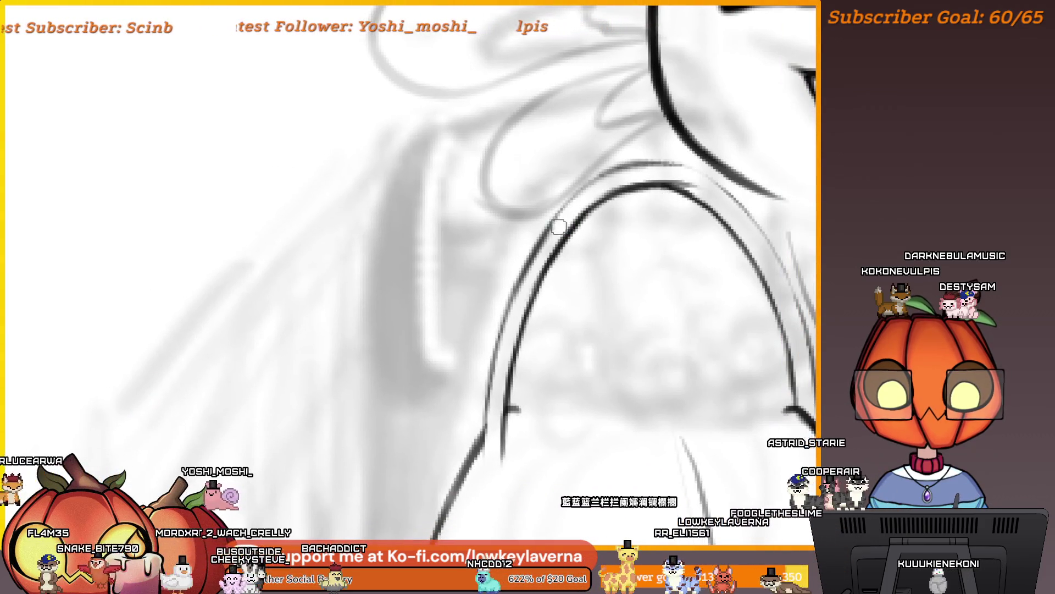
left_click_drag(575, 205, 562, 210)
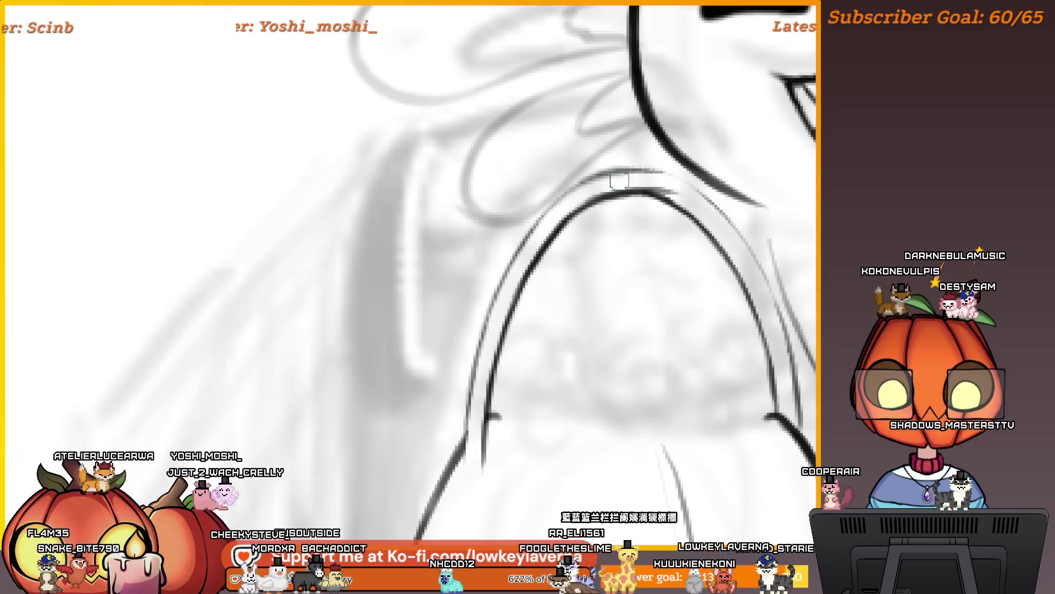
scroll(641, 182, "right", 1)
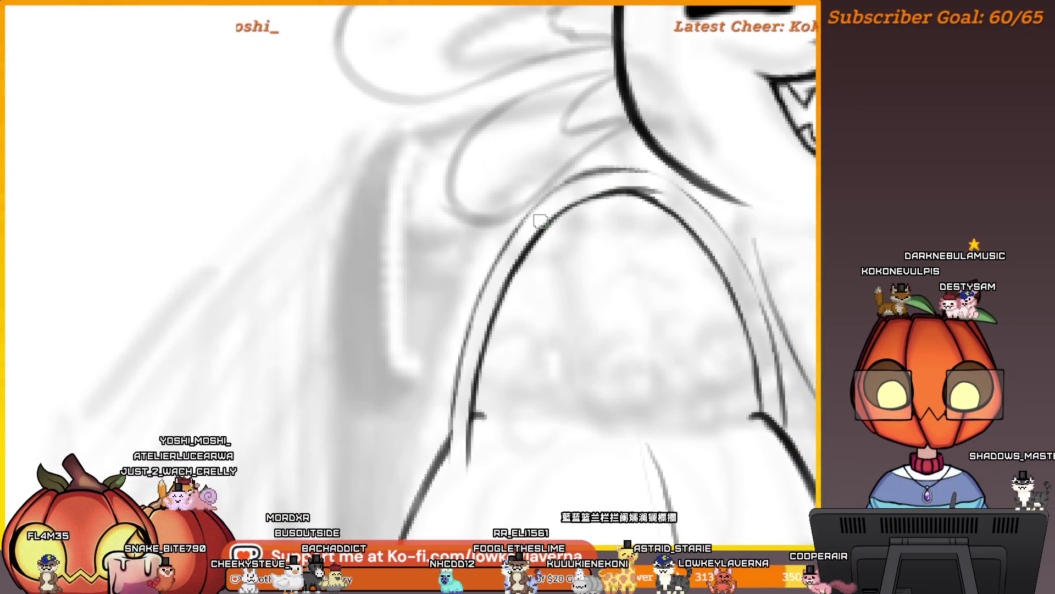
mouse_move(462, 465)
left_mouse_down()
mouse_move(563, 365)
mouse_move(558, 389)
left_mouse_up()
left_click_drag(585, 331, 614, 291)
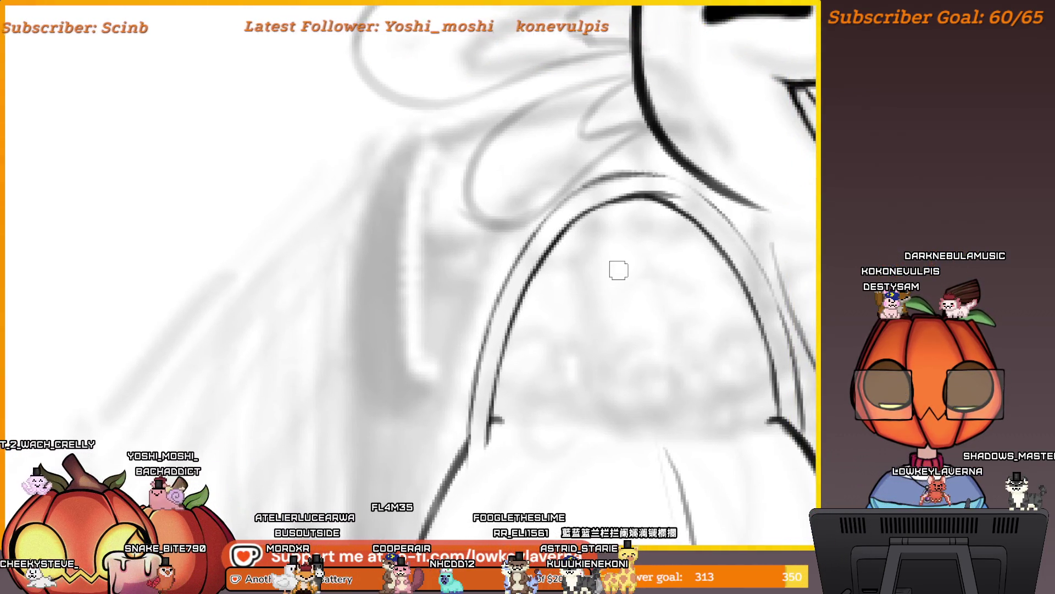
left_click_drag(630, 164, 632, 185)
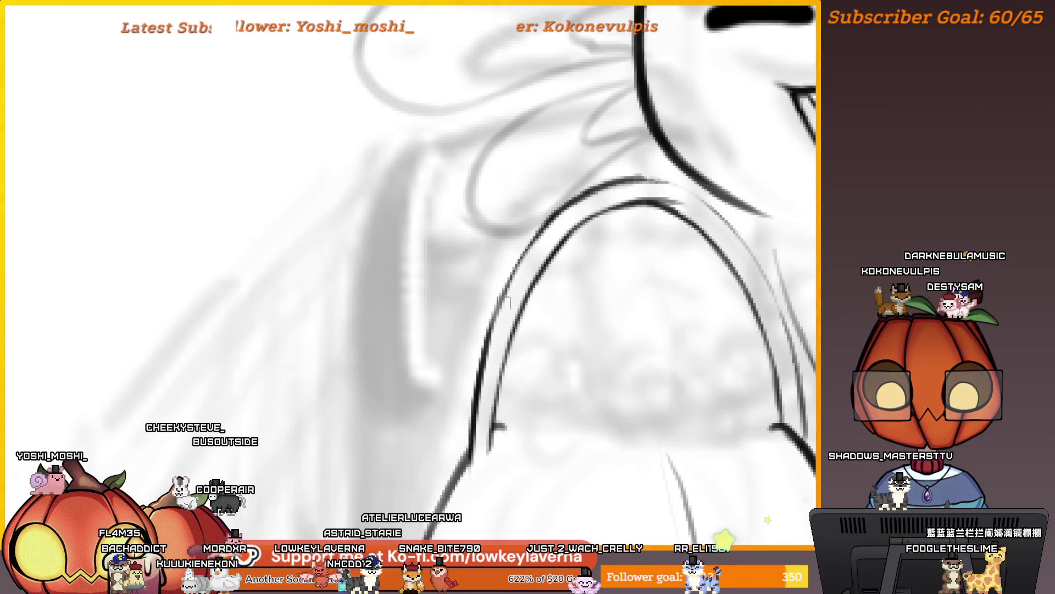
scroll(567, 216, "down", 5)
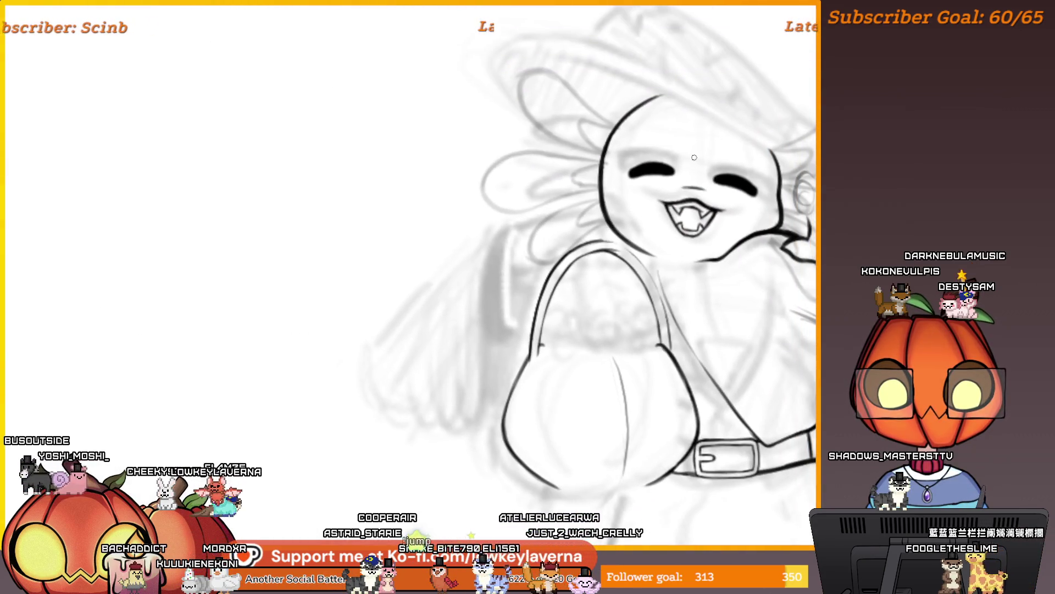
Mirror the canvas, recentre the figure, and zoom in on the smiling mouth and fangs
key("m")
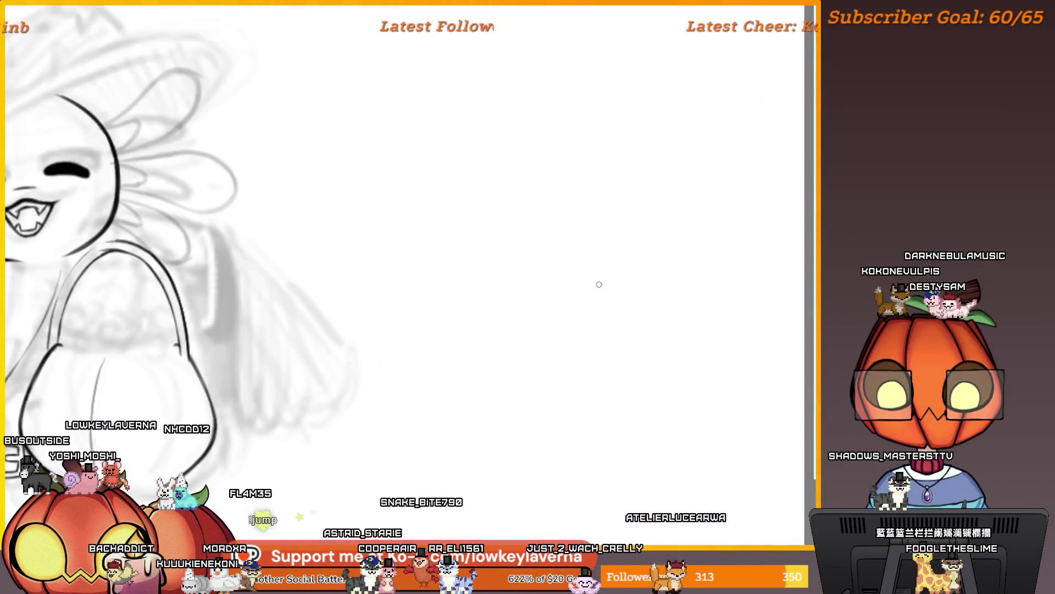
mouse_move(463, 287)
left_mouse_down()
mouse_move(574, 248)
mouse_move(768, 262)
left_mouse_up()
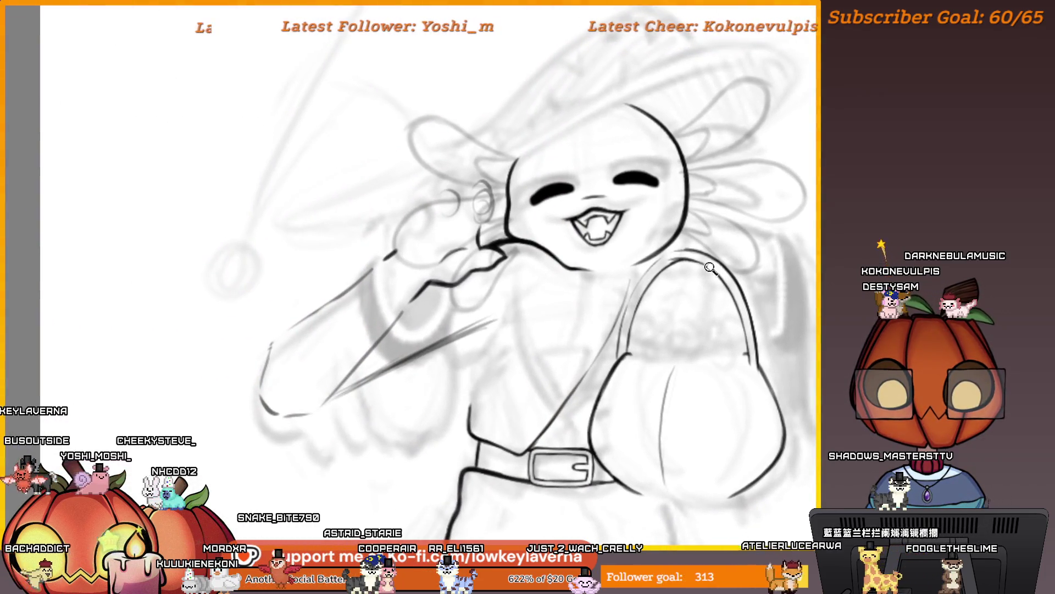
scroll(714, 253, "up", 5)
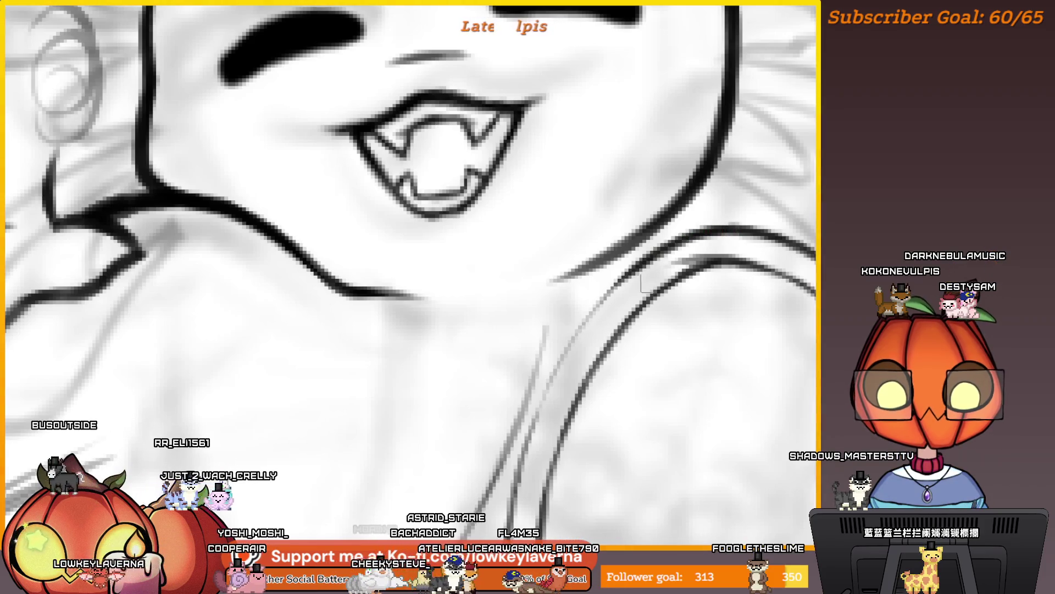
Zoom out, pan over the face, and fit the whole drawing to the window with Ctrl+0
scroll(709, 233, "down", 5)
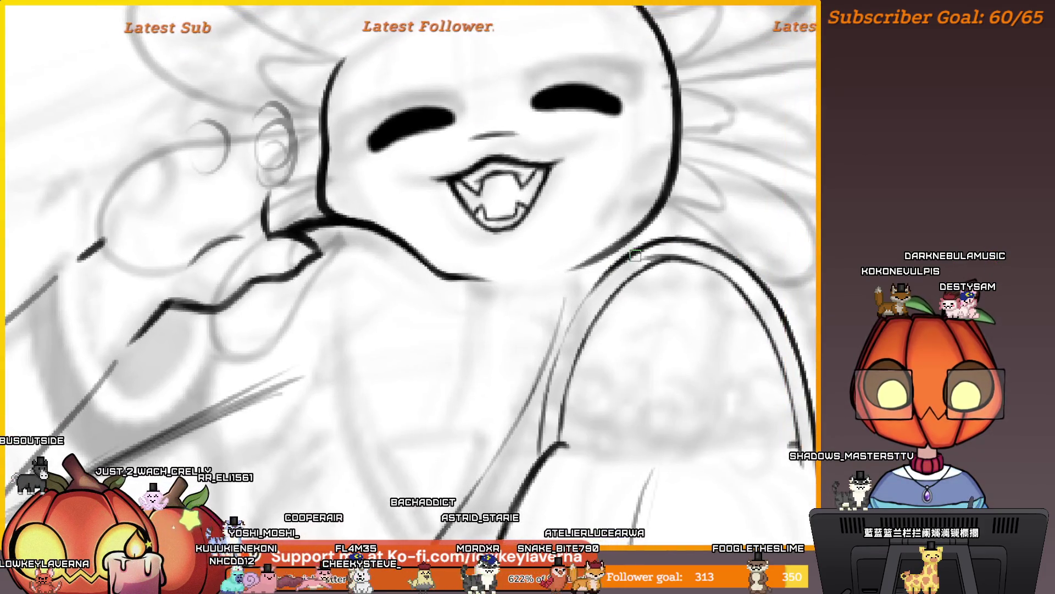
mouse_move(559, 275)
left_mouse_down()
mouse_move(614, 293)
mouse_move(584, 341)
mouse_move(560, 427)
left_mouse_up()
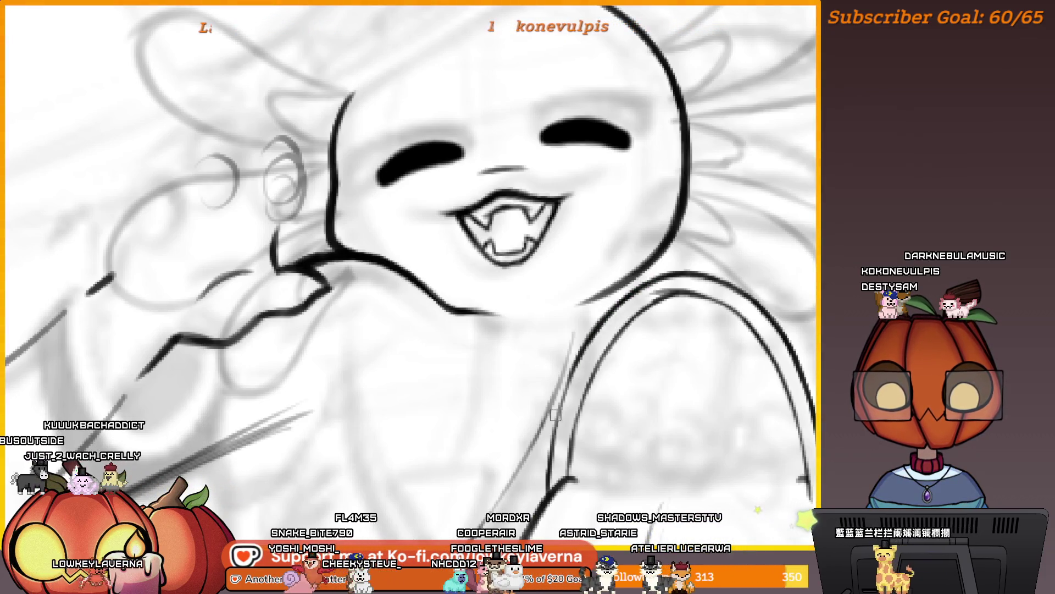
key("ctrl+0")
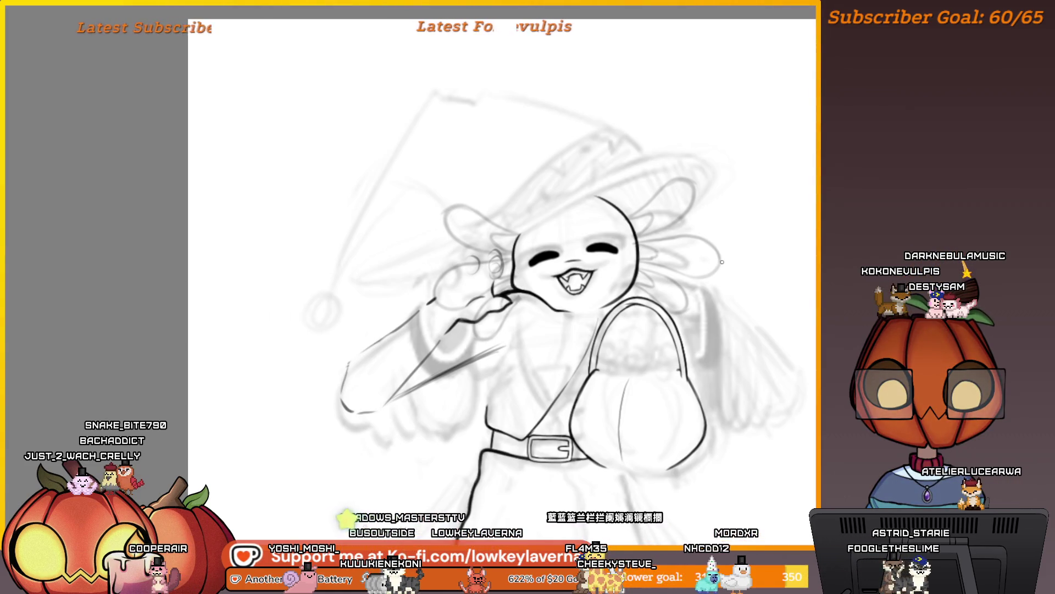
Flip the canvas back to its unmirrored orientation and zoom in on the face
scroll(674, 230, "up", 5)
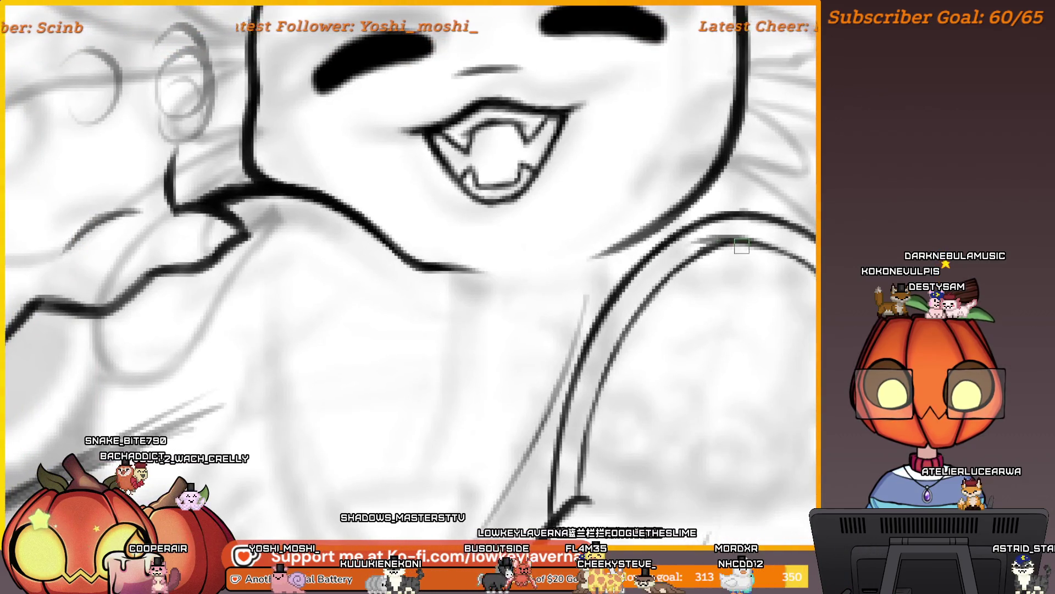
scroll(670, 249, "down", 5)
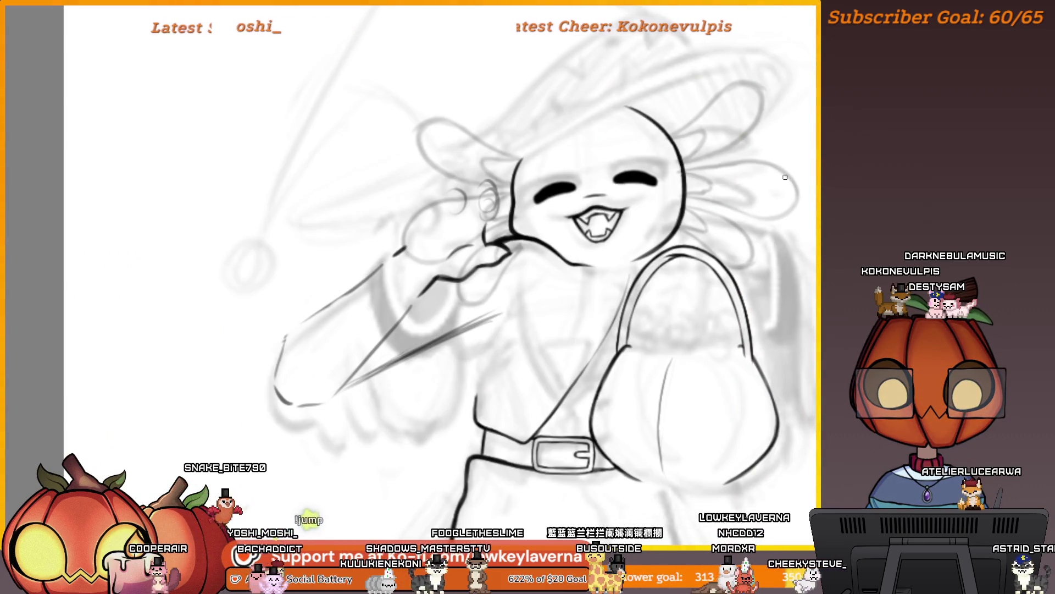
key("m")
scroll(379, 240, "up", 3)
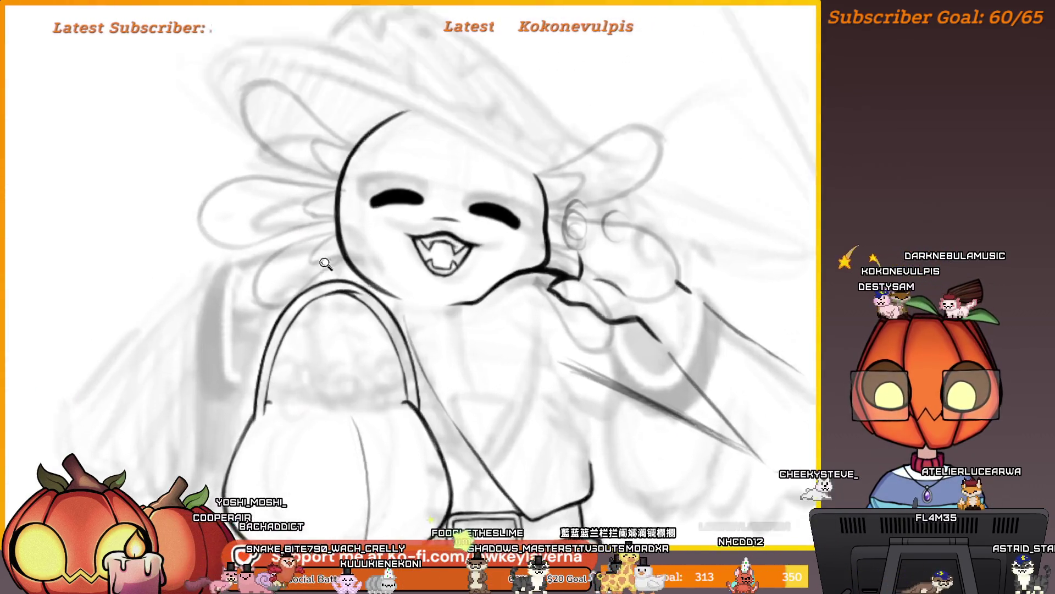
left_click_drag(380, 240, 346, 257)
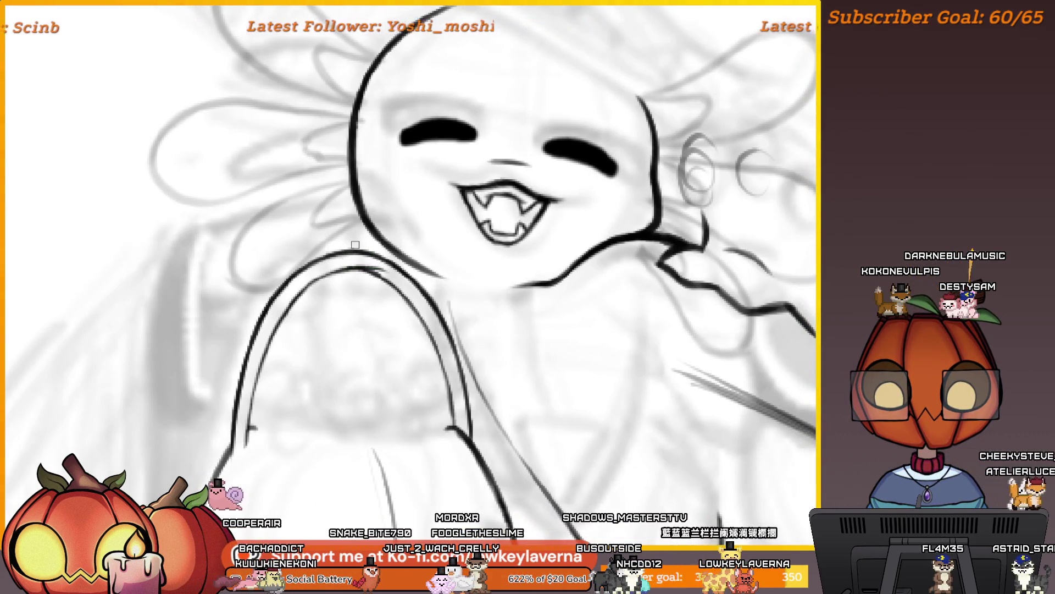
Reset the rotation to see the whole character, then close in on the face and strap
key("2")
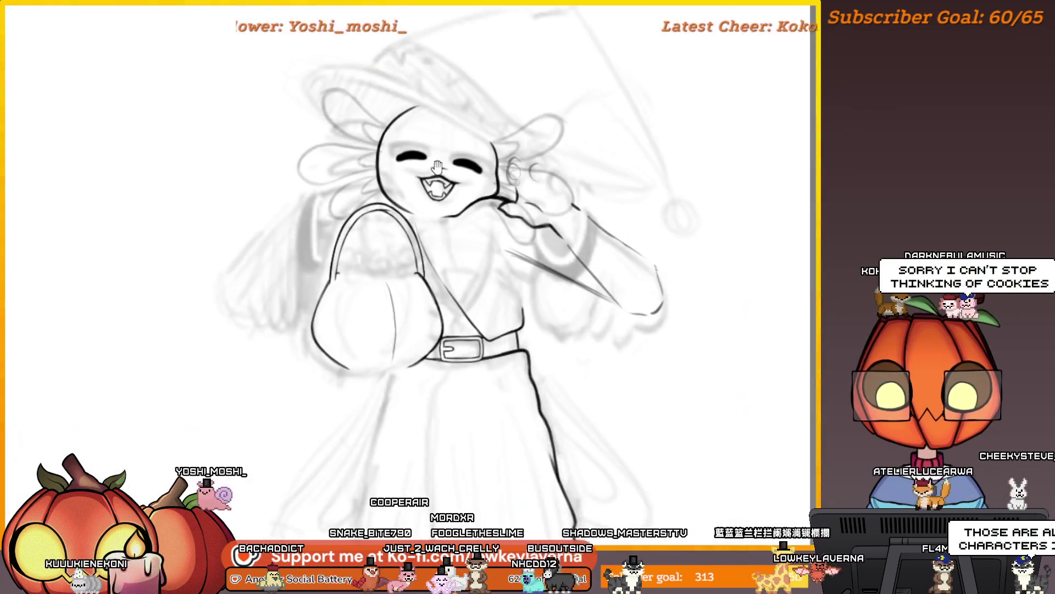
left_click_drag(363, 268, 679, 251)
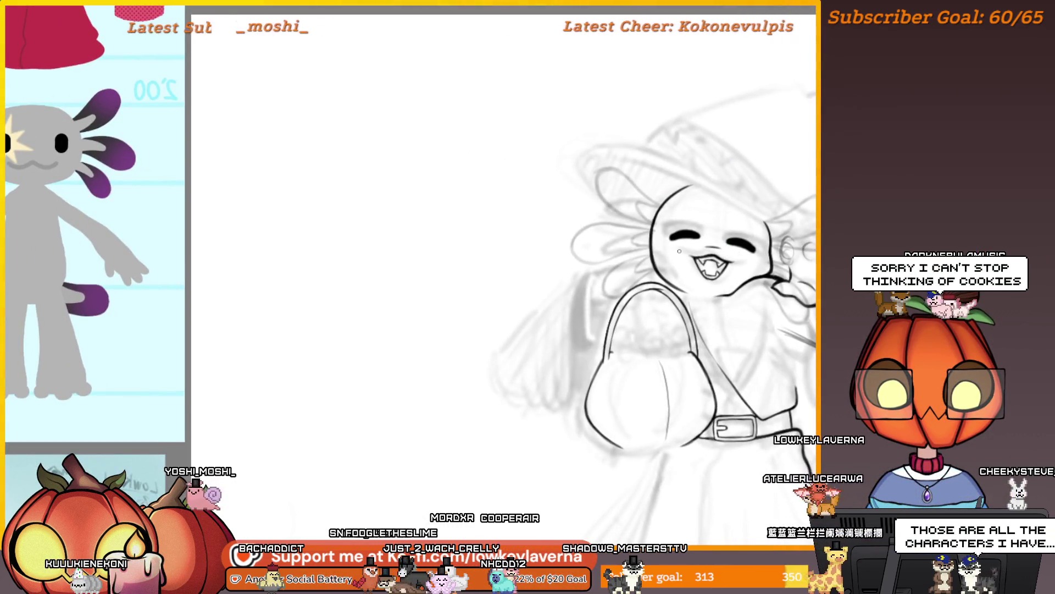
scroll(684, 299, "up", 3)
mouse_move(684, 300)
left_mouse_down()
mouse_move(726, 274)
mouse_move(723, 264)
left_mouse_up()
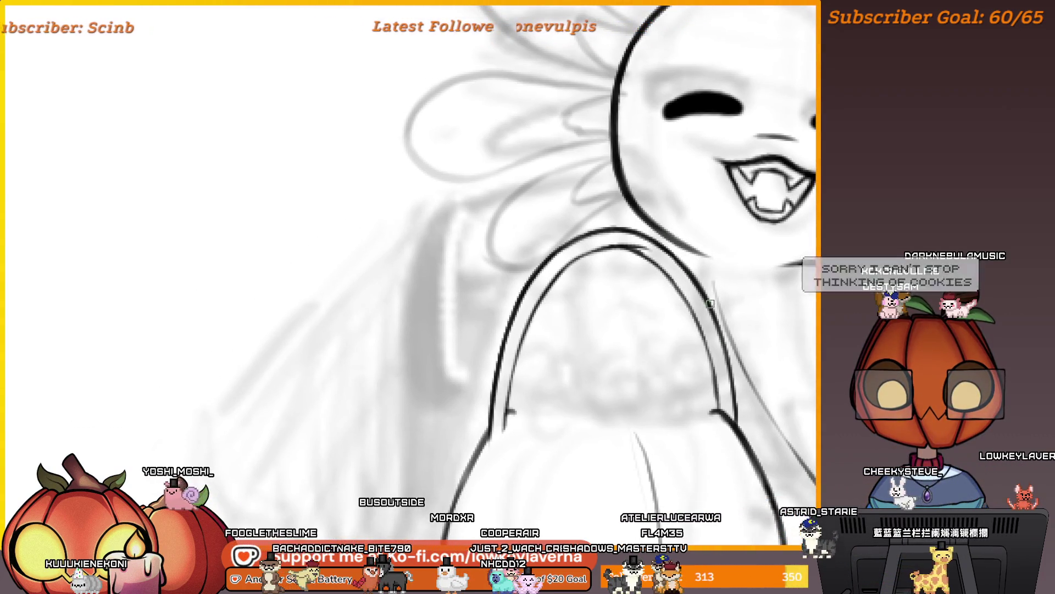
Ink the pumpkin basket, its strap handle and the grinning mouth in black, then zoom out
scroll(681, 296, "down", 3)
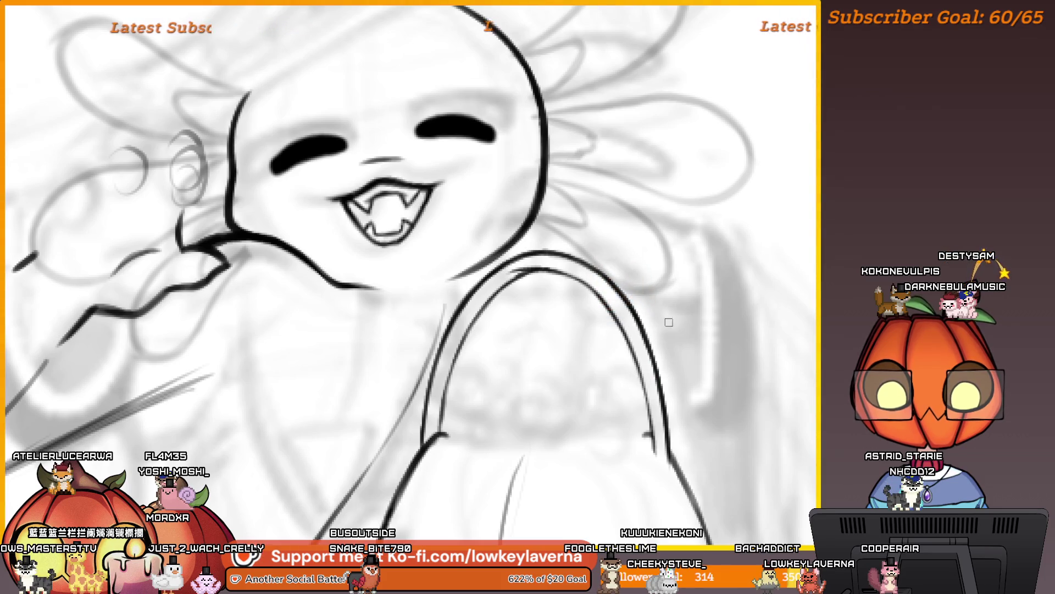
mouse_move(668, 322)
left_mouse_down()
mouse_move(754, 314)
mouse_move(780, 287)
left_mouse_up()
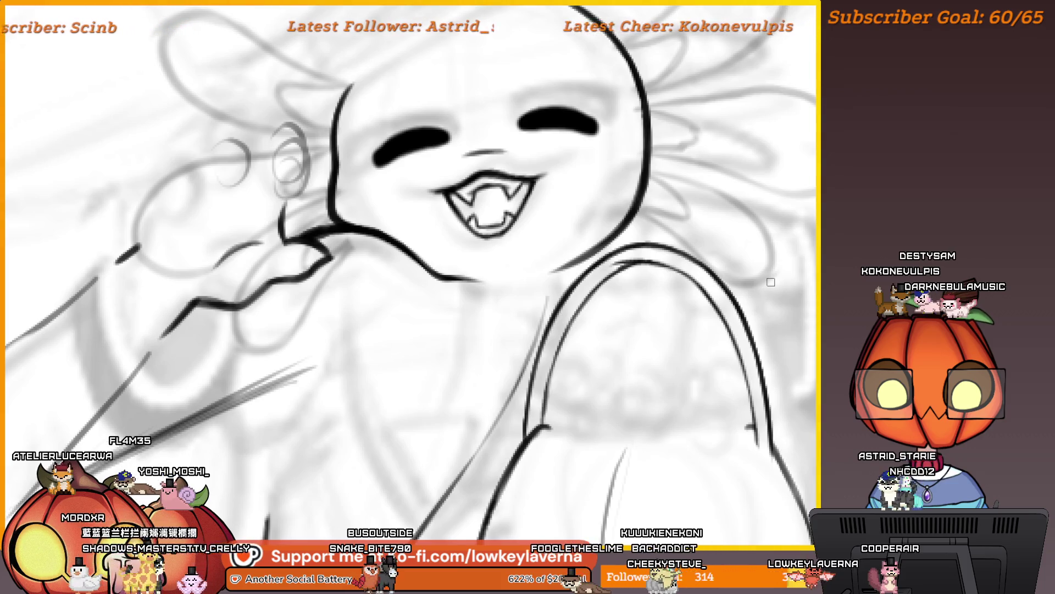
mouse_move(654, 374)
left_mouse_down()
mouse_move(341, 362)
mouse_move(679, 262)
mouse_move(766, 271)
mouse_move(702, 254)
mouse_move(682, 277)
mouse_move(645, 257)
left_mouse_up()
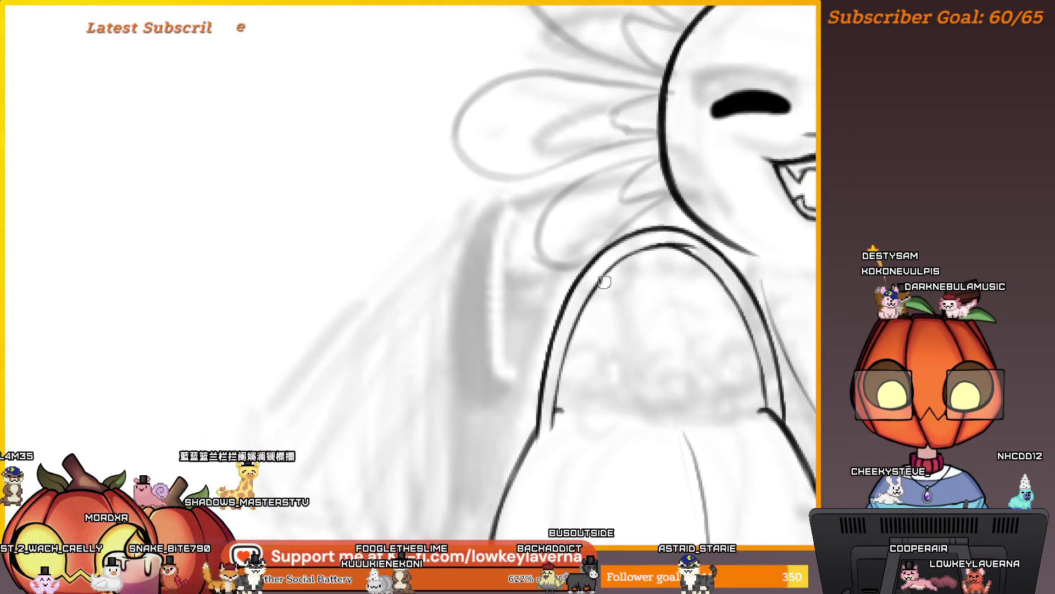
left_click_drag(620, 306, 578, 291)
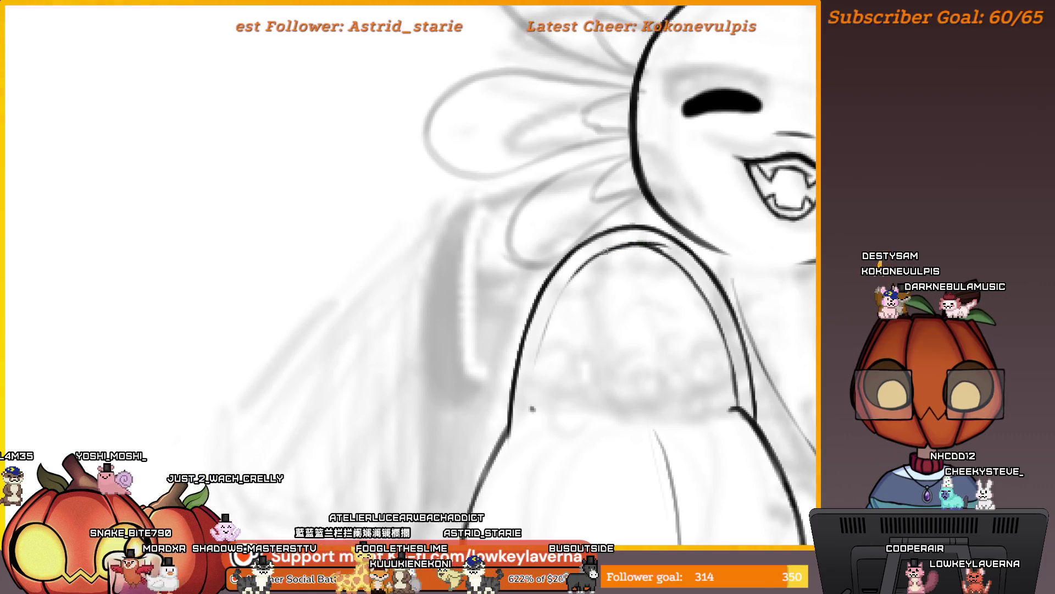
left_click_drag(535, 387, 541, 311)
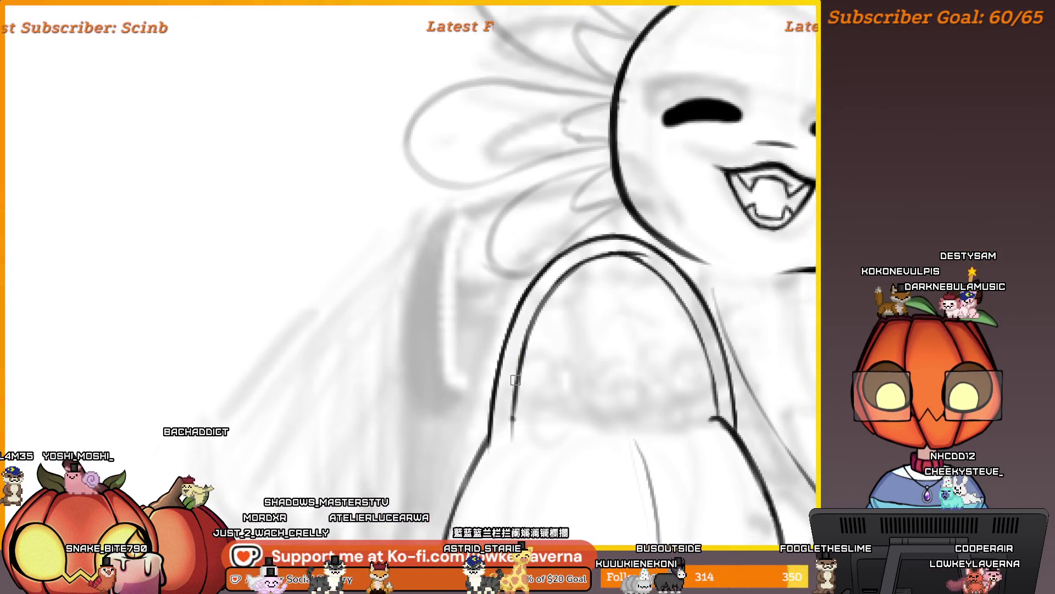
scroll(555, 299, "down", 3)
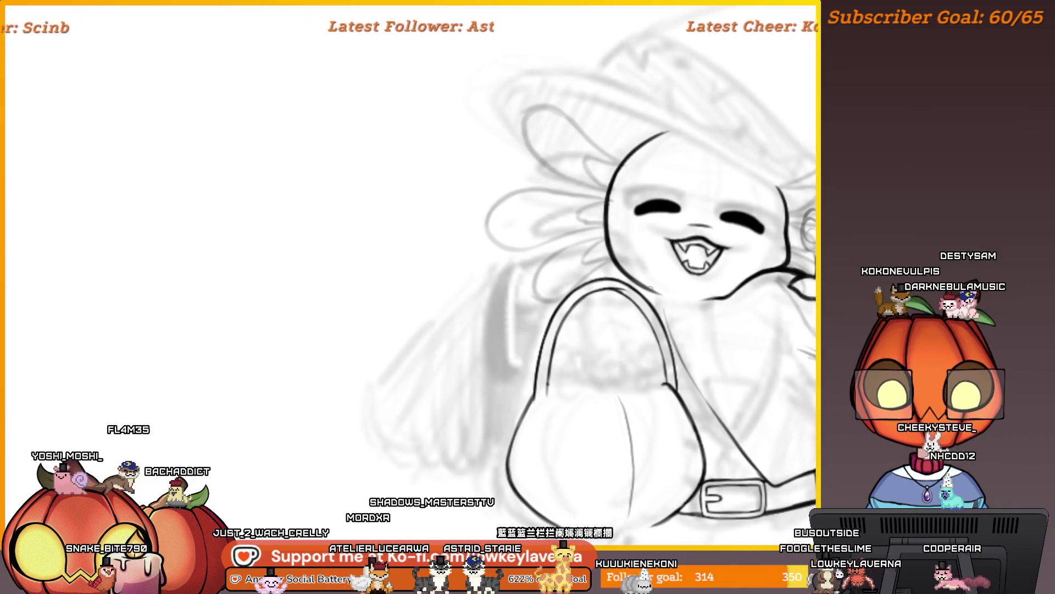
scroll(650, 288, "up", 5)
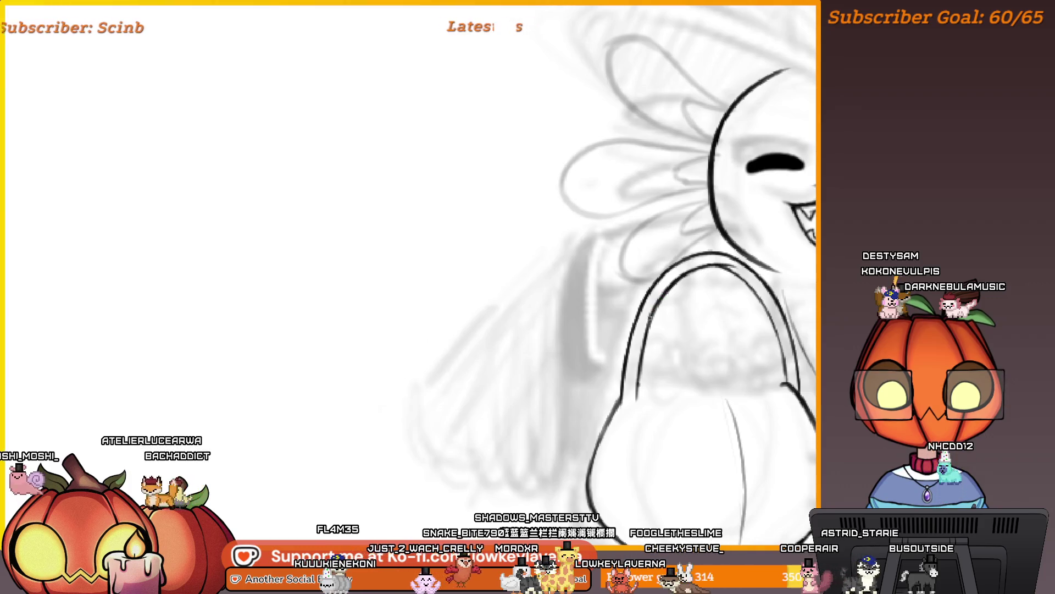
left_click_drag(670, 288, 624, 308)
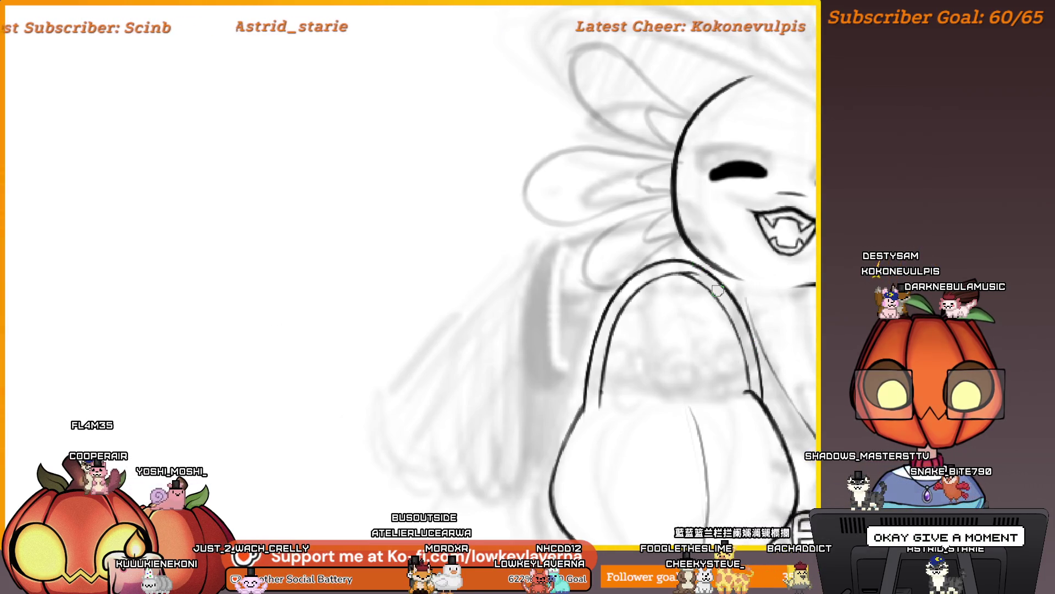
scroll(718, 290, "up", 2)
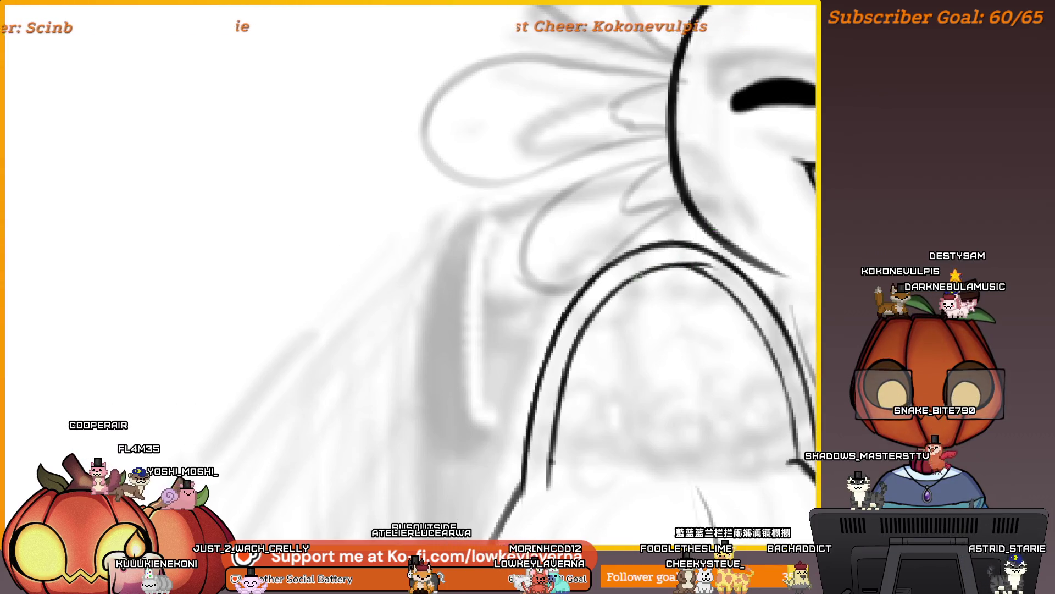
scroll(649, 244, "down", 5)
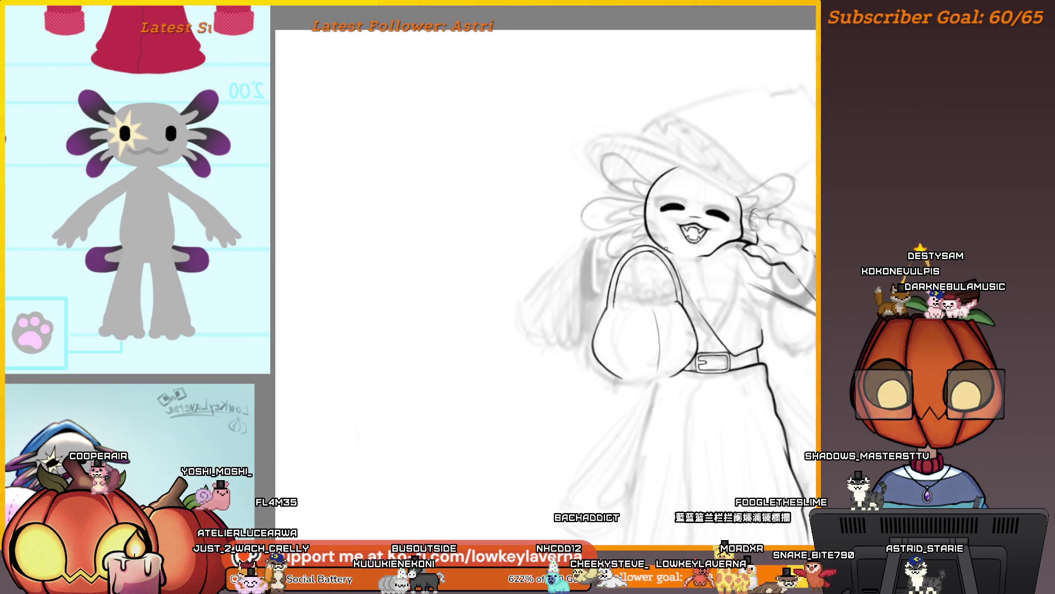
scroll(661, 247, "up", 5)
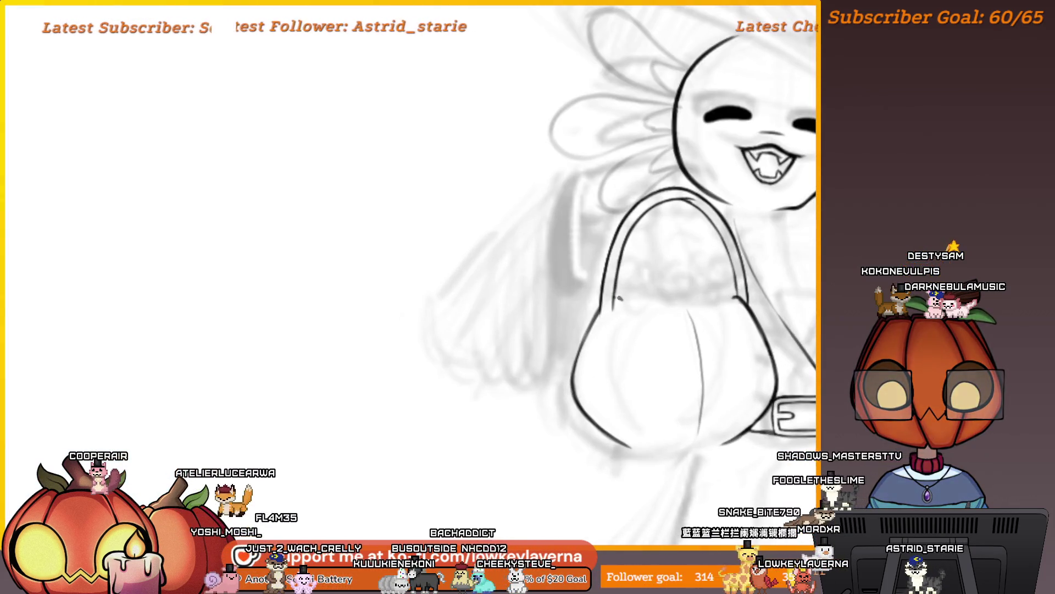
scroll(668, 319, "up", 2)
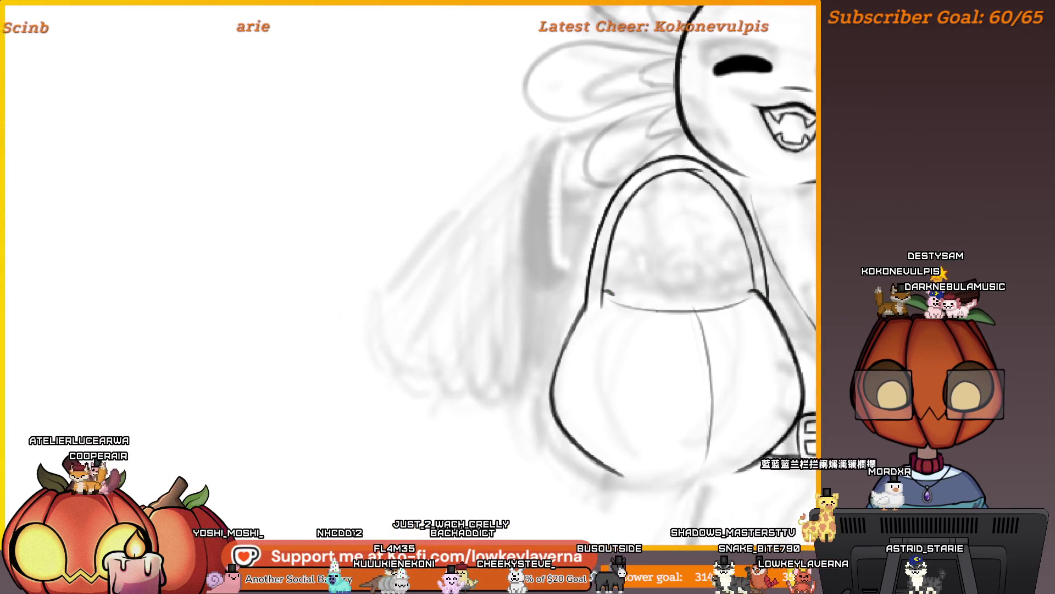
scroll(667, 319, "down", 5)
scroll(787, 266, "up", 5)
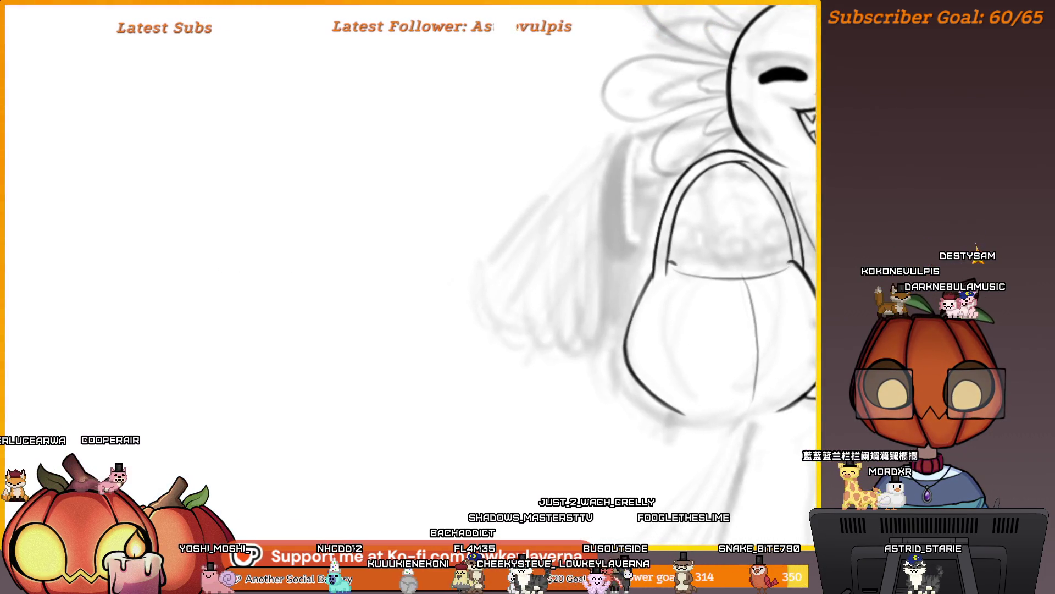
scroll(719, 284, "down", 4)
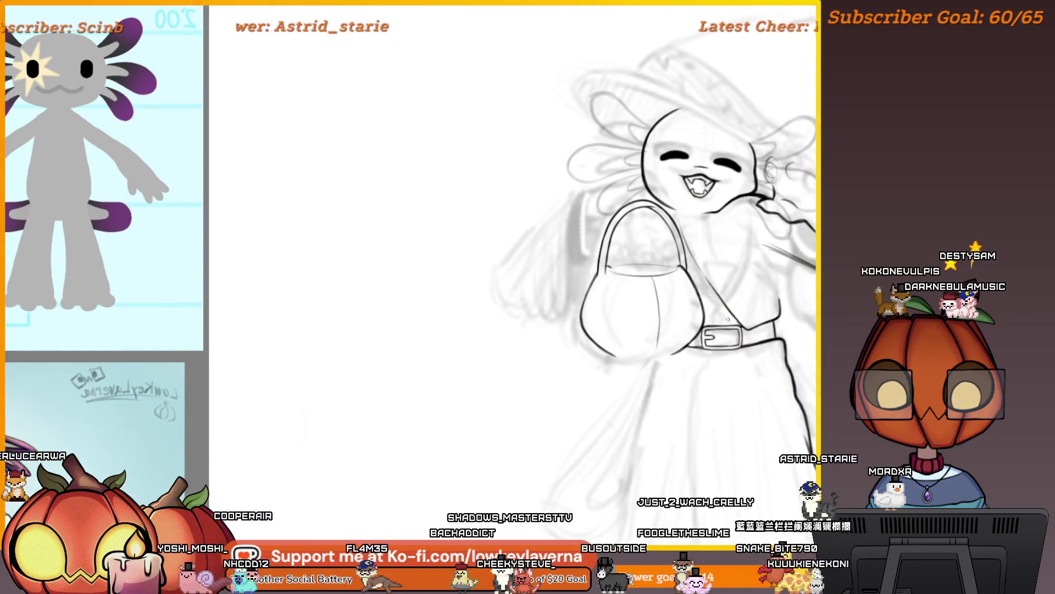
scroll(651, 320, "up", 2)
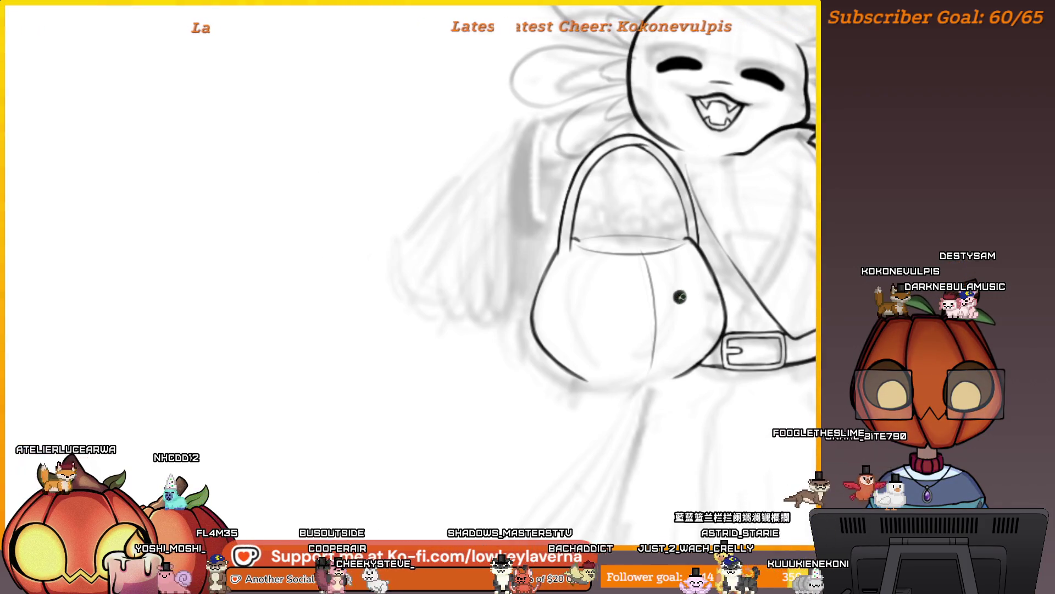
left_click(618, 301)
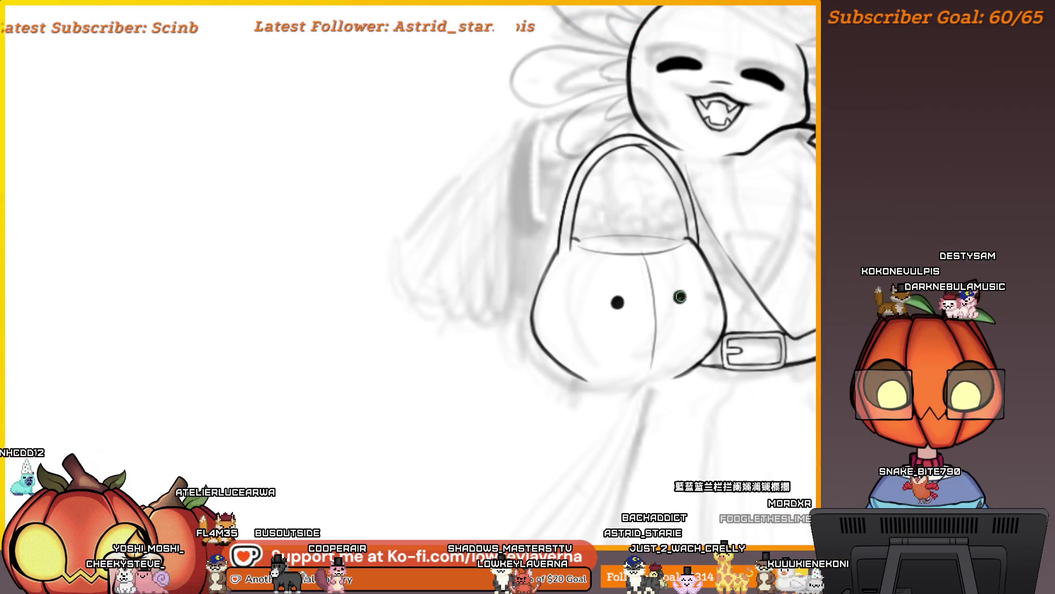
Draw a small mouth on the pumpkin basket and a ridge mark along its right edge
scroll(710, 299, "down", 1)
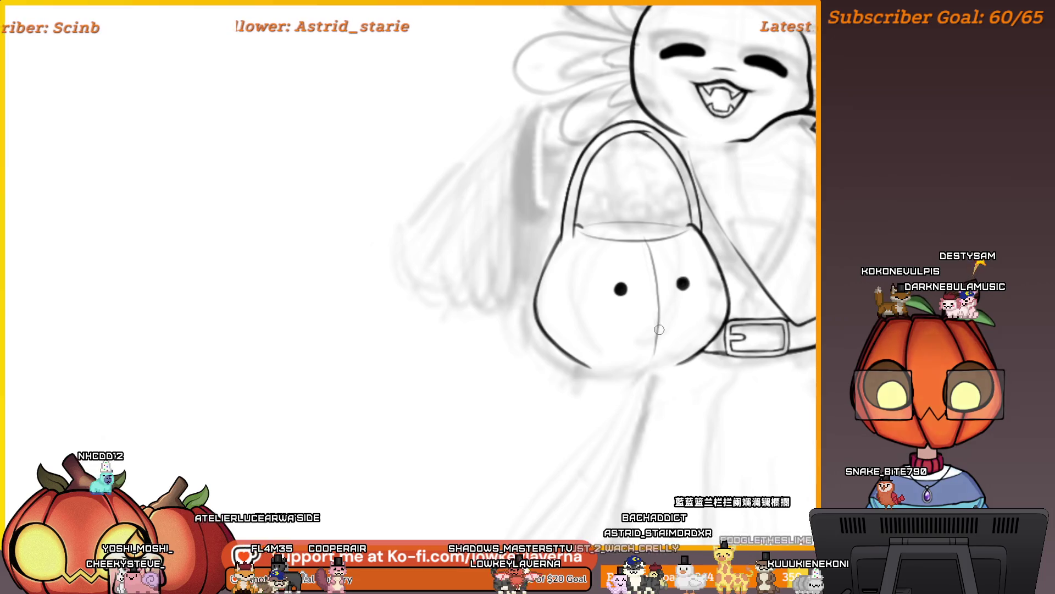
left_click_drag(648, 311, 658, 306)
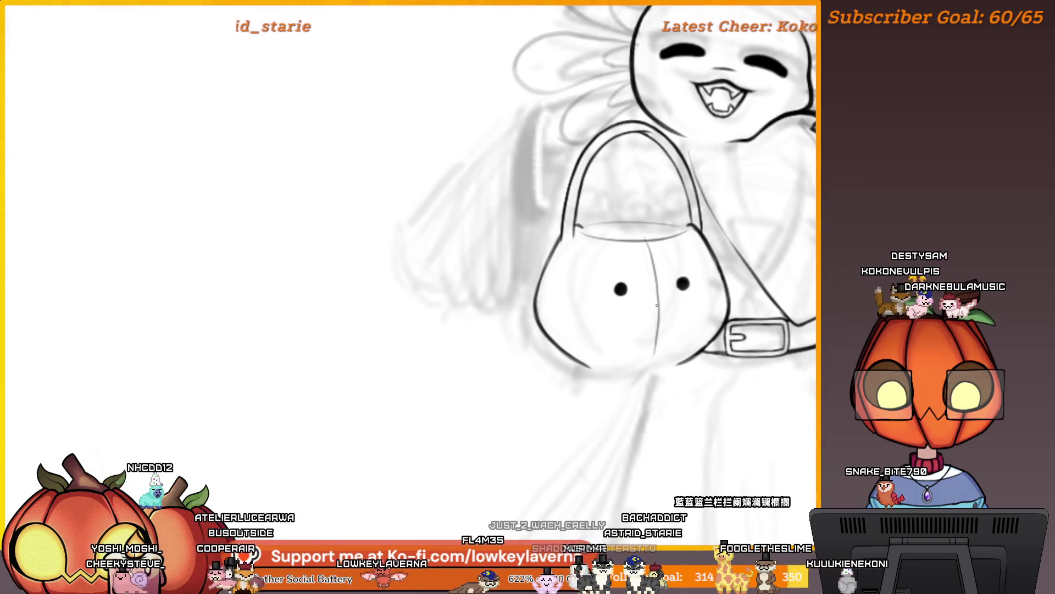
scroll(666, 297, "right", 2)
scroll(666, 296, "up", 1)
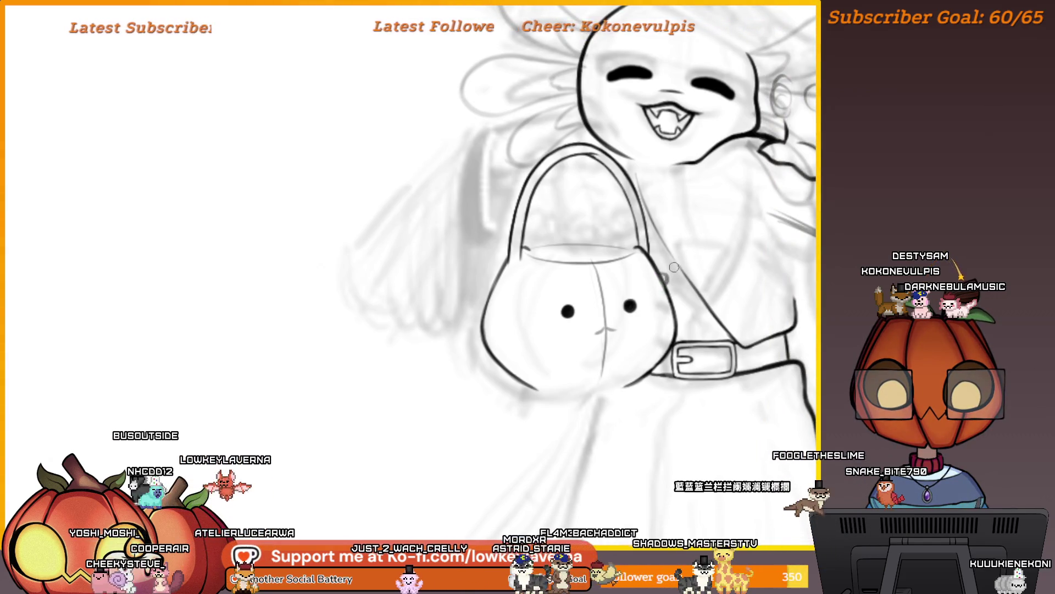
left_click_drag(670, 274, 674, 323)
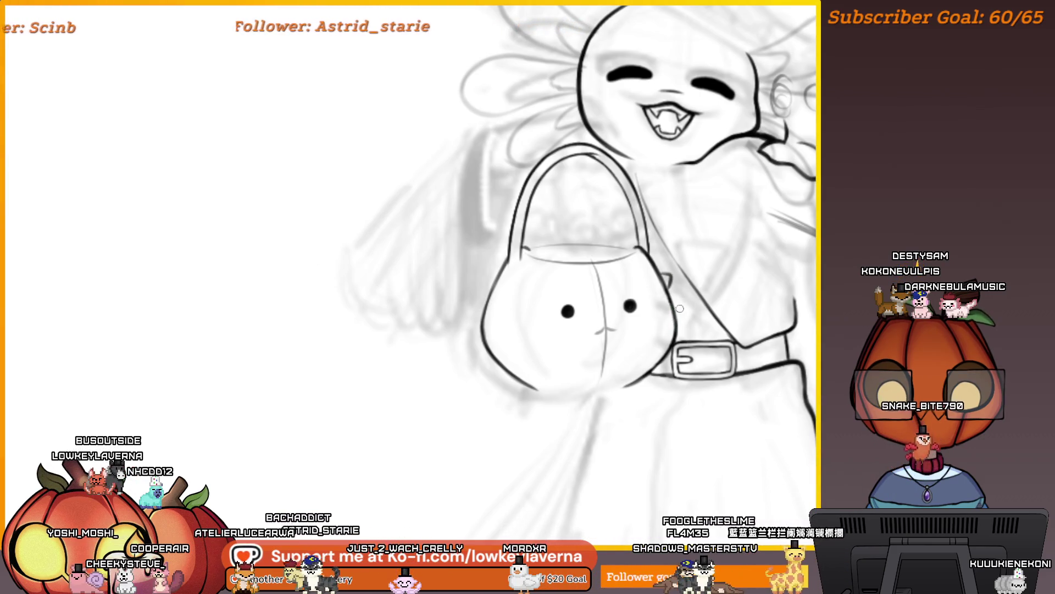
Add a short ridge mark on the basket's left side
left_click_drag(666, 280, 653, 273)
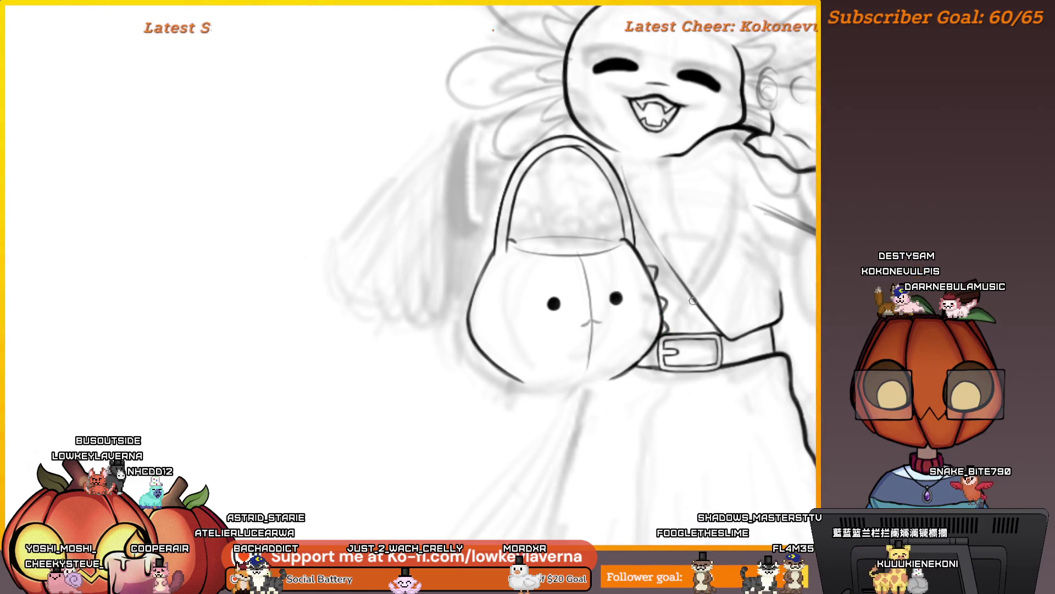
left_click_drag(549, 294, 634, 295)
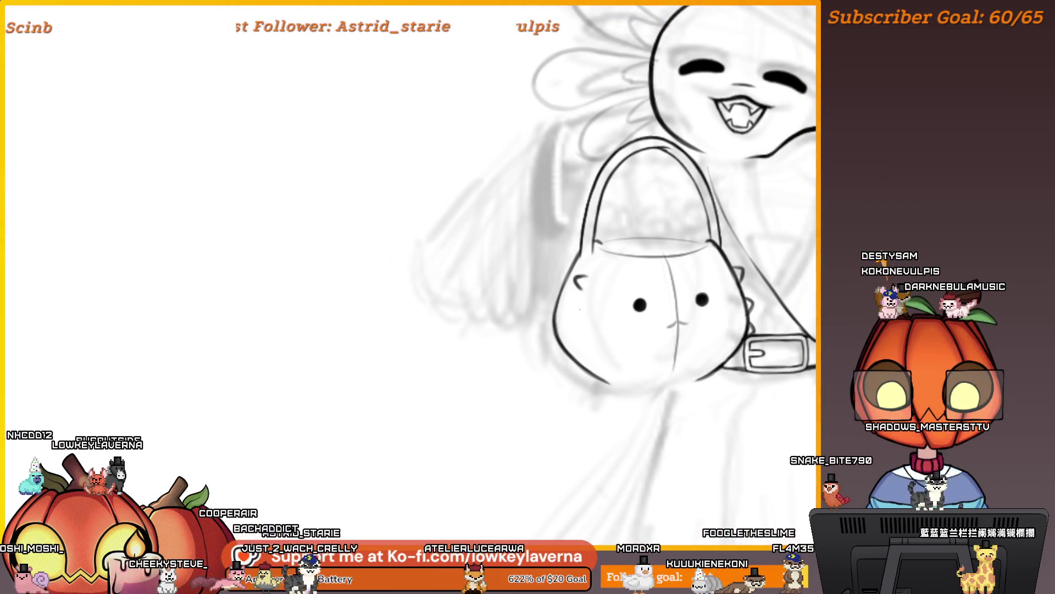
left_click_drag(577, 311, 585, 325)
scroll(590, 337, "down", 2)
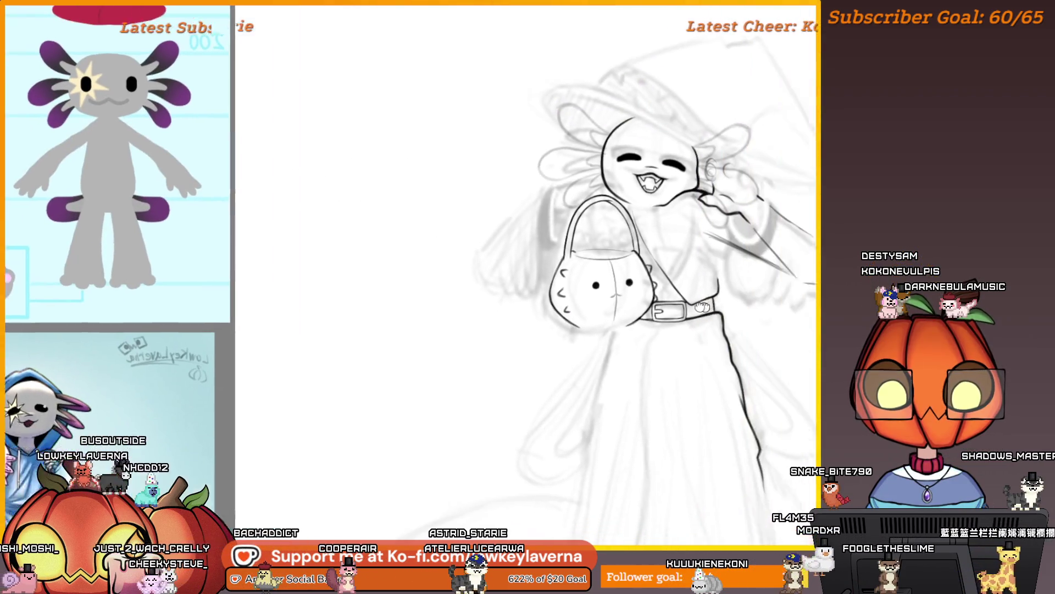
Mirror the canvas horizontally, zoom in on the basket, then zoom out to the upper figure
key("m")
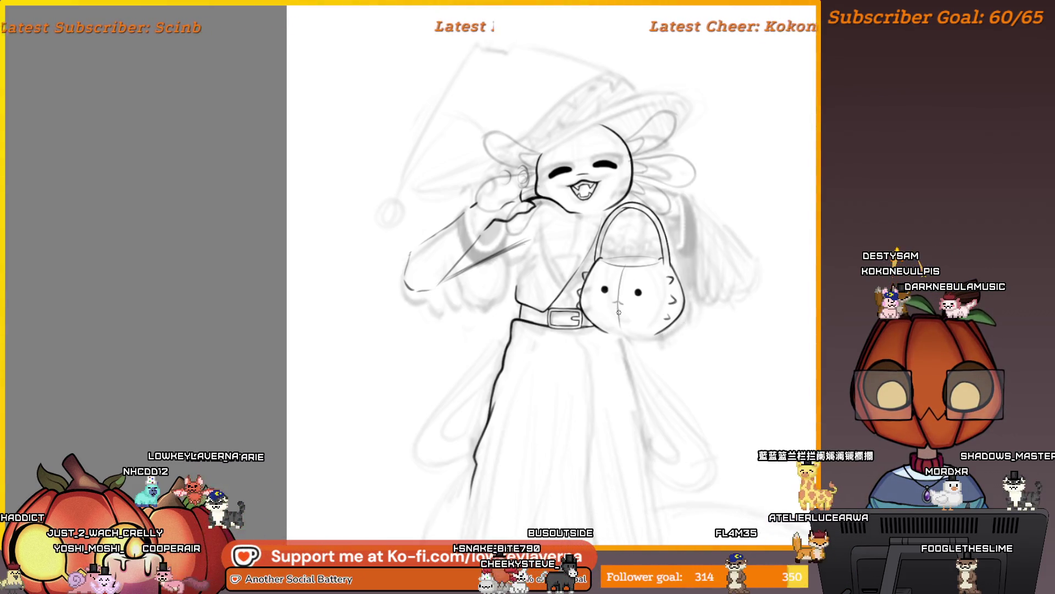
left_click(617, 344)
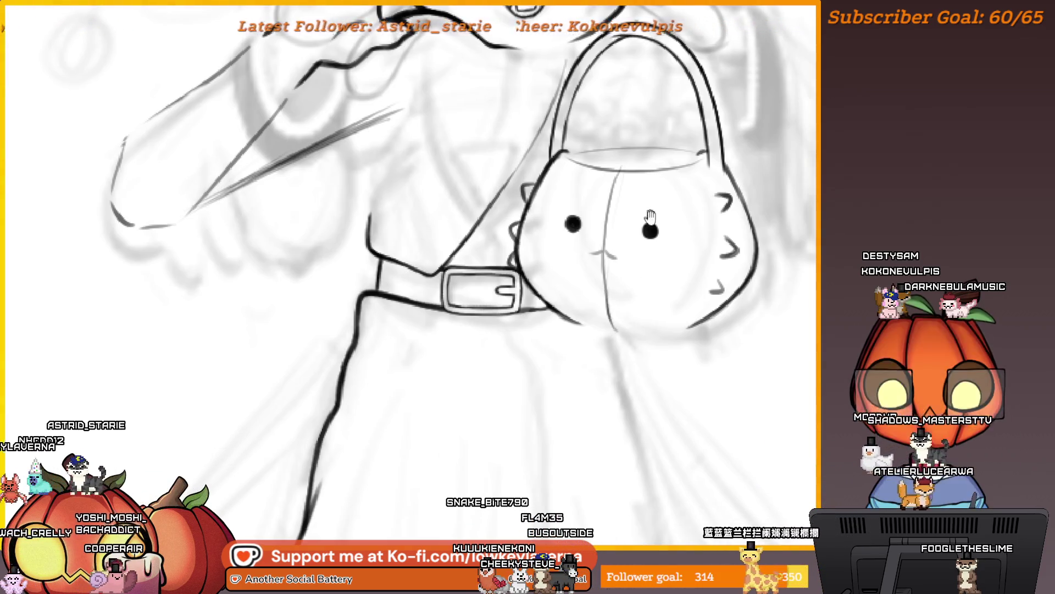
key("ctrl+minus")
key("ctrl+minus")
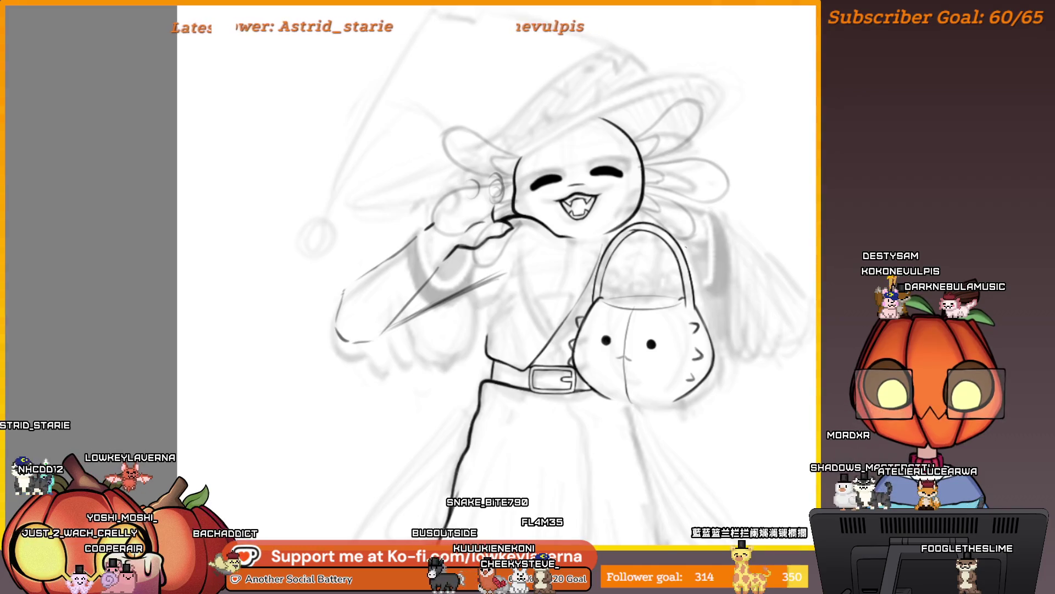
left_click_drag(570, 334, 623, 330)
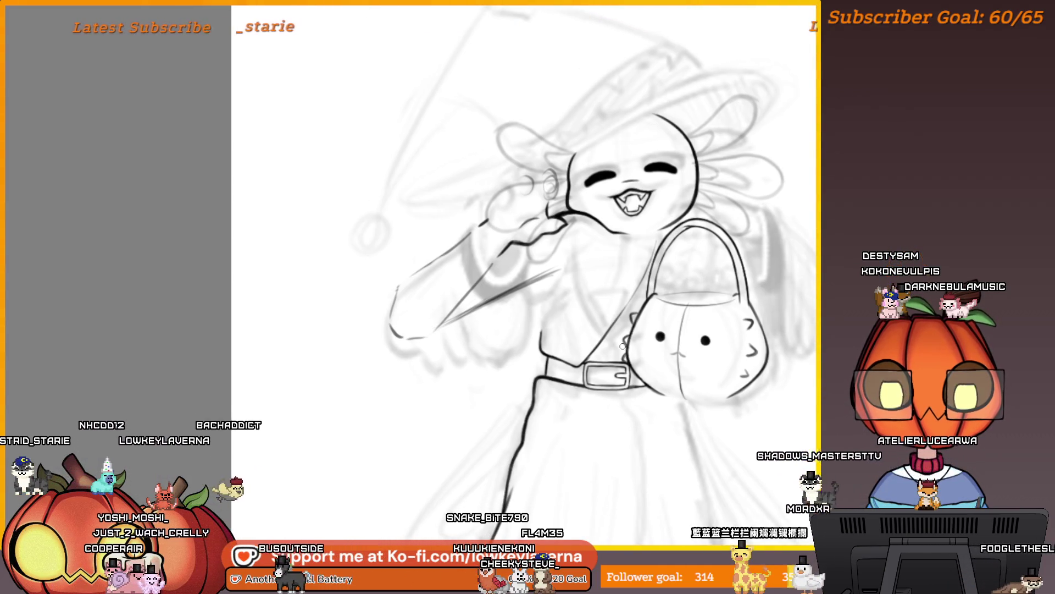
left_click_drag(654, 261, 603, 297)
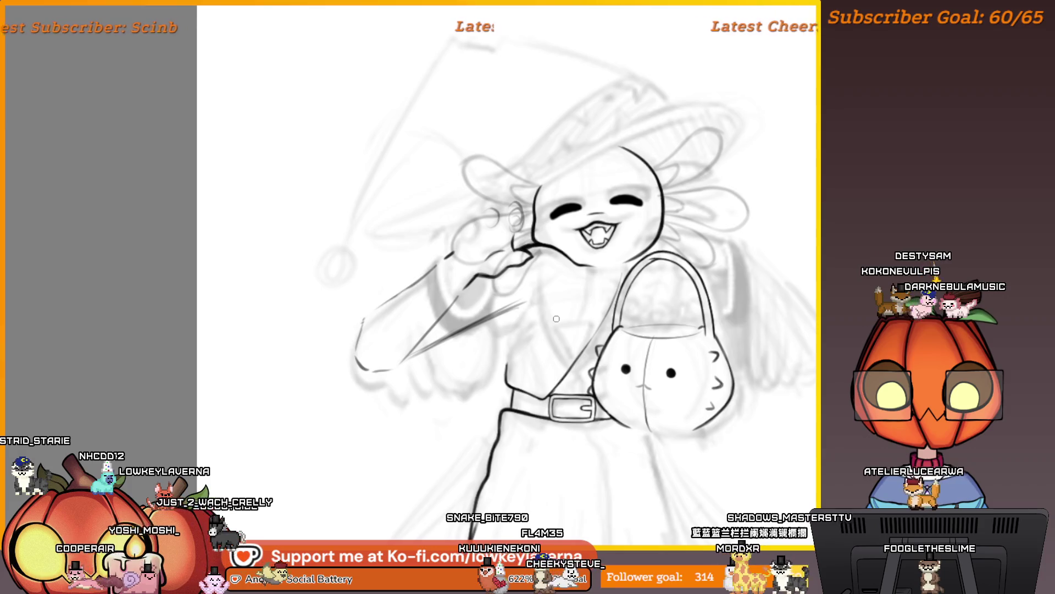
key("ctrl+minus")
key("ctrl+minus")
key("ctrl+minus")
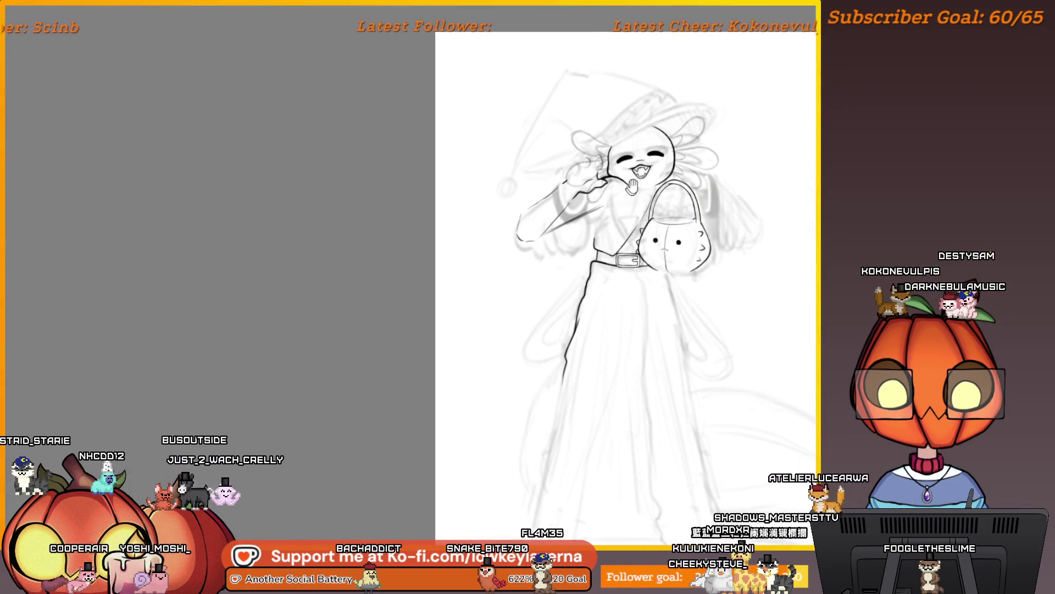
key("ctrl+minus")
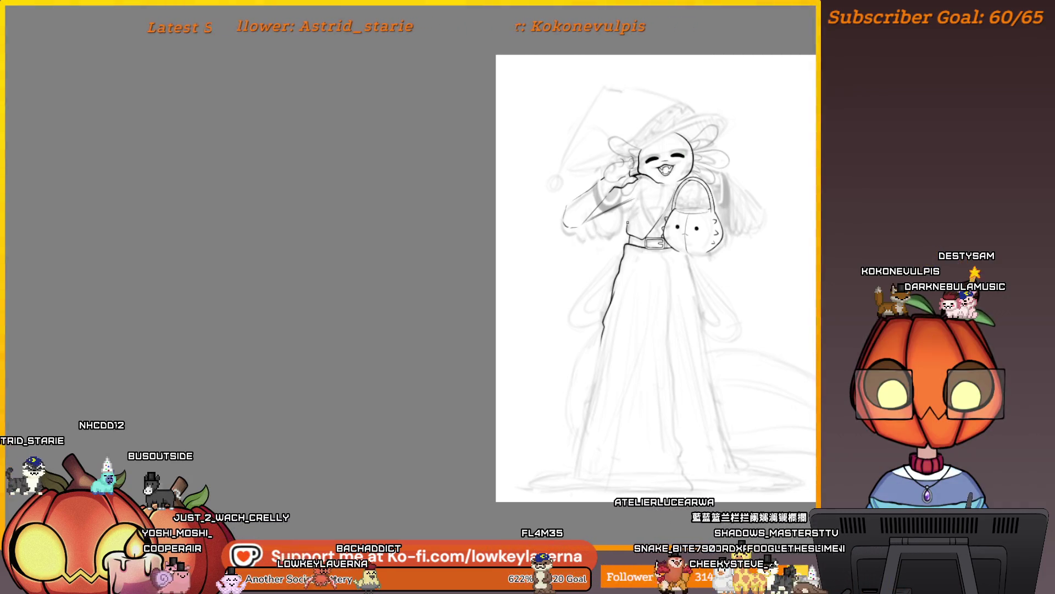
left_click_drag(741, 153, 700, 154)
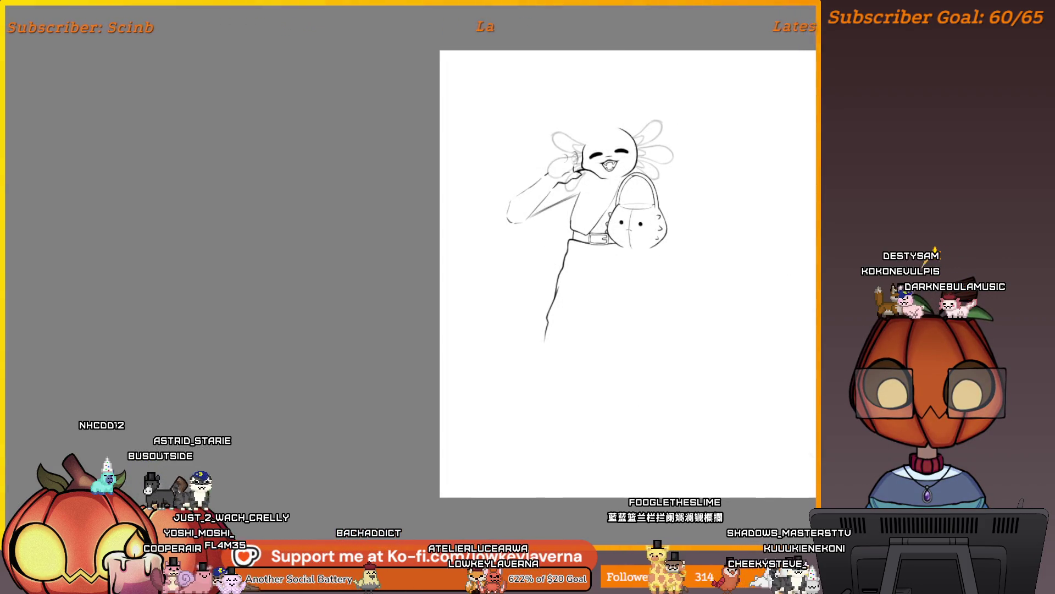
left_click_drag(675, 175, 760, 216)
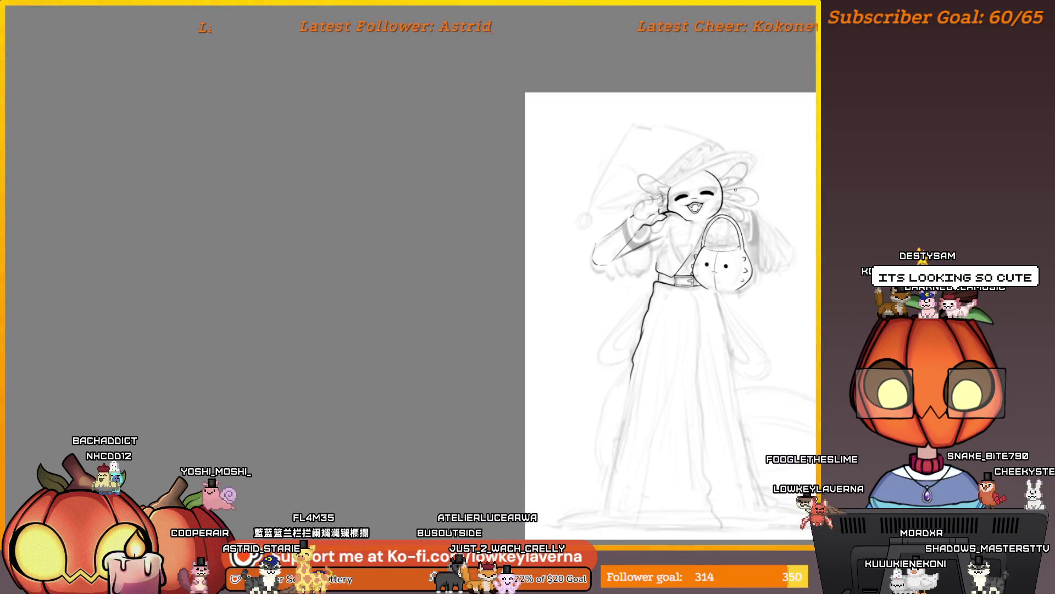
scroll(732, 259, "up", 5)
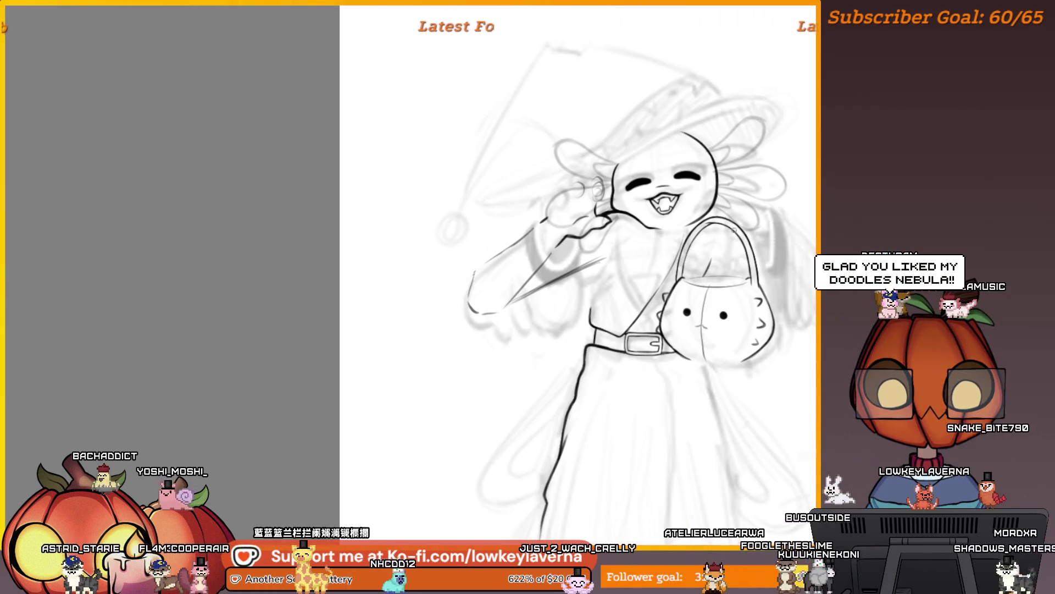
scroll(676, 273, "down", 3)
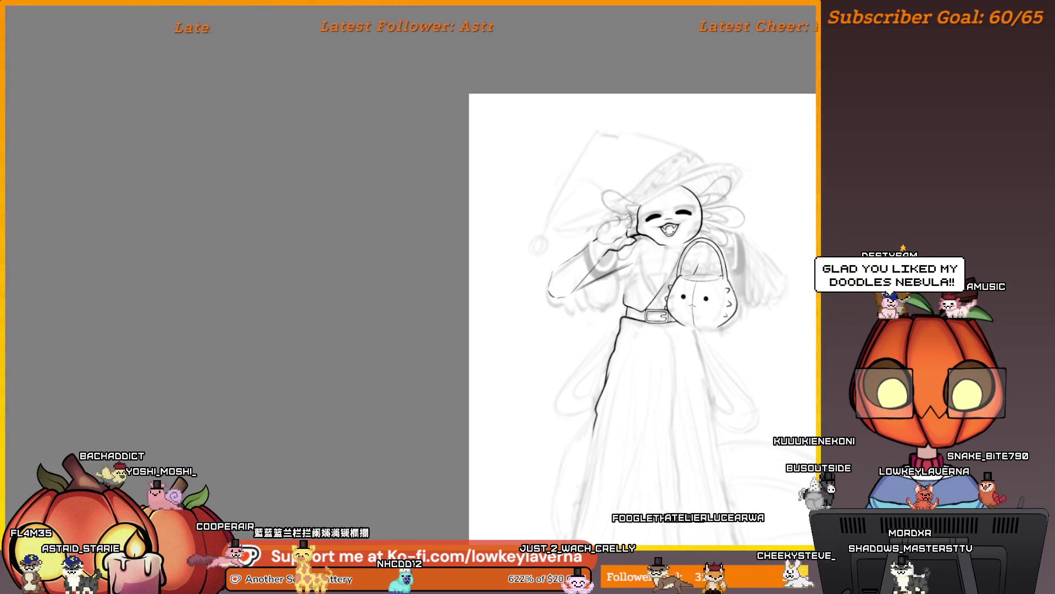